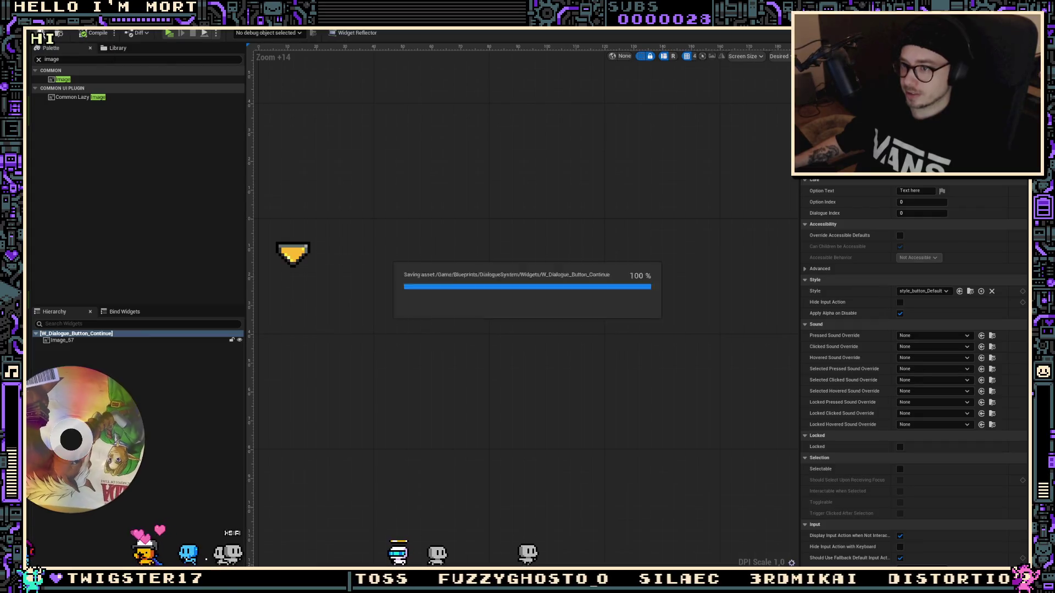
Open W_Dialogue from the Content Browser and select the box holding both option buttons
key("ctrl+Tab")
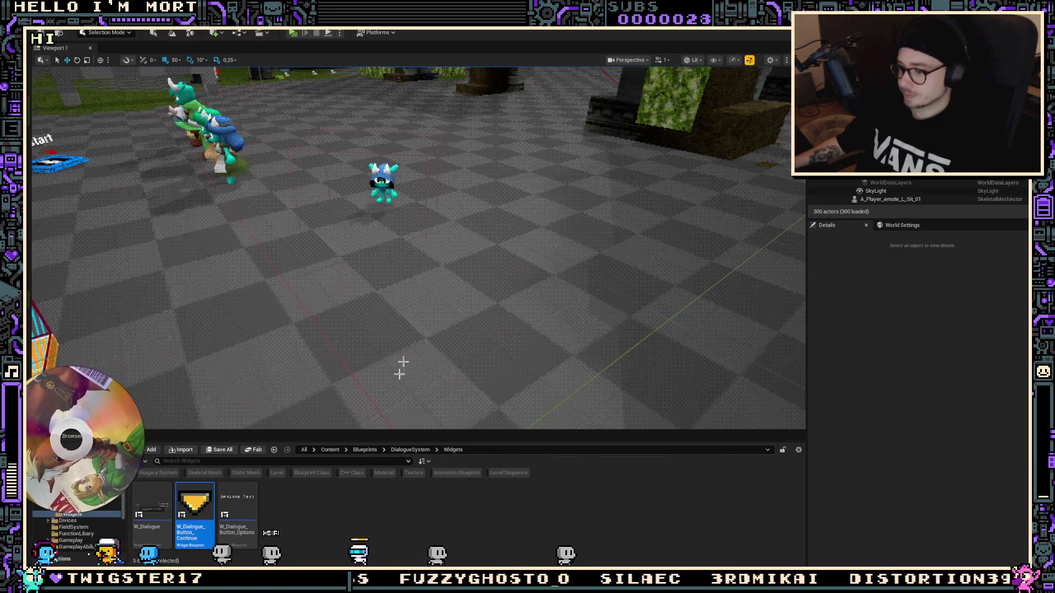
double_click(163, 497)
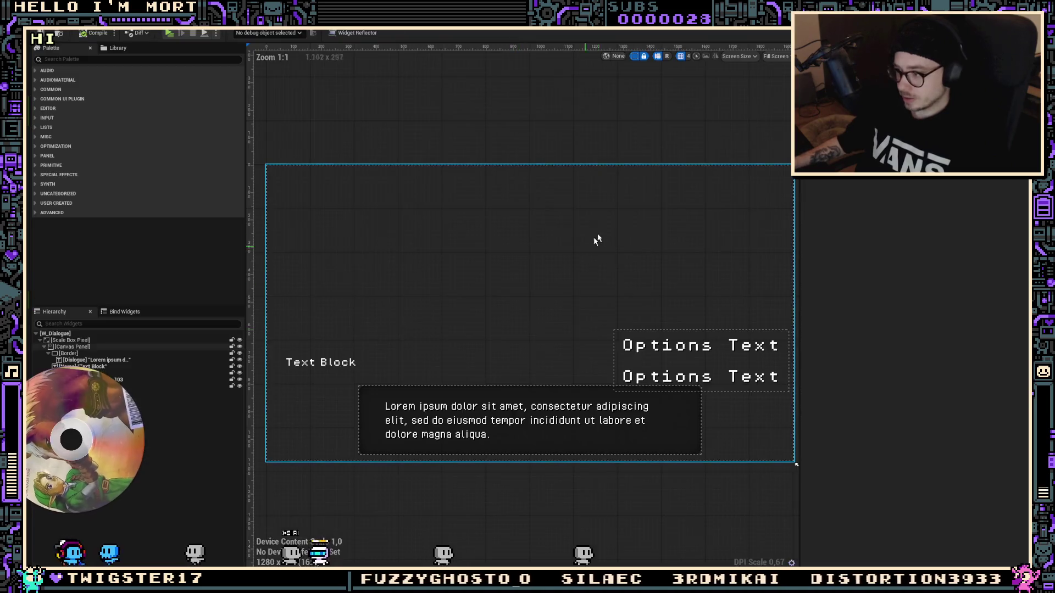
left_click(716, 358)
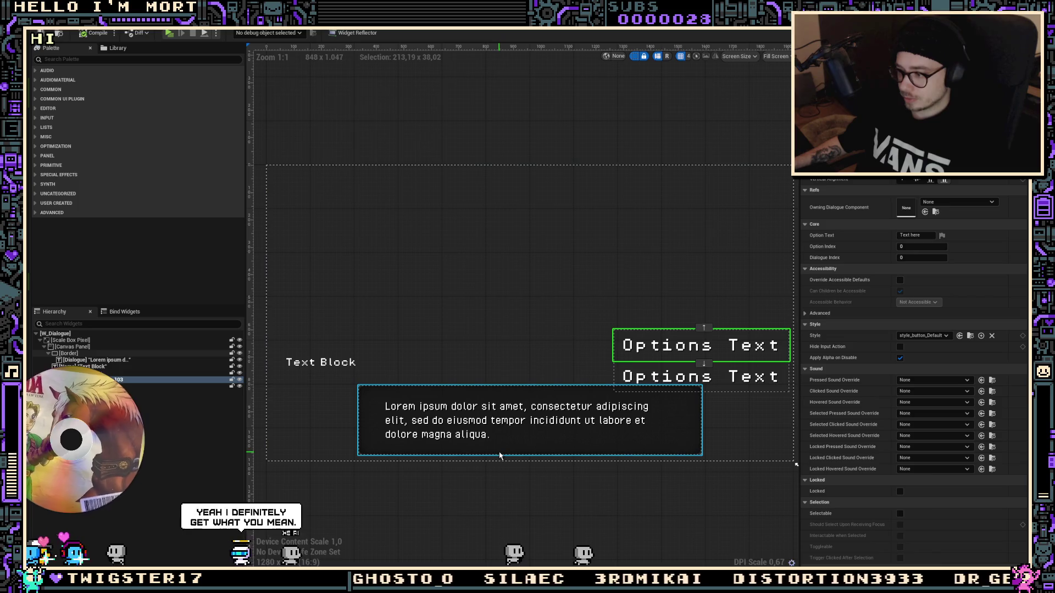
left_click(132, 379)
left_click(132, 373)
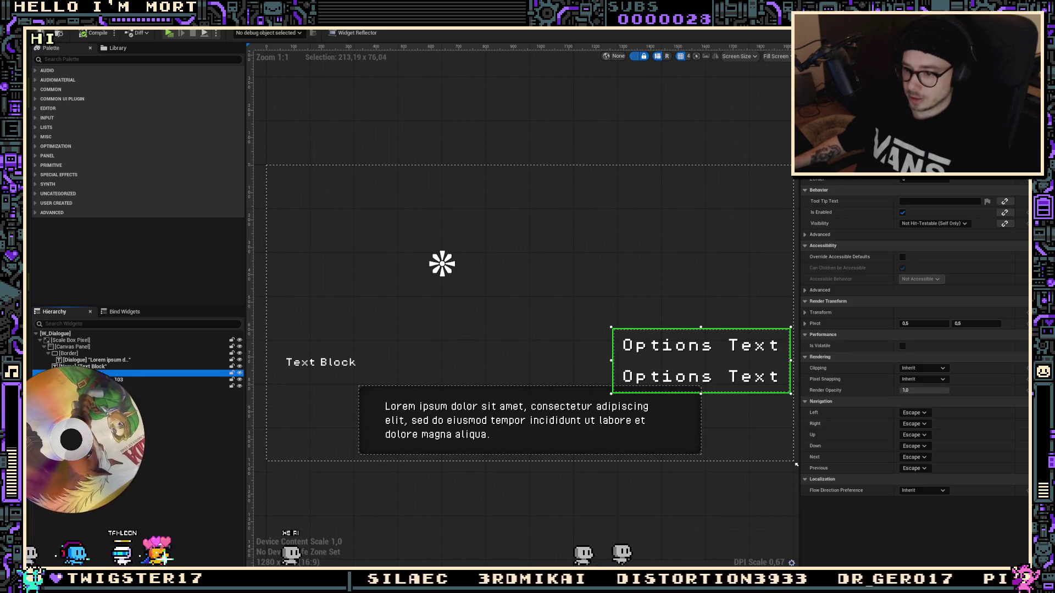
Search the widget Palette for 'border'
left_click(104, 60)
type("bop")
key("BackSpace")
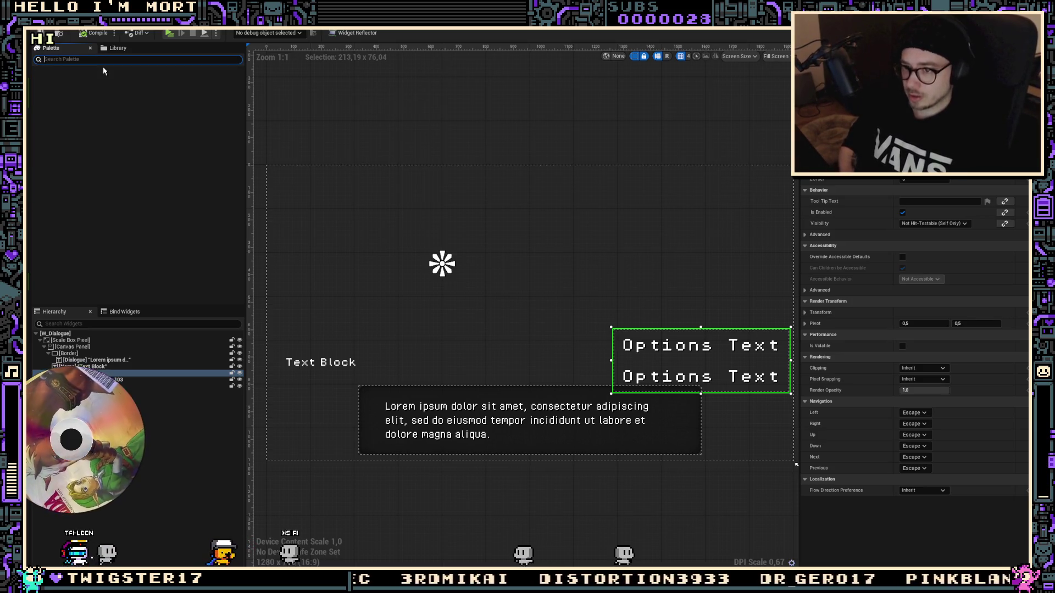
type("rder")
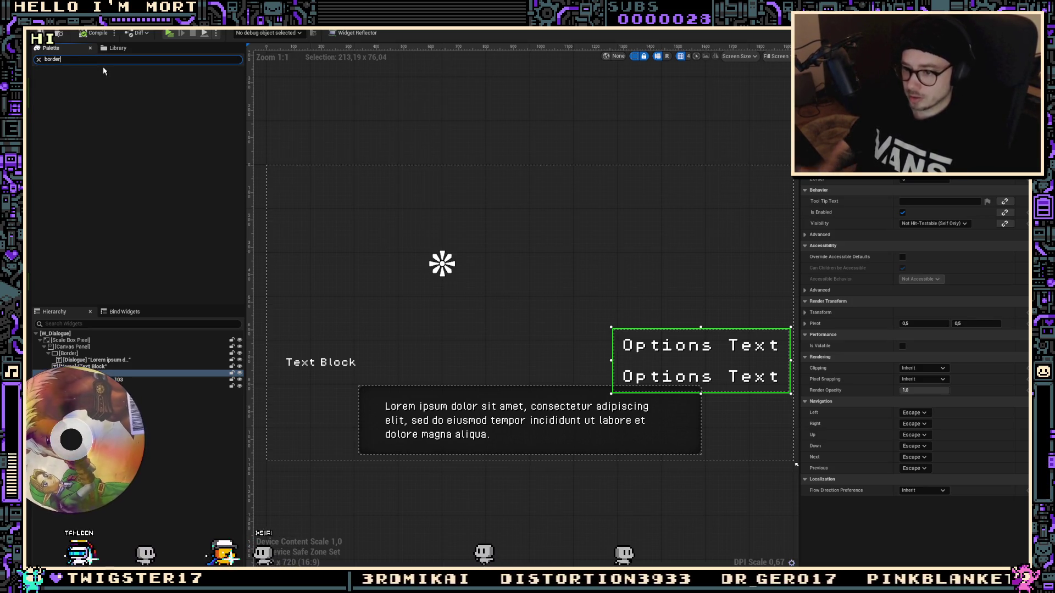
Drop a Border on the canvas, nest W Dialogue Button Continue inside it, and centre it horizontally
left_click_drag(62, 78, 489, 217)
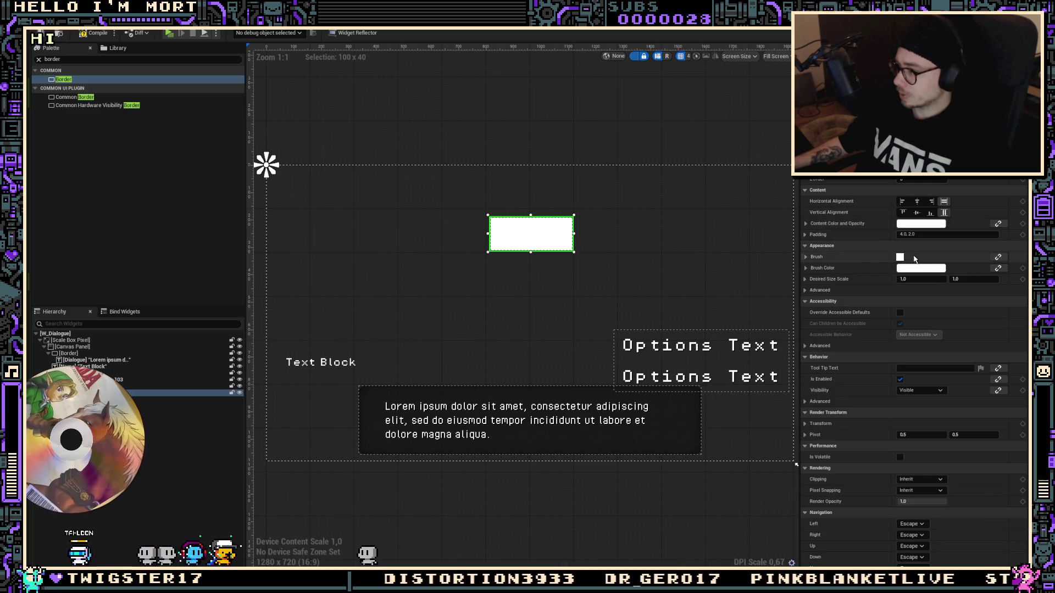
double_click(71, 59)
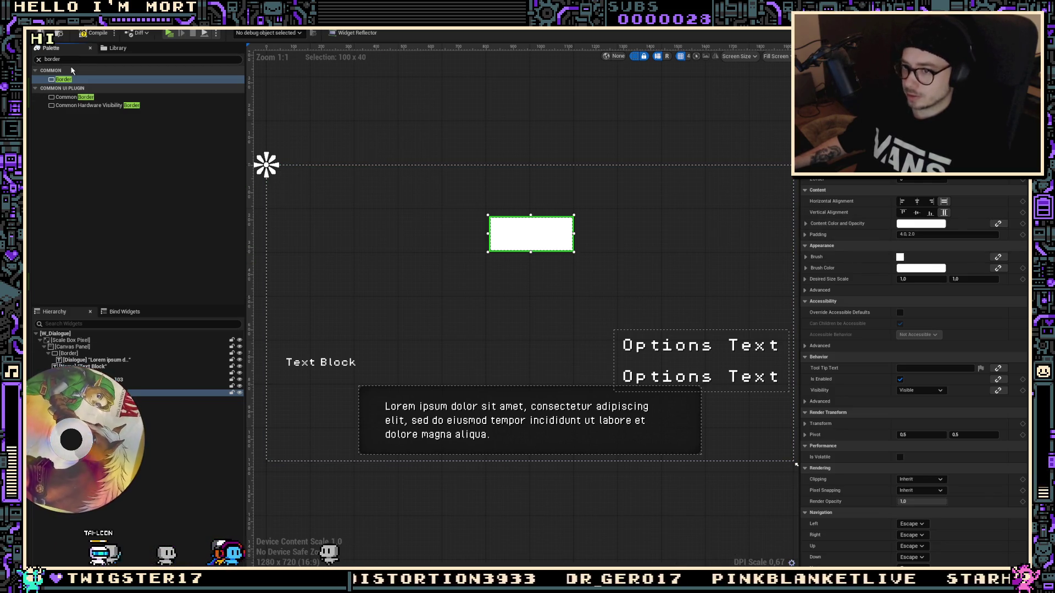
type("com")
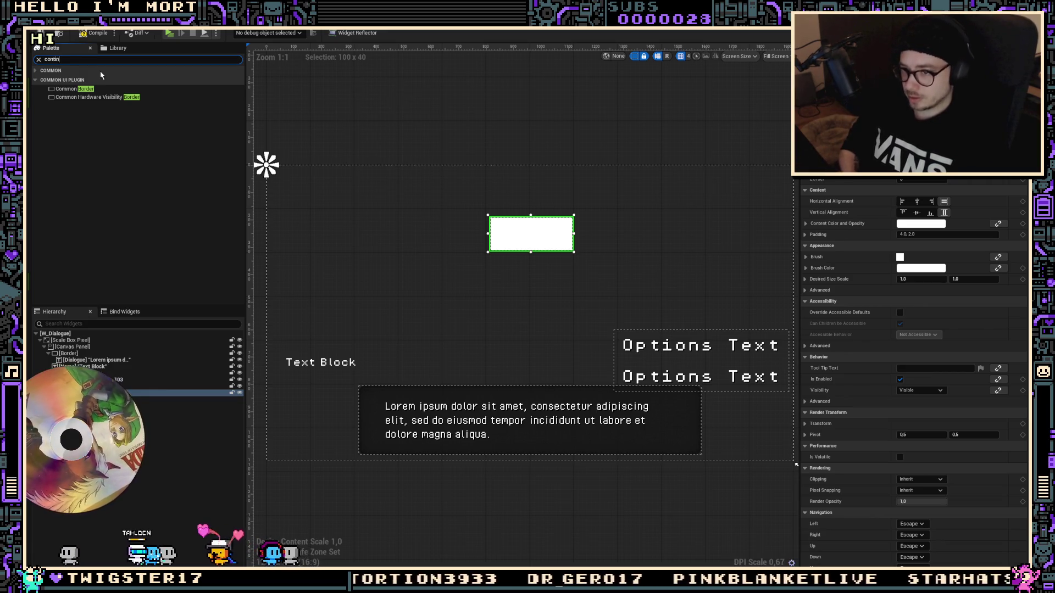
type("tin")
mouse_move(86, 79)
left_mouse_down()
mouse_move(247, 154)
mouse_move(548, 250)
left_mouse_up()
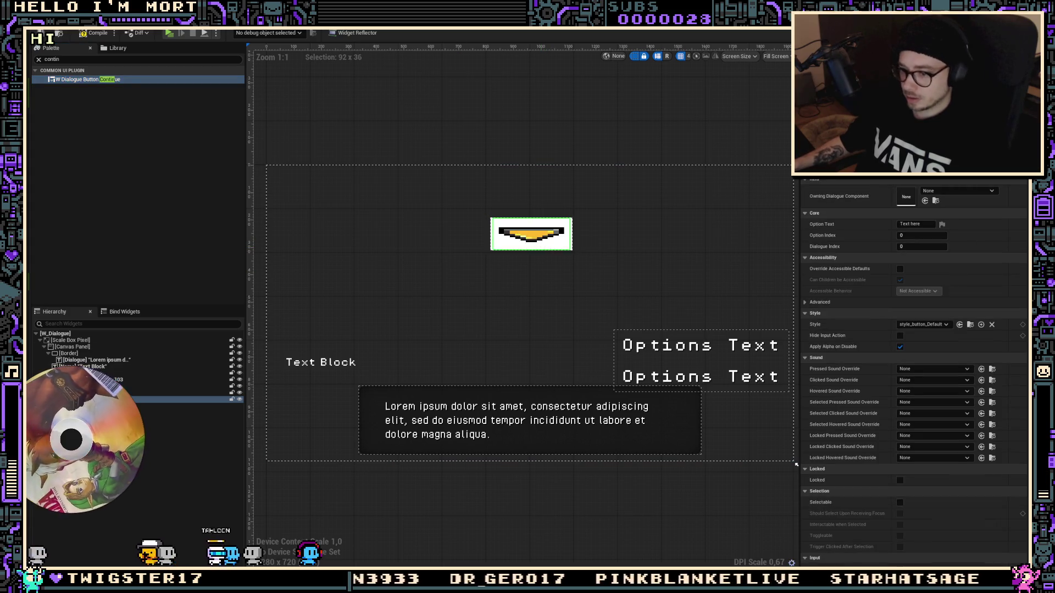
left_click(181, 393)
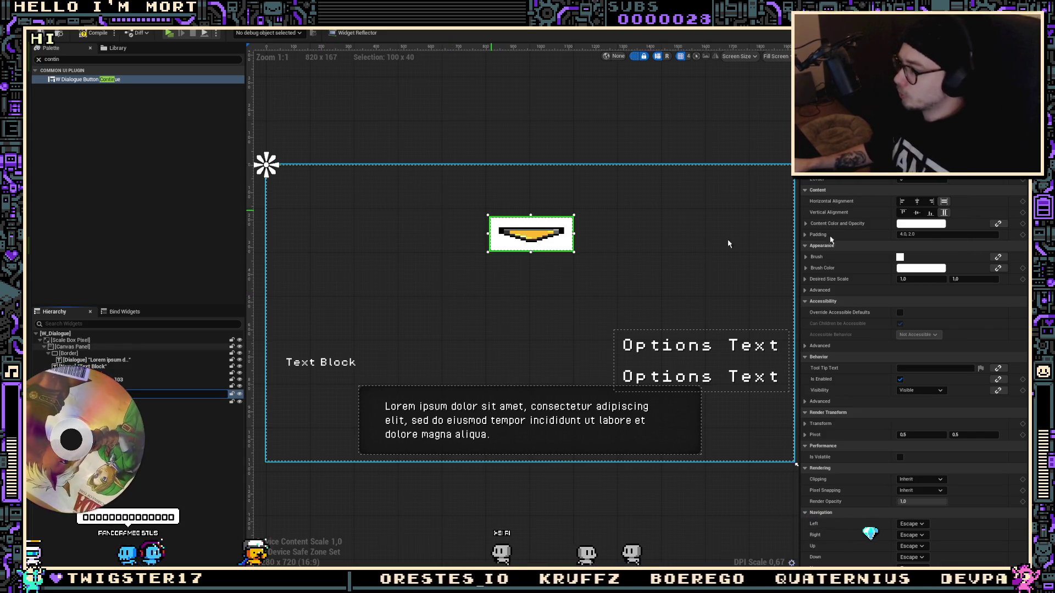
left_click(921, 201)
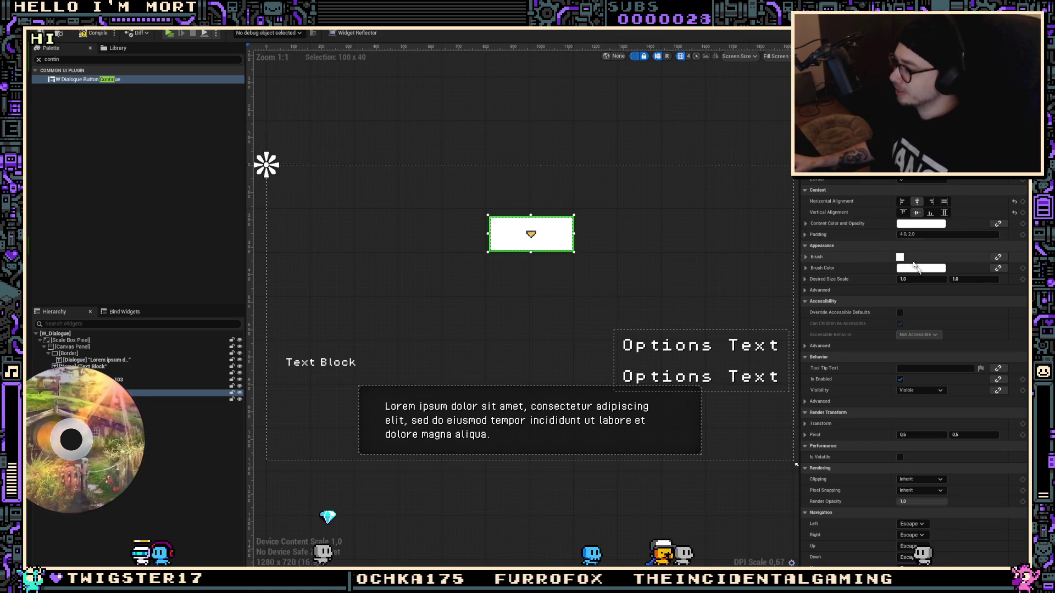
Set the Border's Brush Color alpha to 0 for a transparent background
left_click(935, 268)
left_click_drag(980, 413, 929, 418)
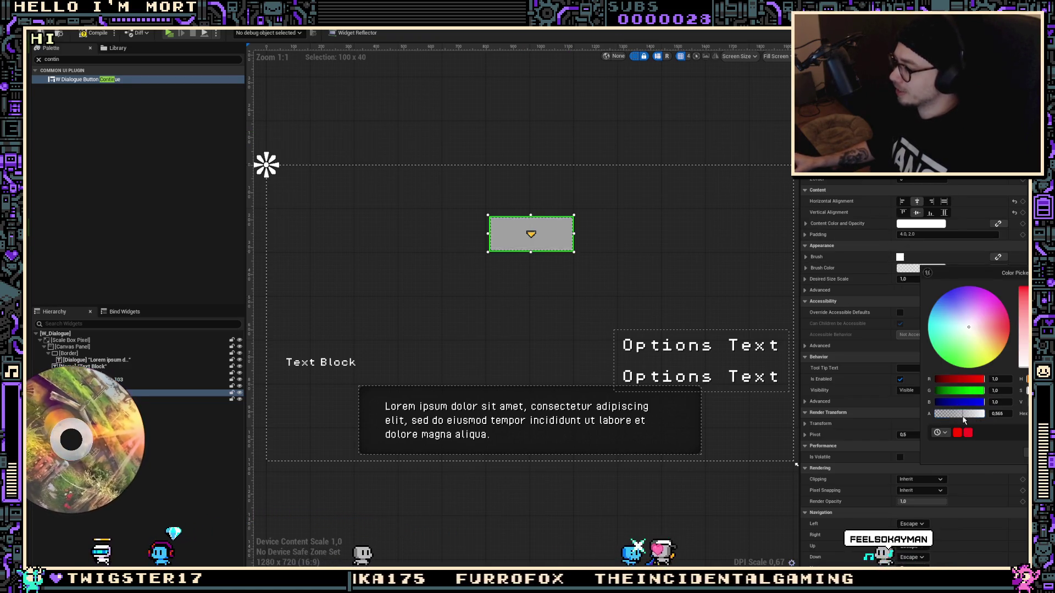
left_click(796, 464)
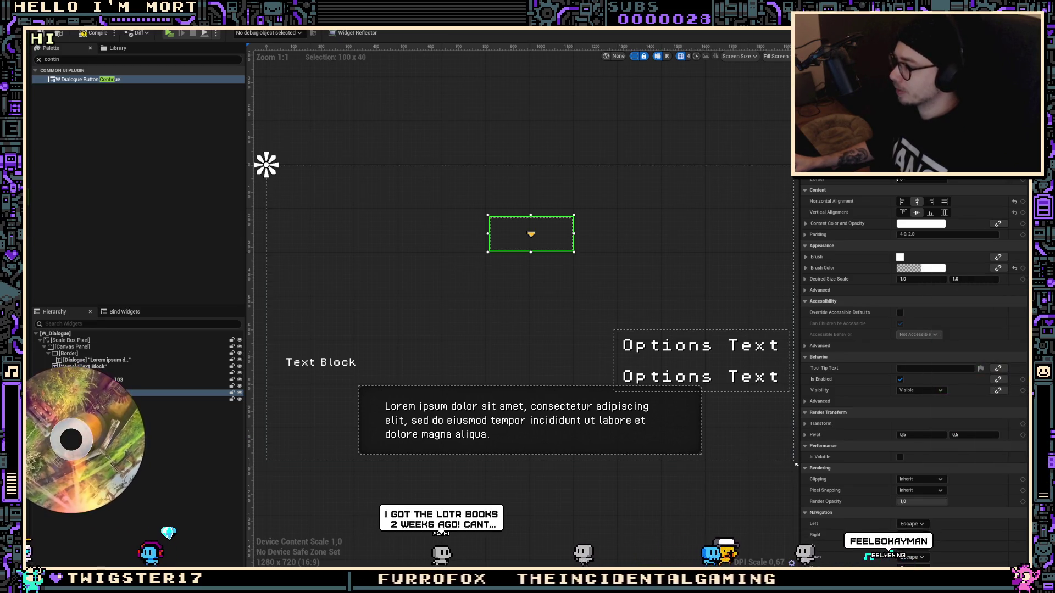
Centre the Border's content horizontally and vertically, then move it toward the canvas's top-left
left_click(944, 201)
left_click(944, 212)
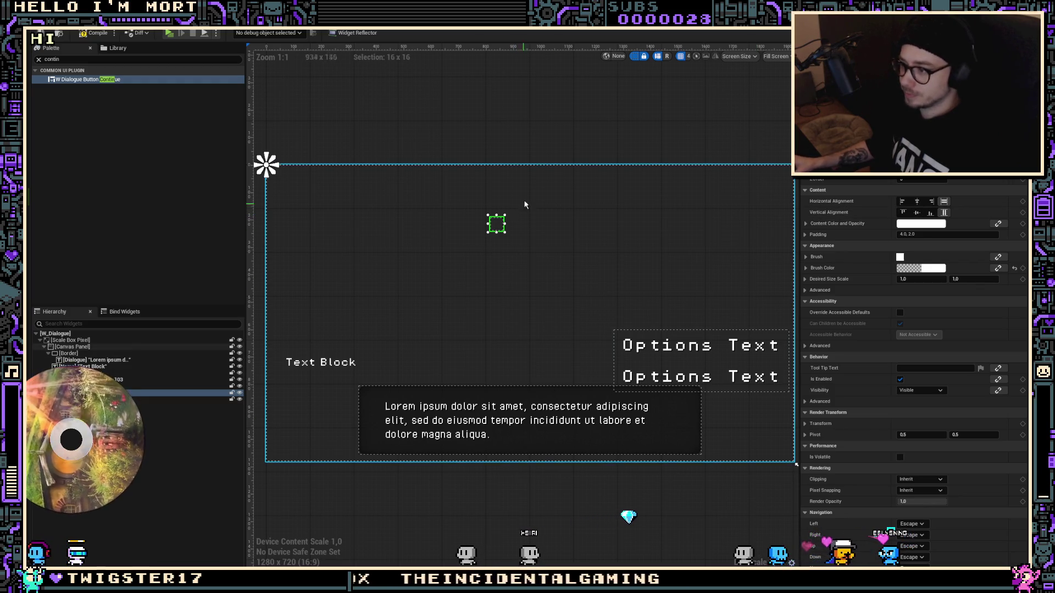
mouse_move(503, 222)
left_mouse_down()
mouse_move(317, 211)
mouse_move(335, 206)
left_mouse_up()
Compile the widget blueprint and anchor the Border to a new preset position
left_click(85, 35)
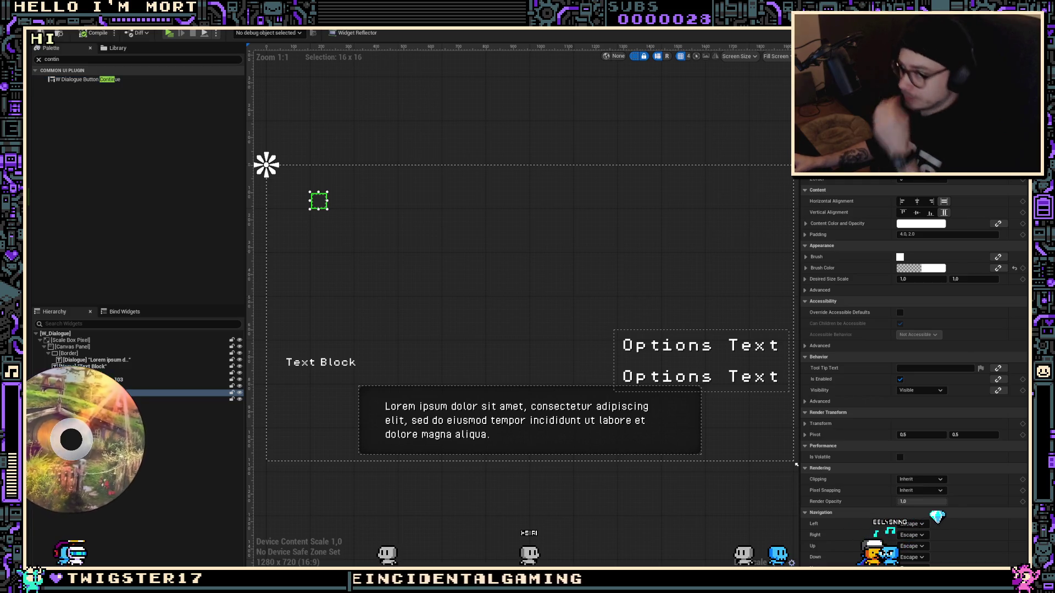
left_click(921, 173)
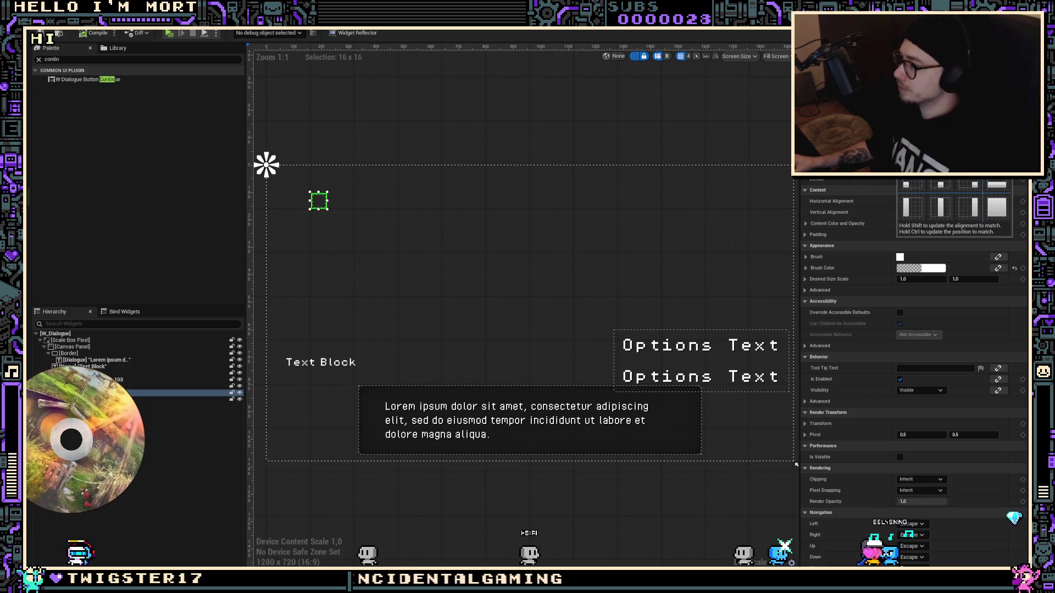
left_click(942, 185)
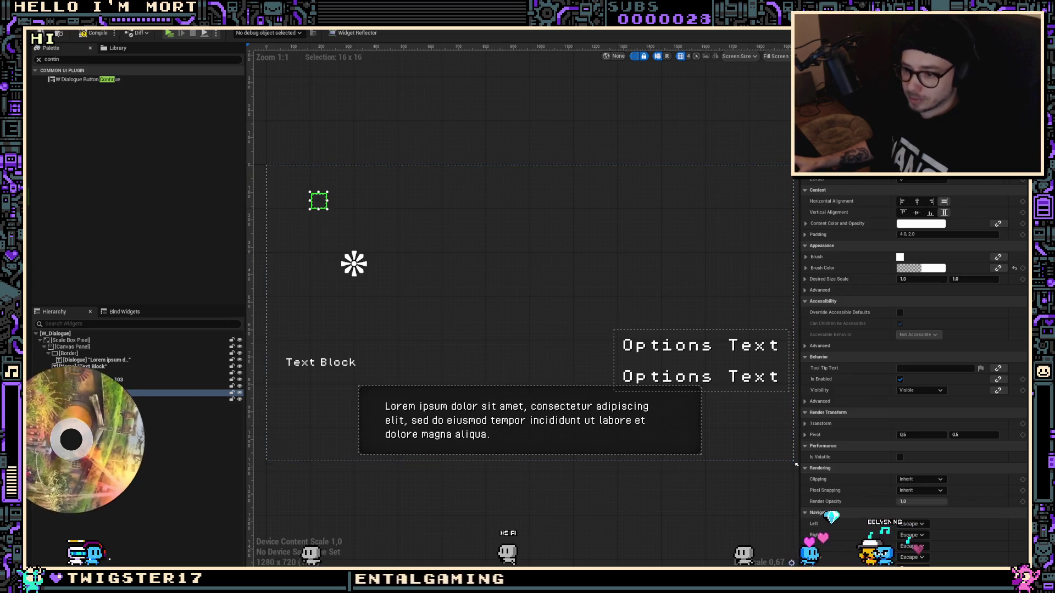
Select the Continue button, save W_Dialogue with Ctrl+S, and go to the Graph view
left_click(99, 400)
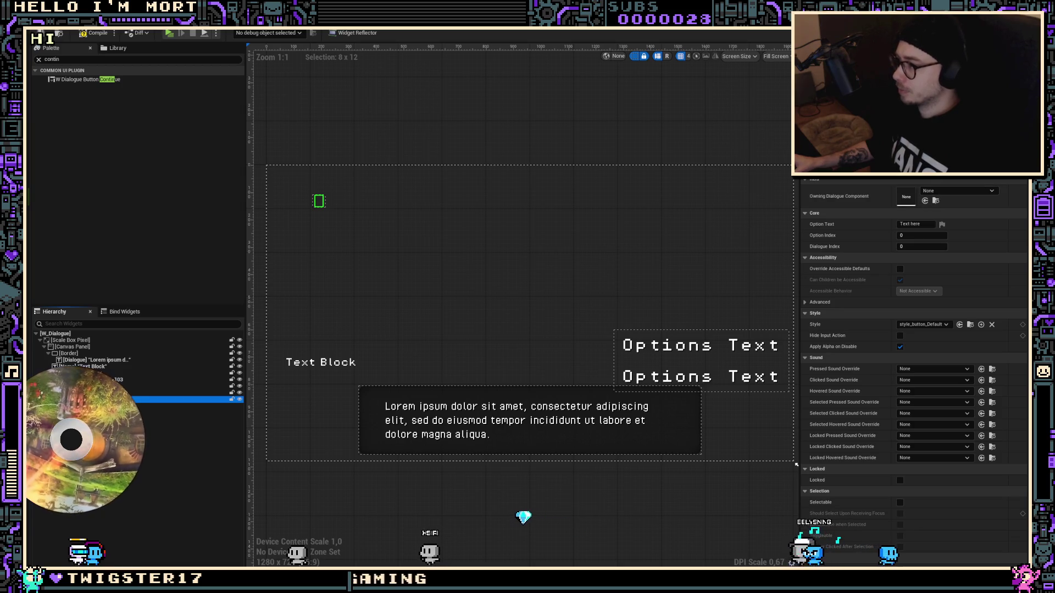
key("ctrl+s")
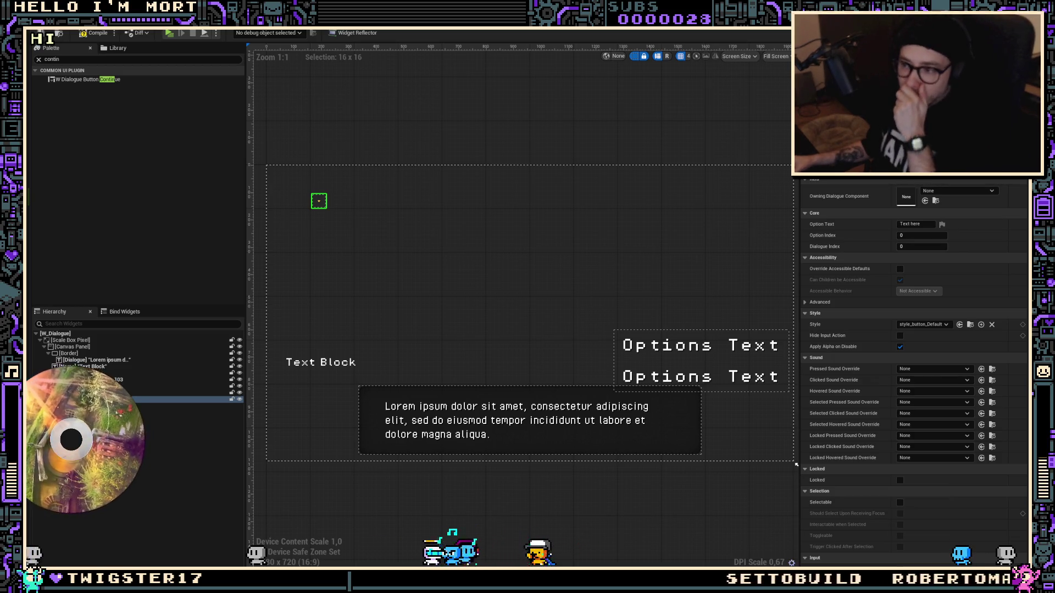
left_click(165, 392)
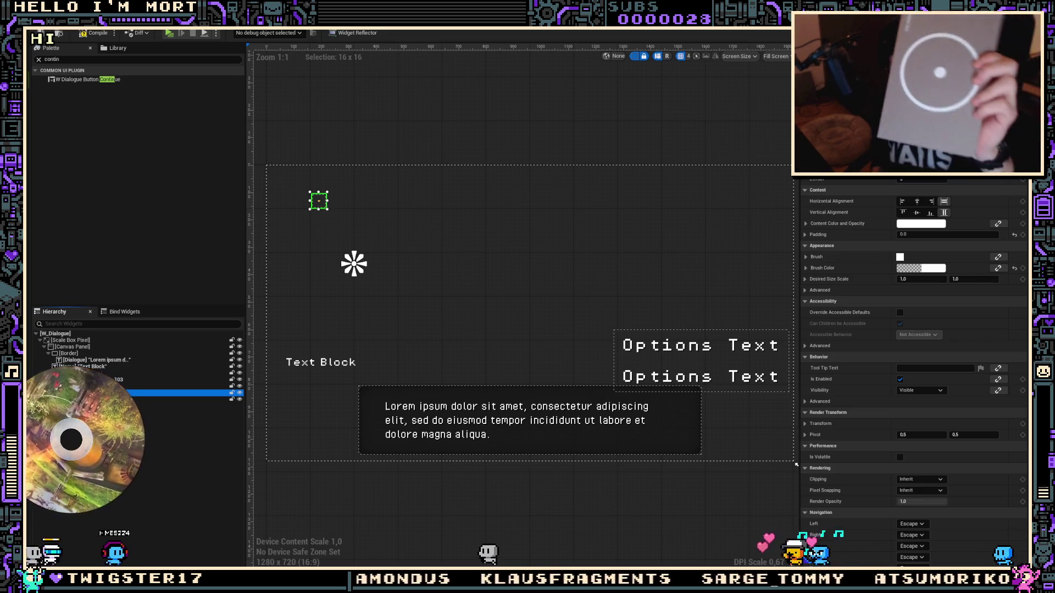
left_click(1014, 33)
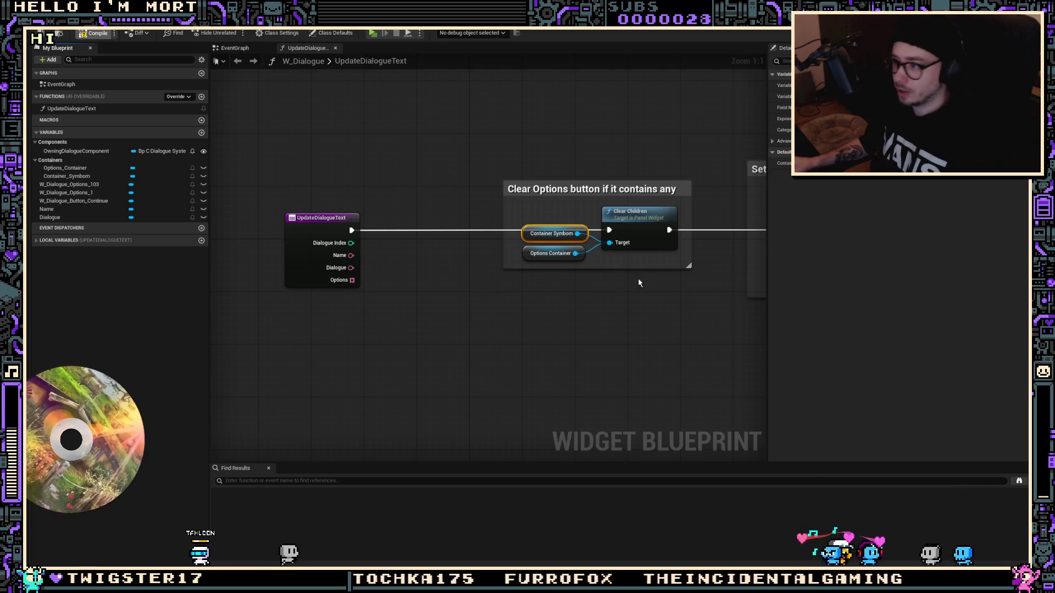
Enlarge the Clear Options comment and align the two container variable nodes with Shift+A
left_click(608, 277)
left_click_drag(614, 271, 585, 285)
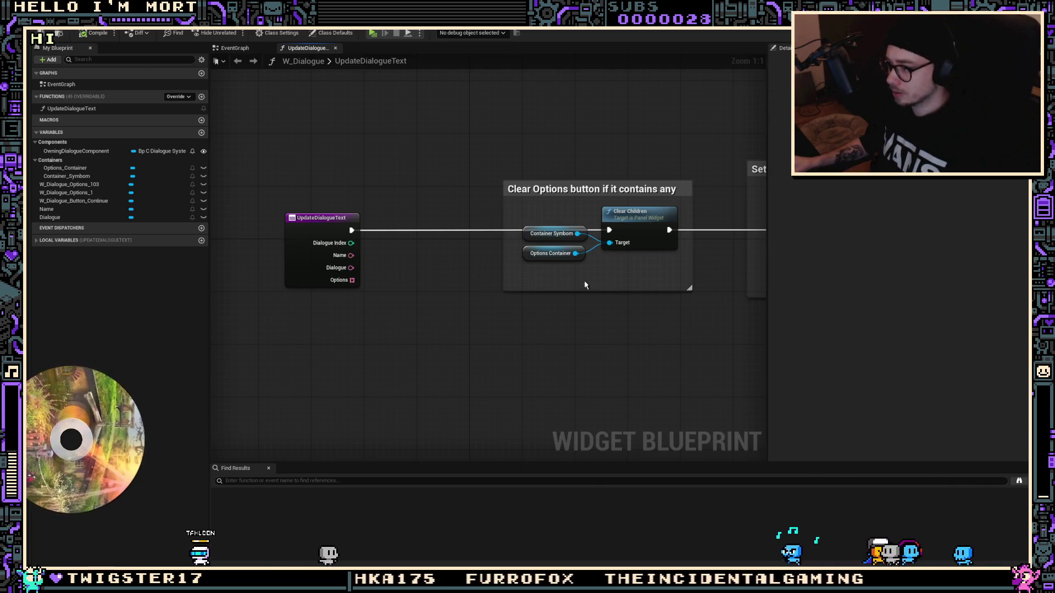
mouse_move(542, 235)
left_mouse_down()
mouse_move(543, 254)
mouse_move(544, 242)
left_mouse_up()
left_click(598, 279)
left_click(557, 259)
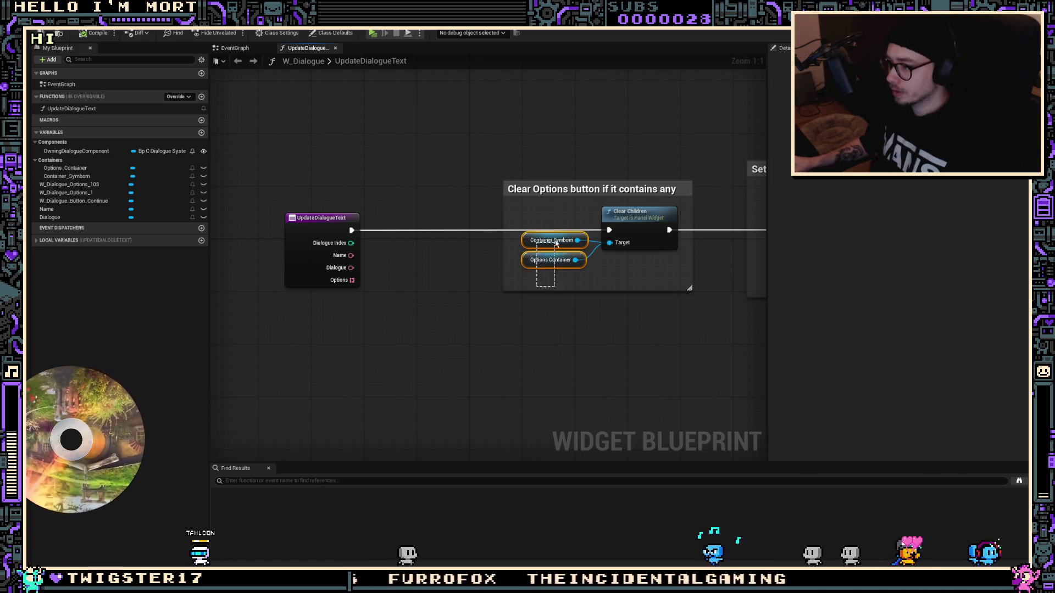
left_click(61, 35)
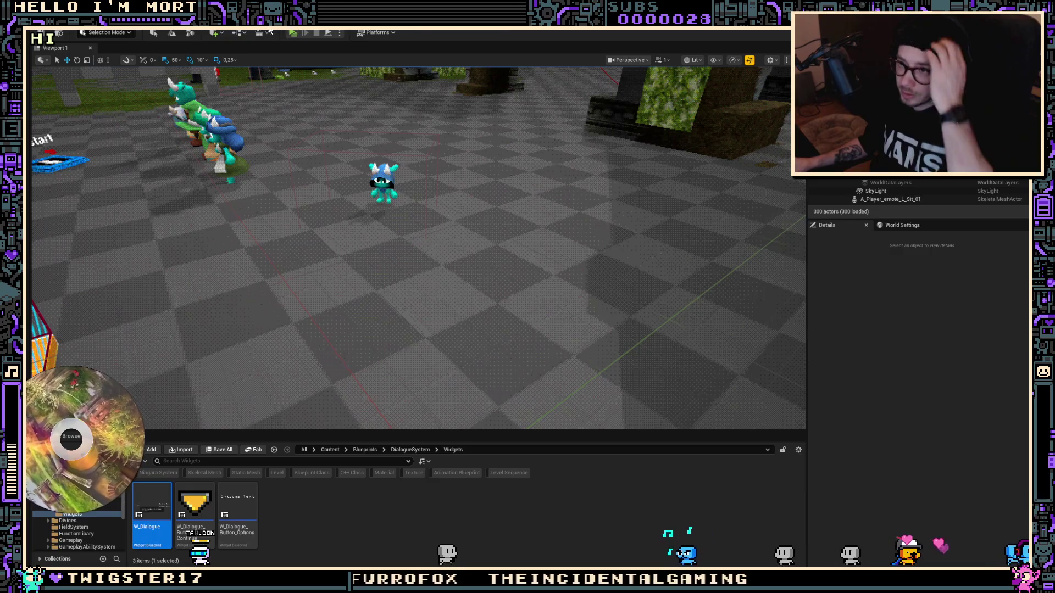
left_click(78, 31)
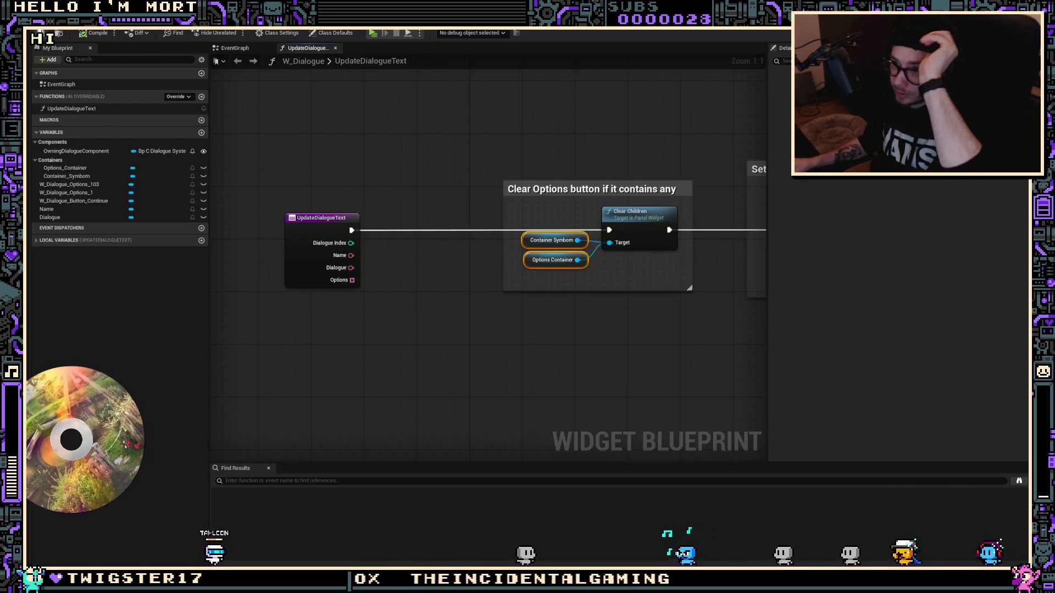
key("shift+a")
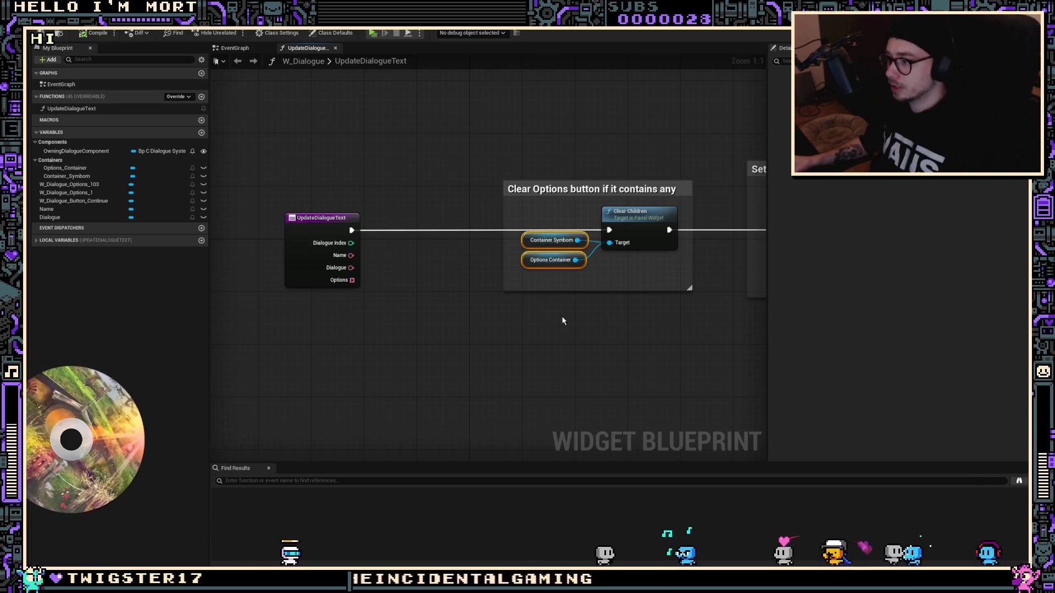
left_click_drag(558, 250, 559, 256)
left_click(577, 306)
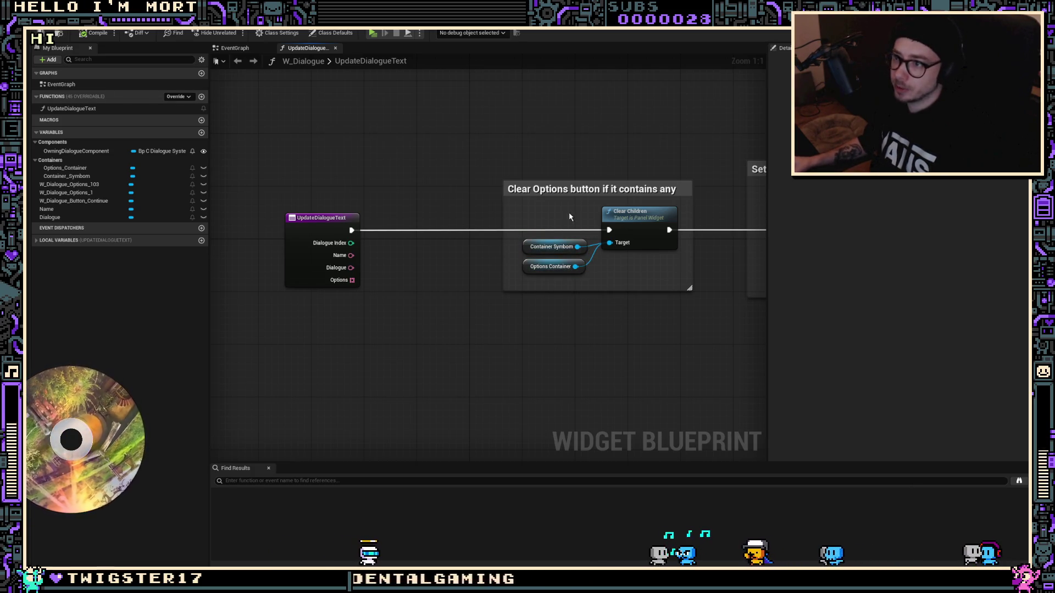
Pan through UpdateDialogueText to the Add to Options Container nodes and select Options_Container
left_click_drag(570, 217, 508, 217)
mouse_move(537, 262)
left_mouse_down()
mouse_move(441, 259)
mouse_move(448, 266)
left_mouse_up()
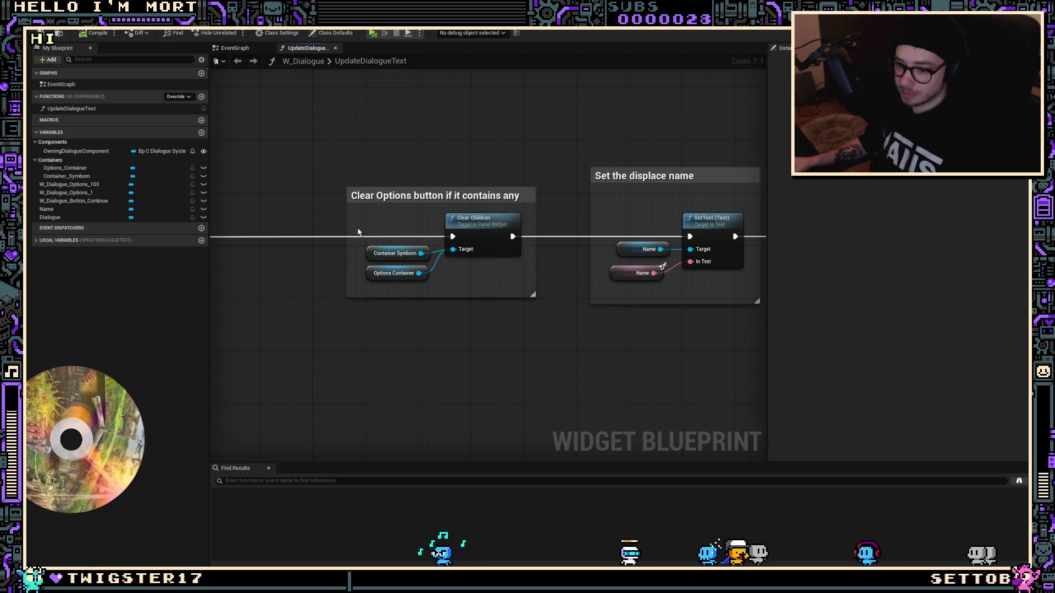
mouse_move(420, 295)
left_mouse_down()
mouse_move(341, 313)
mouse_move(295, 306)
left_mouse_up()
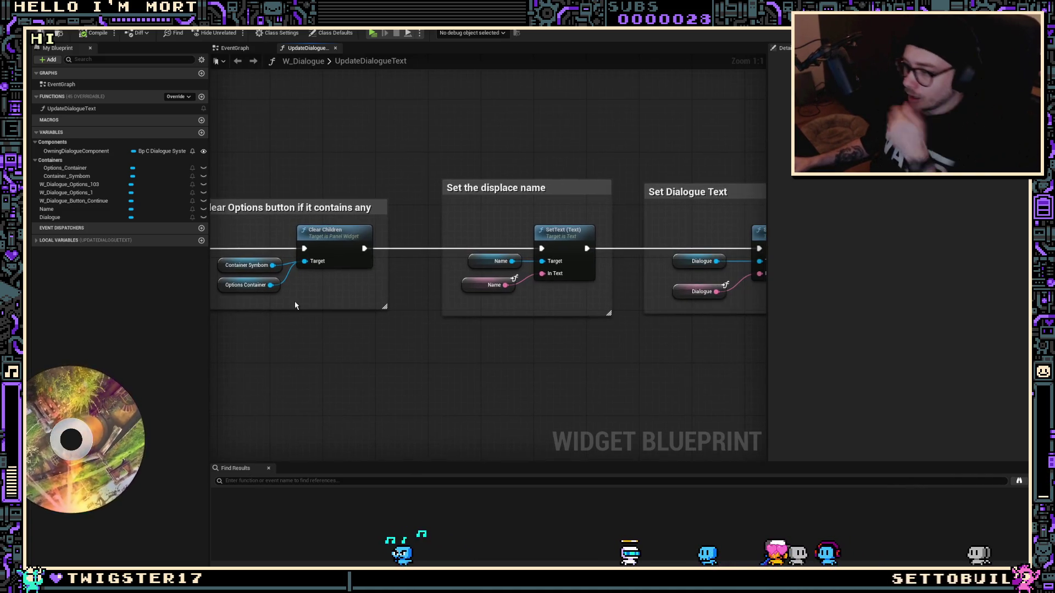
left_click_drag(356, 345, 230, 335)
scroll(385, 330, "down", 3)
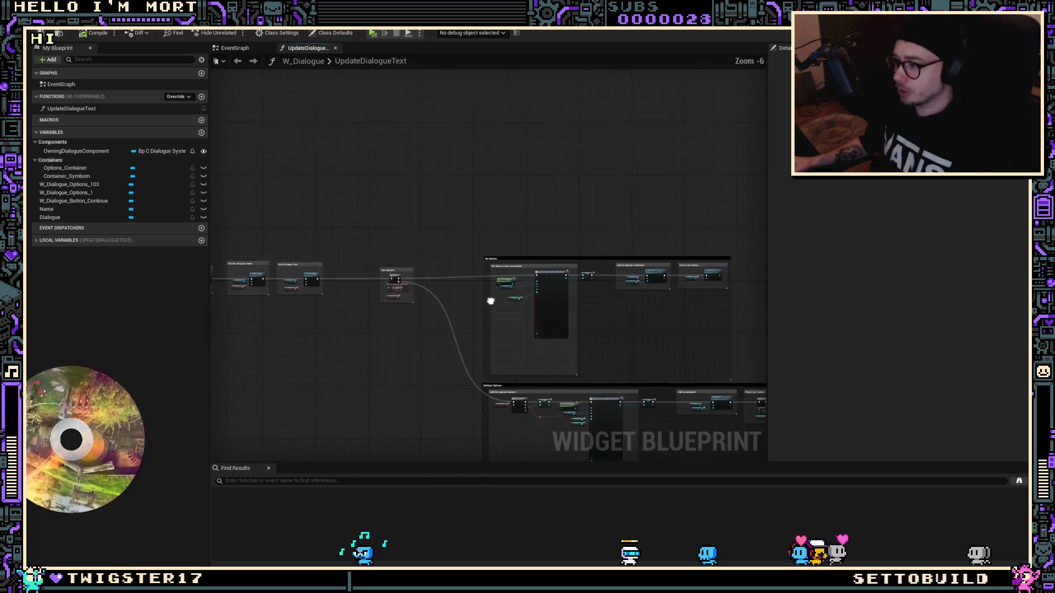
scroll(536, 283, "up", 2)
mouse_move(632, 267)
left_mouse_down()
mouse_move(408, 327)
mouse_move(405, 290)
left_mouse_up()
scroll(523, 294, "up", 1)
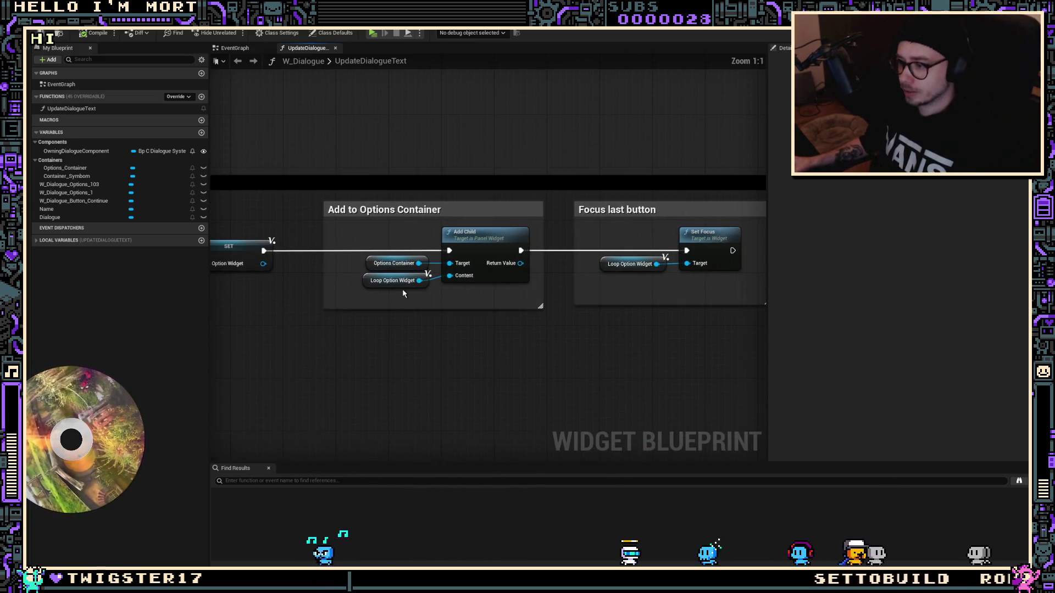
left_click(82, 168)
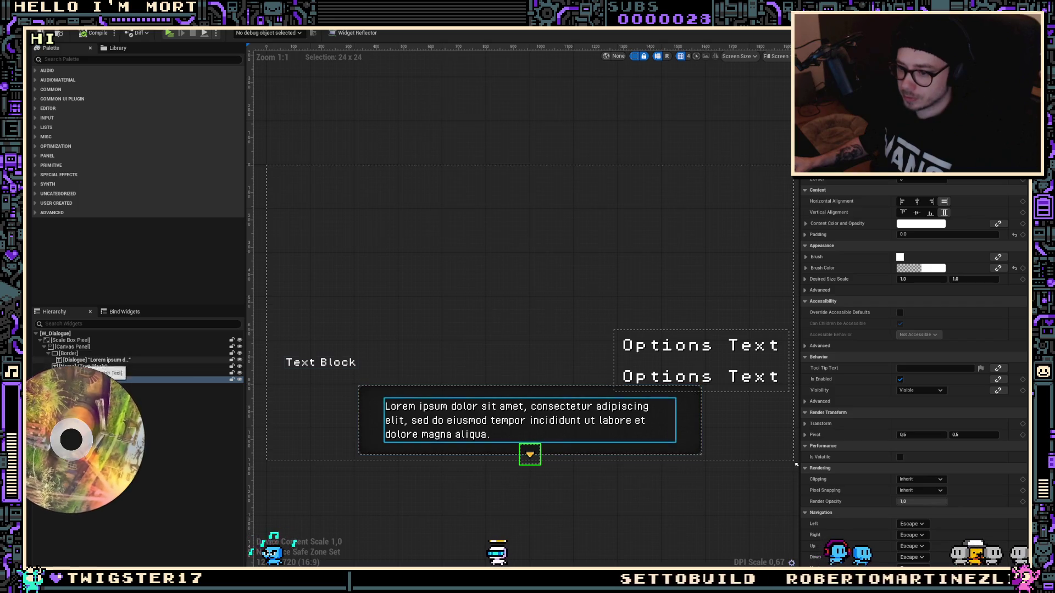
Drag the Options Text block up and left above the dialogue box's right end
left_click(87, 373)
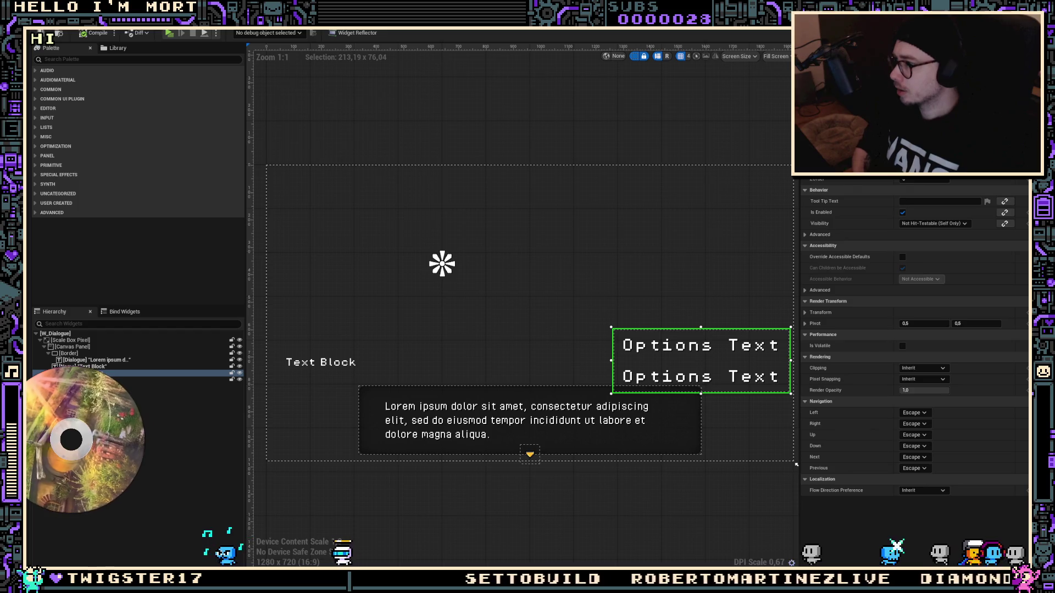
mouse_move(631, 310)
left_mouse_down()
mouse_move(637, 325)
mouse_move(601, 283)
left_mouse_up()
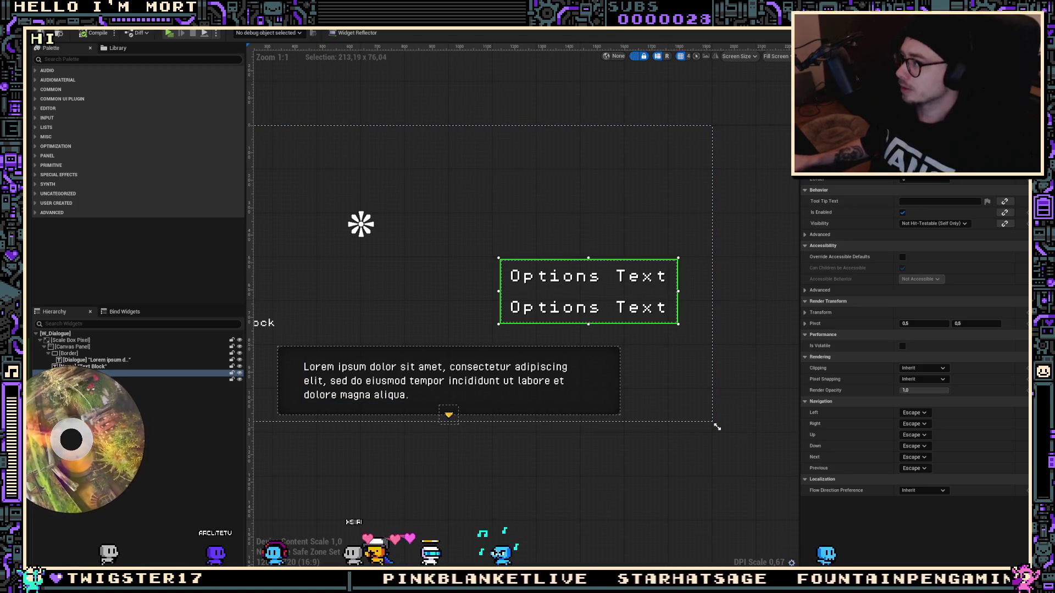
left_click(1011, 33)
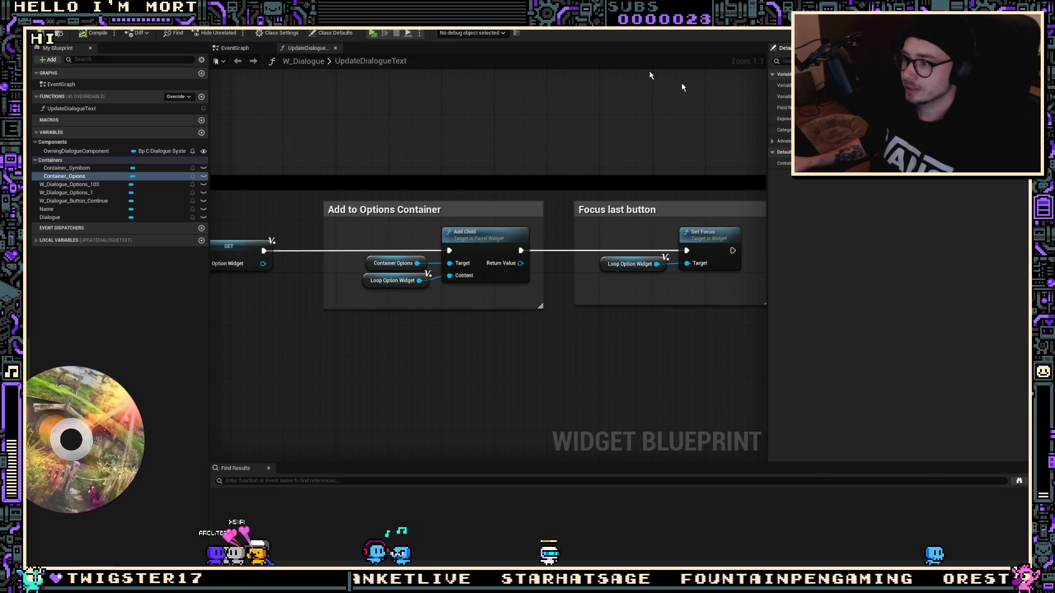
Replace the options container getter on Add Child's Target with Container_Symbom
scroll(378, 258, "down", 5)
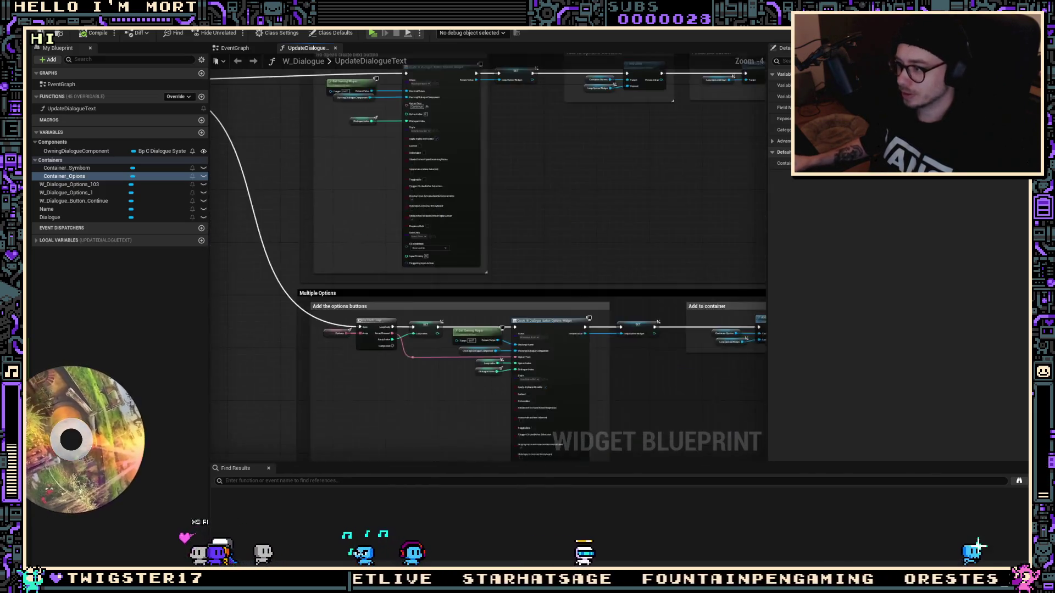
scroll(378, 258, "up", 5)
right_click(270, 192)
key("Escape")
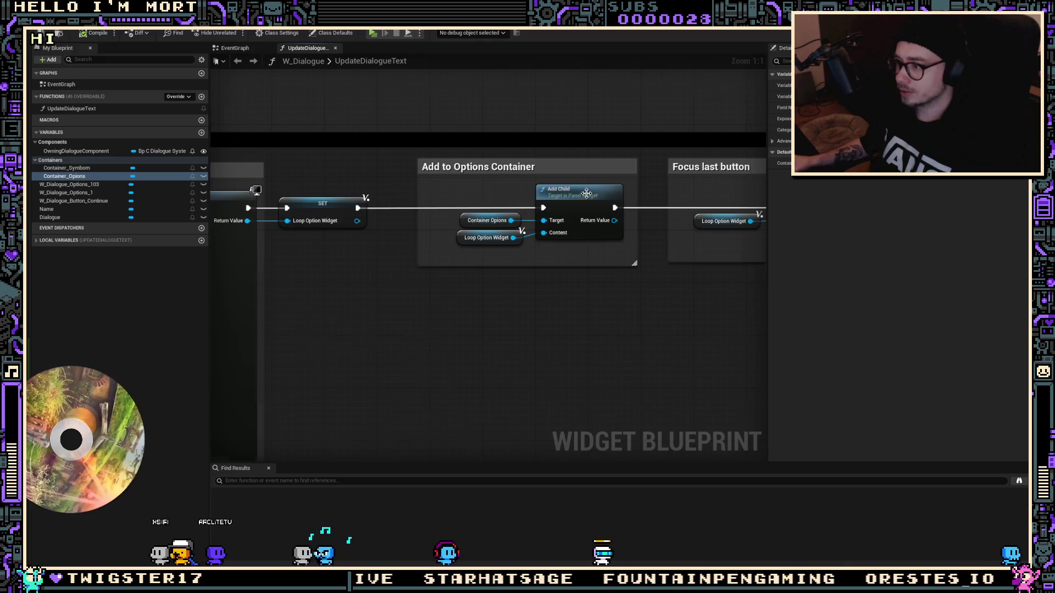
scroll(488, 245, "up", 5)
left_click(418, 242)
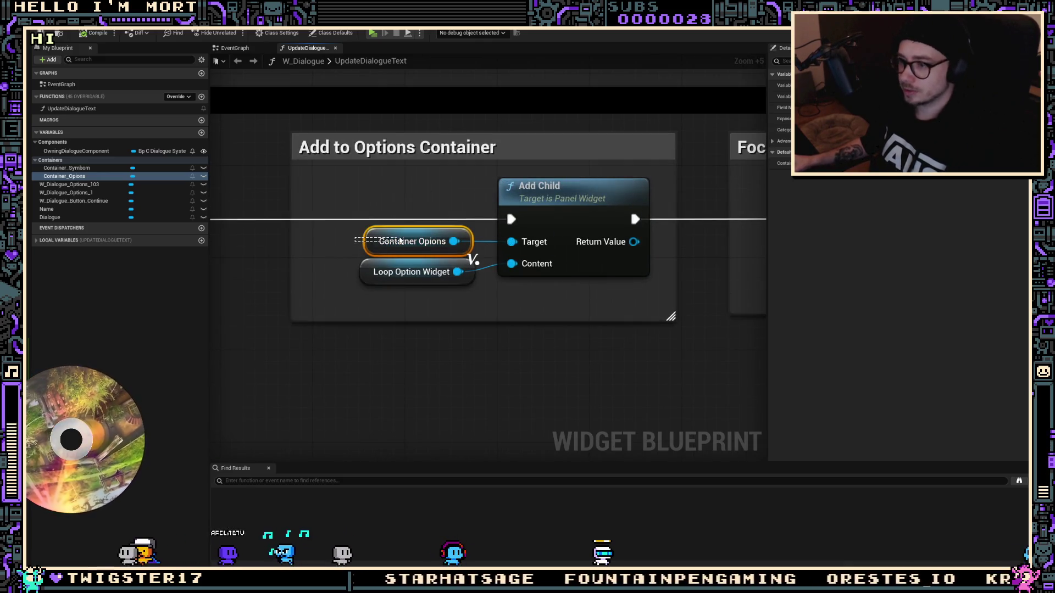
key("Delete")
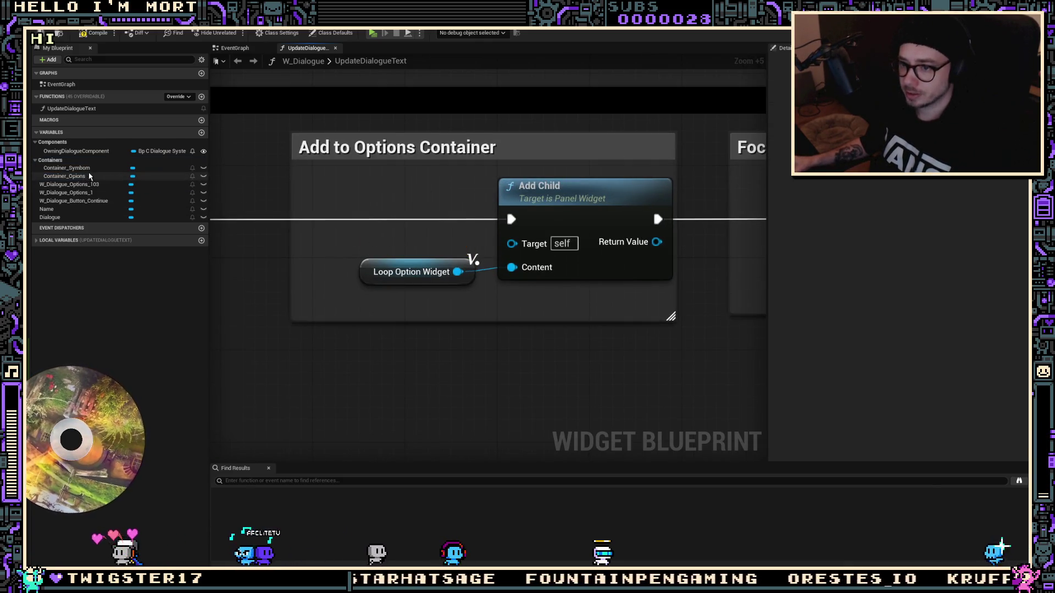
left_click(66, 168)
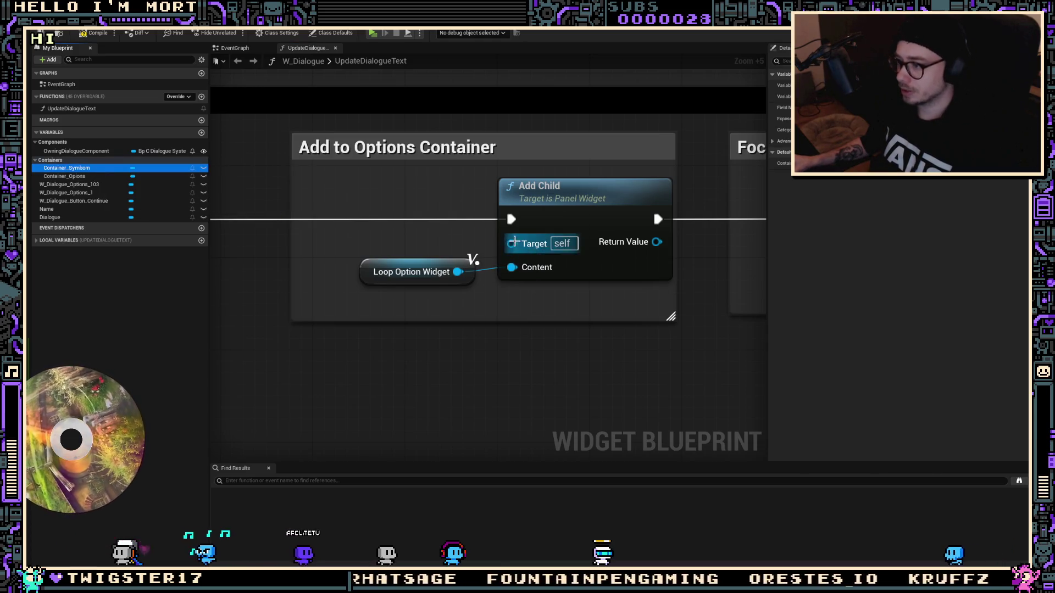
left_click_drag(514, 242, 514, 241)
Set the Create Widget class to W_Dialogue_Button_Continue
scroll(736, 240, "down", 1)
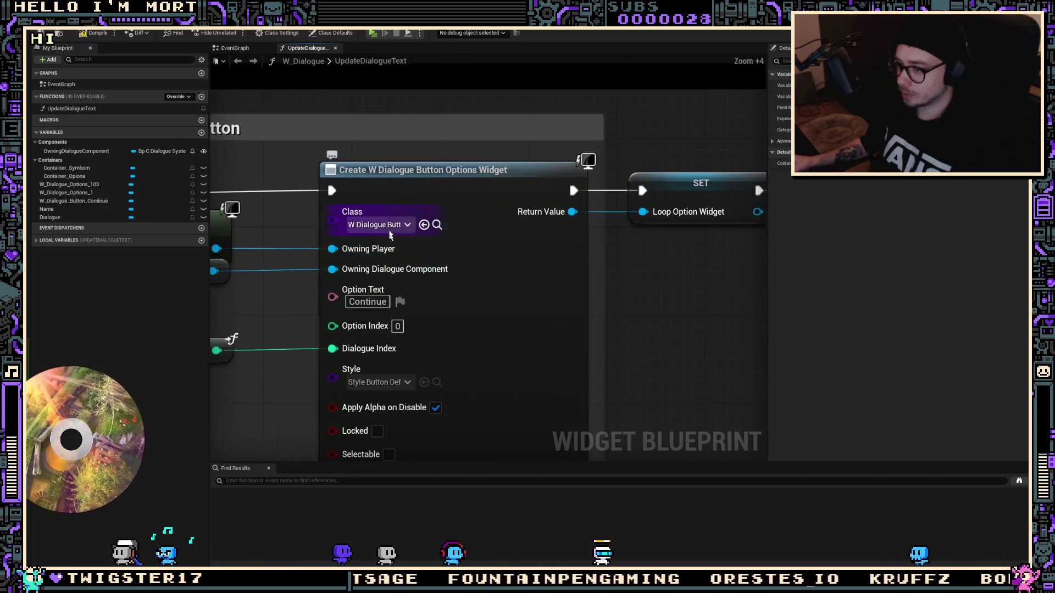
left_click(385, 225)
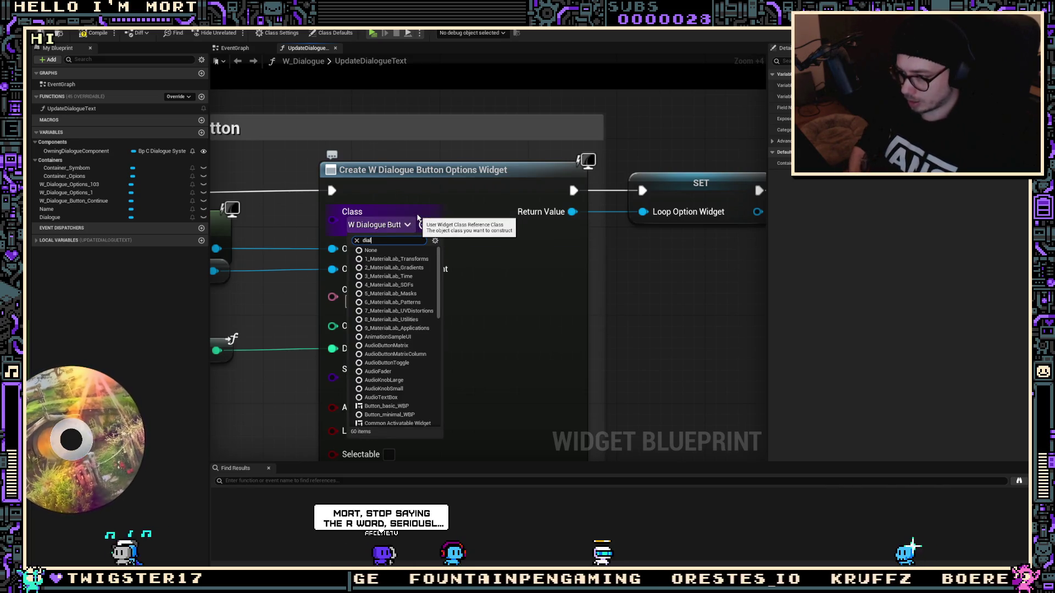
type("dialogue")
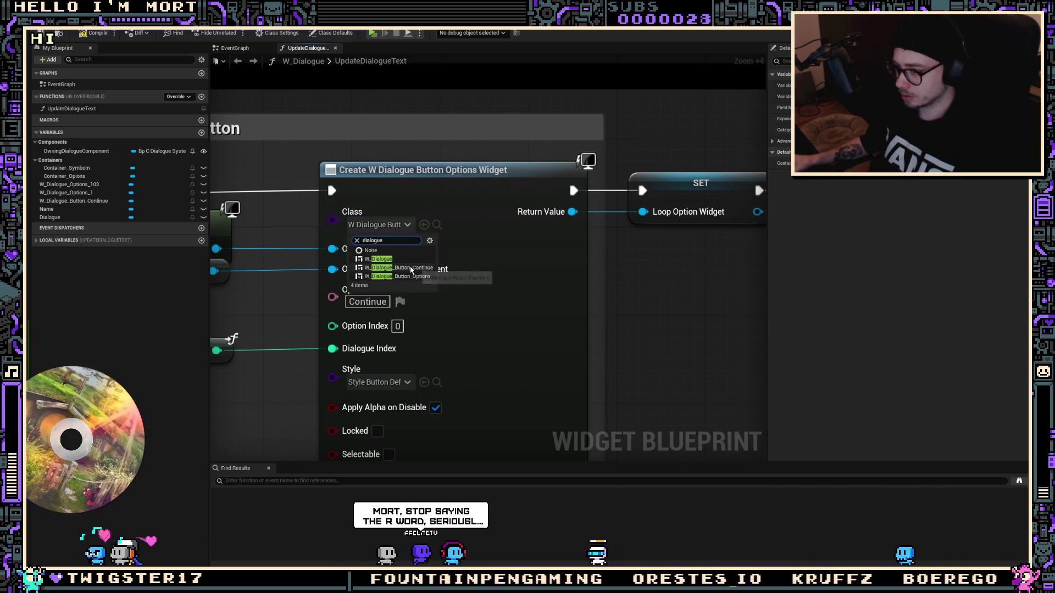
left_click(411, 271)
left_click_drag(690, 247, 525, 287)
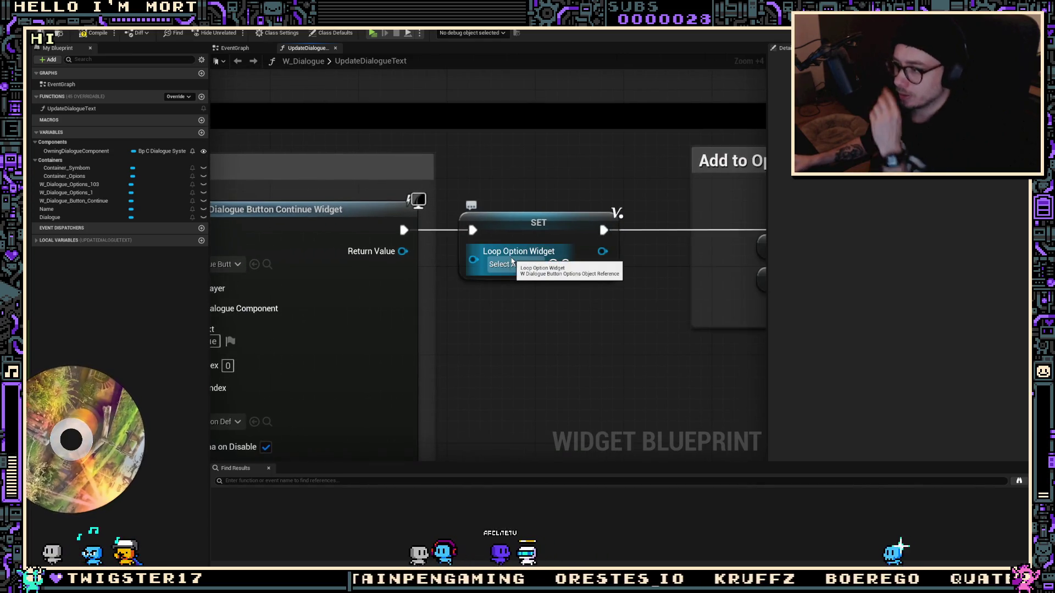
scroll(408, 283, "down", 5)
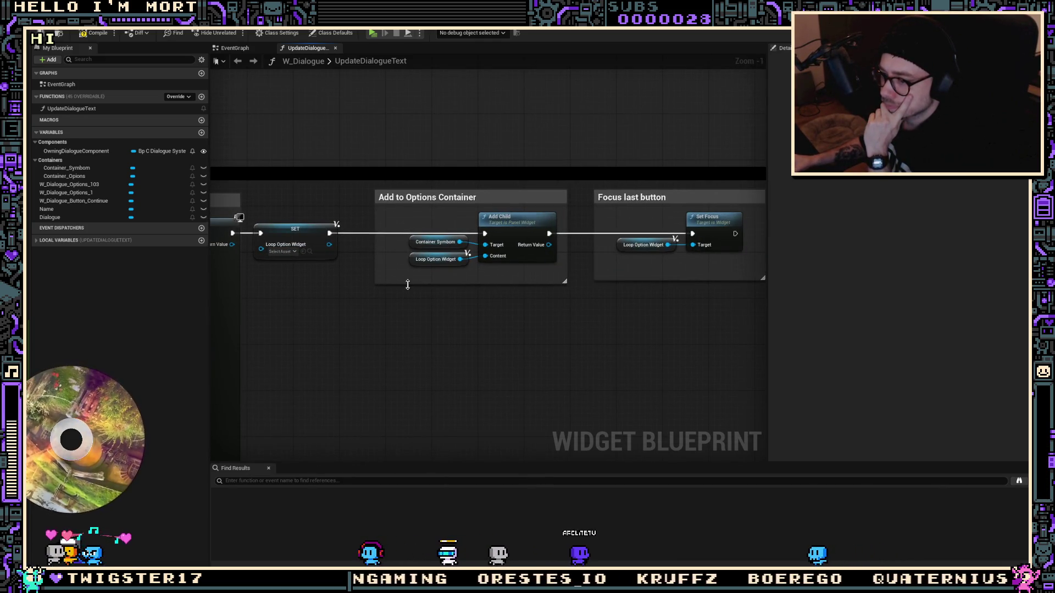
mouse_move(329, 275)
left_mouse_down()
mouse_move(540, 235)
mouse_move(258, 259)
mouse_move(511, 219)
left_mouse_up()
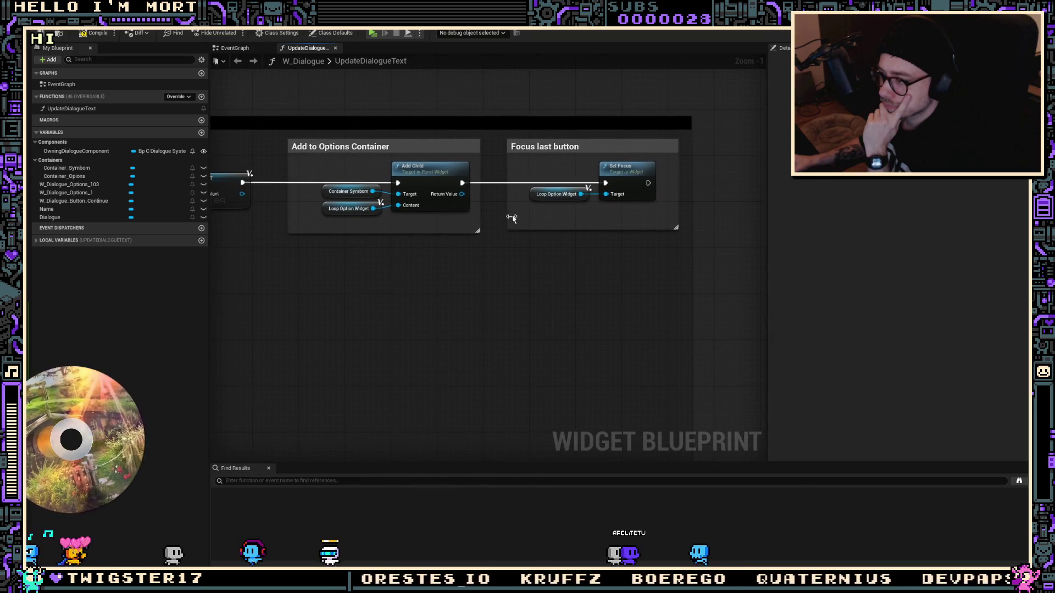
Inspect the Loop Option Widget getter and select the SET Loop Option Widget node
left_click(534, 201)
scroll(535, 200, "down", 3)
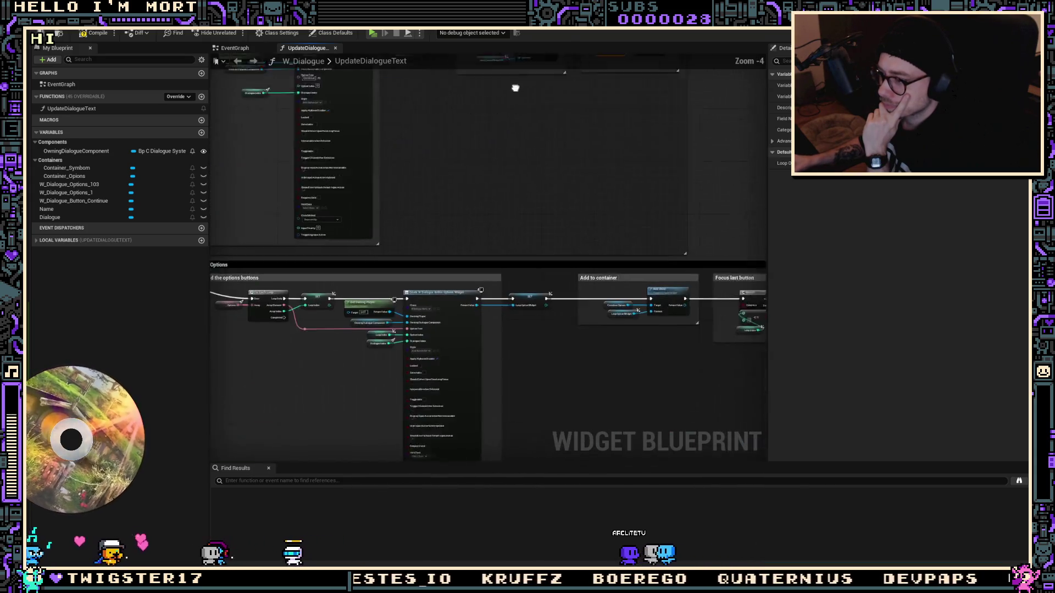
scroll(587, 266, "up", 5)
left_click_drag(584, 277, 334, 269)
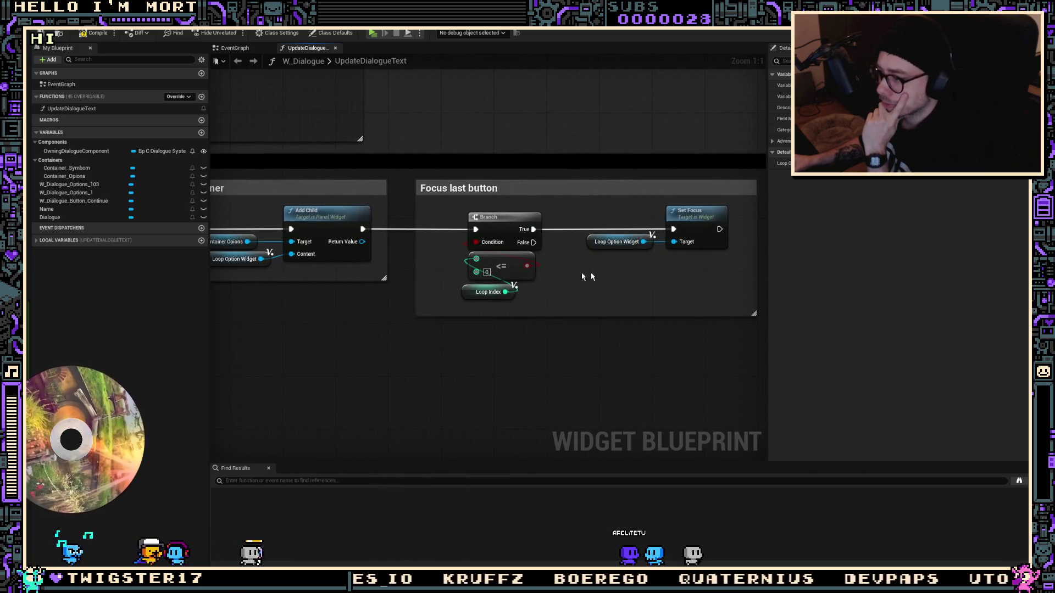
mouse_move(582, 280)
left_mouse_down()
mouse_move(829, 282)
mouse_move(723, 299)
mouse_move(498, 285)
left_mouse_up()
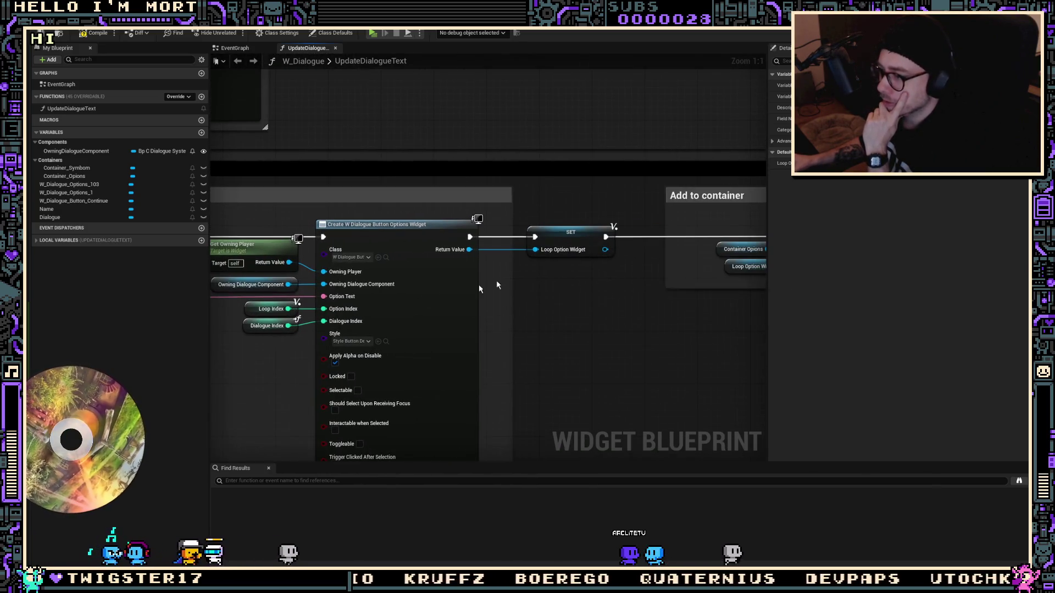
left_click(553, 230)
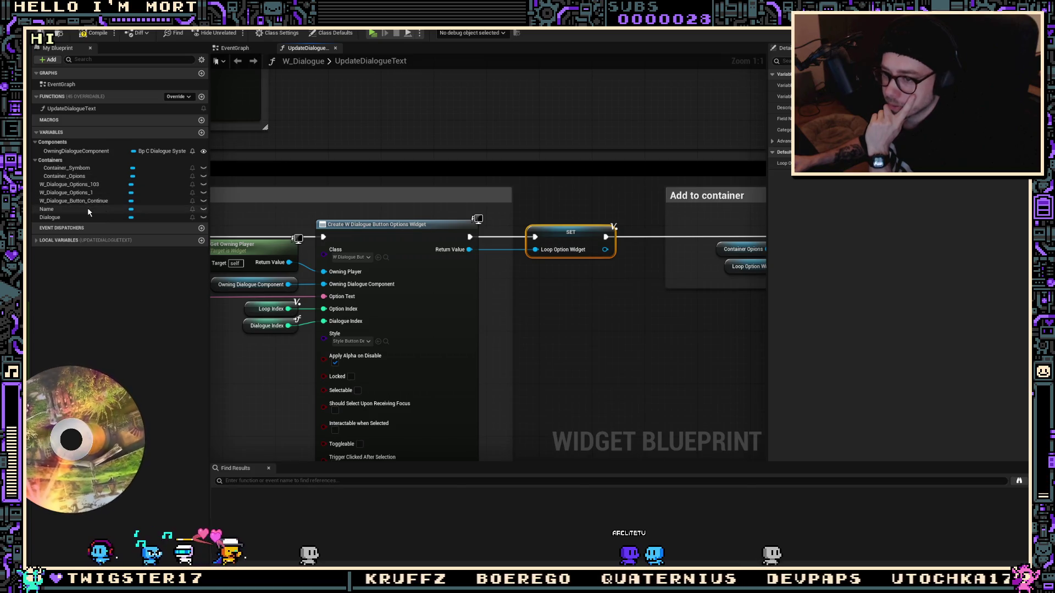
Show the function's local variables and browse Loop Option Widget's type picker without changing it
left_click(61, 240)
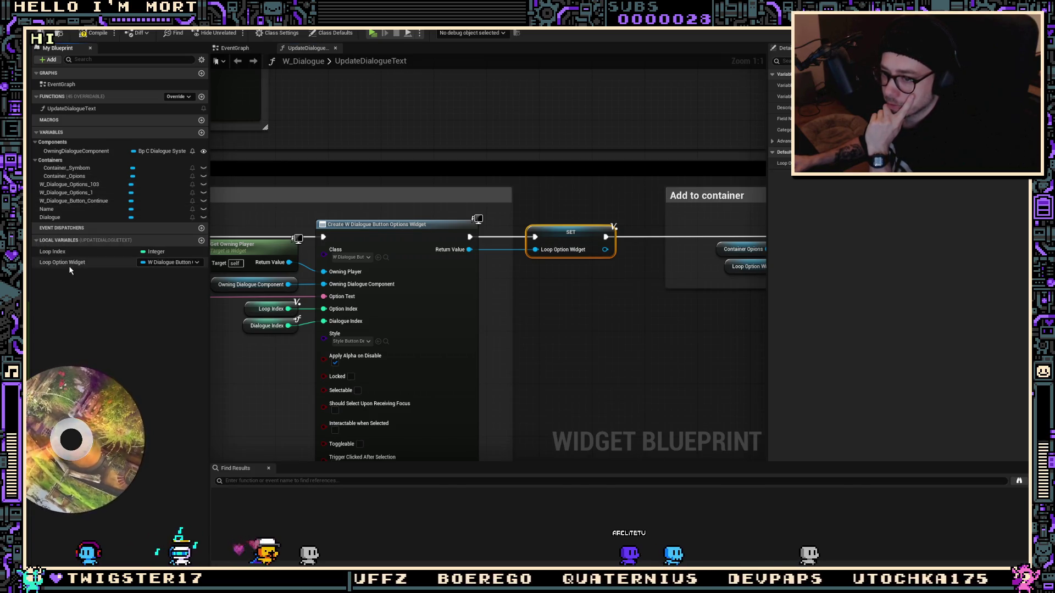
left_click(163, 263)
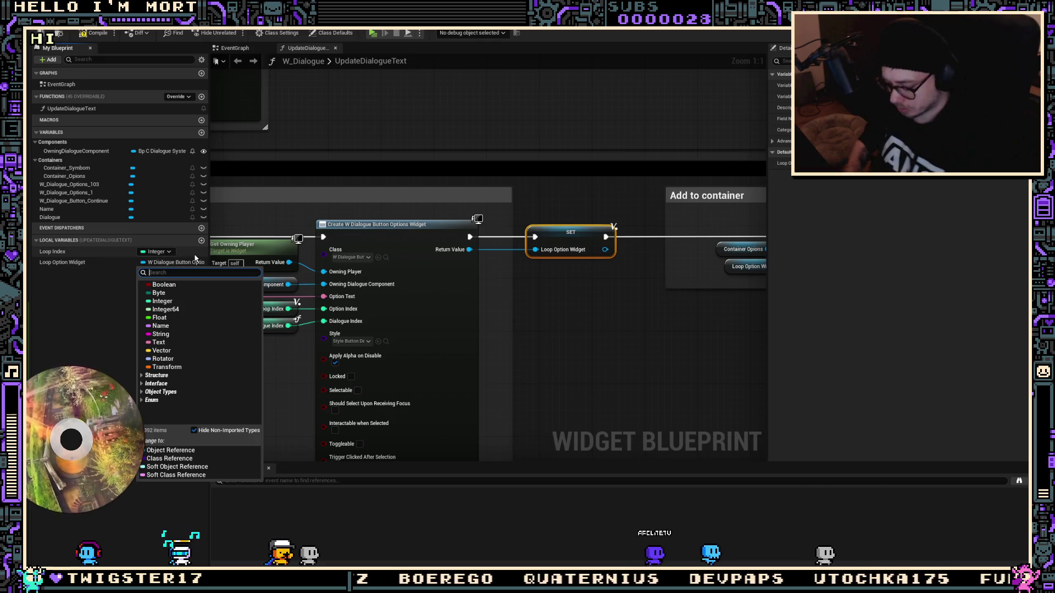
type("common button")
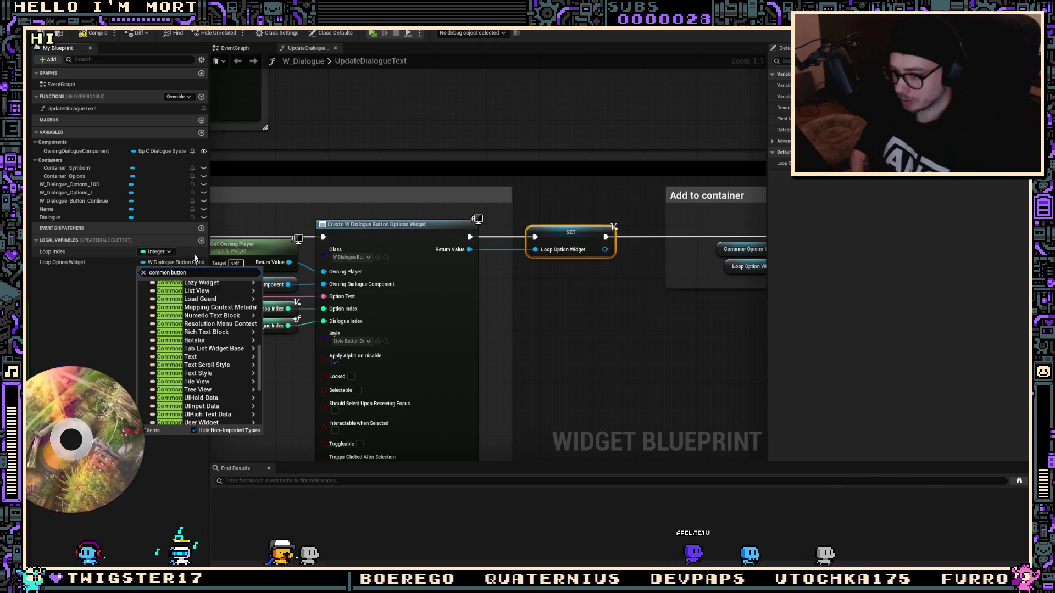
mouse_move(234, 318)
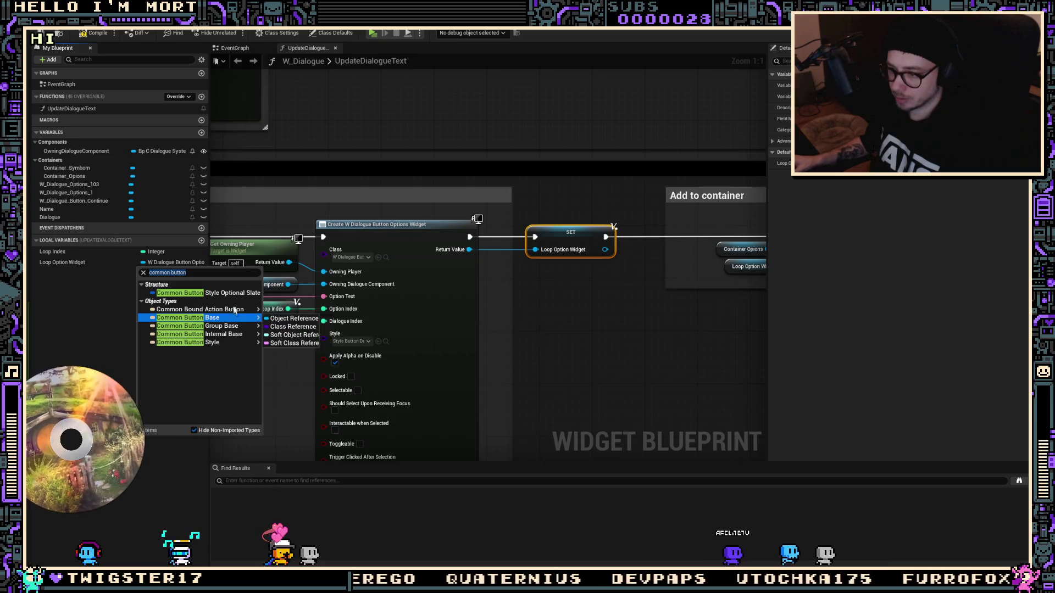
left_click(630, 322)
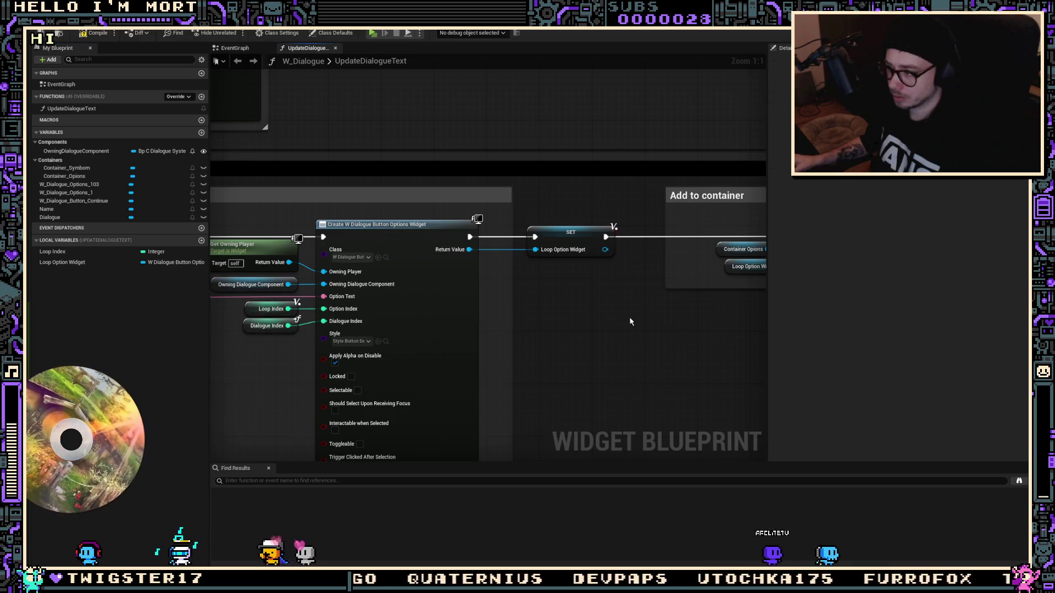
left_click_drag(544, 218, 507, 219)
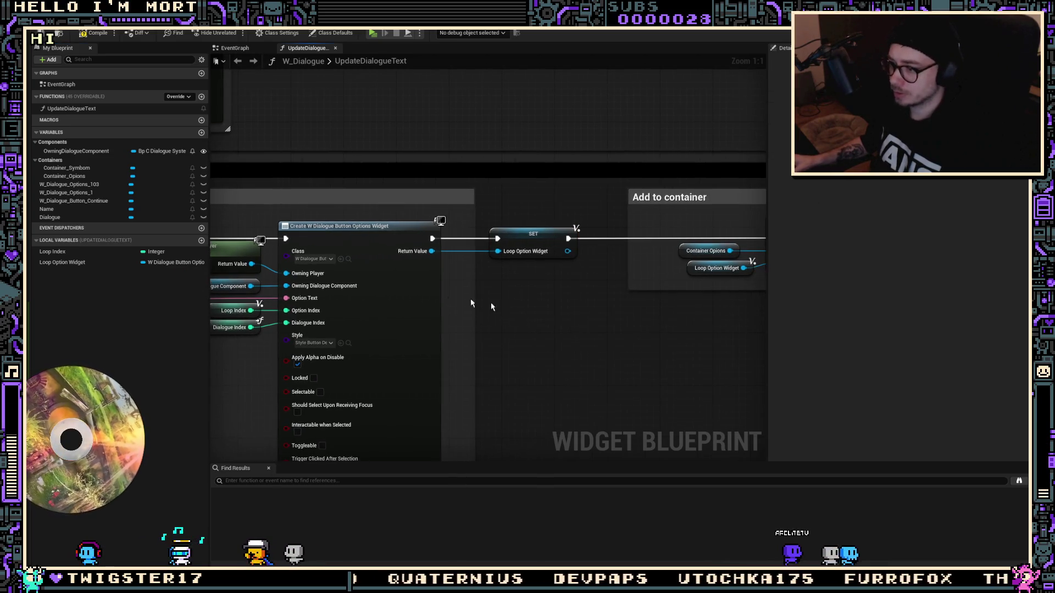
Open W_Dialogue_Button_Options to check it, then reselect the Loop Option Widget local variable
left_click(348, 259)
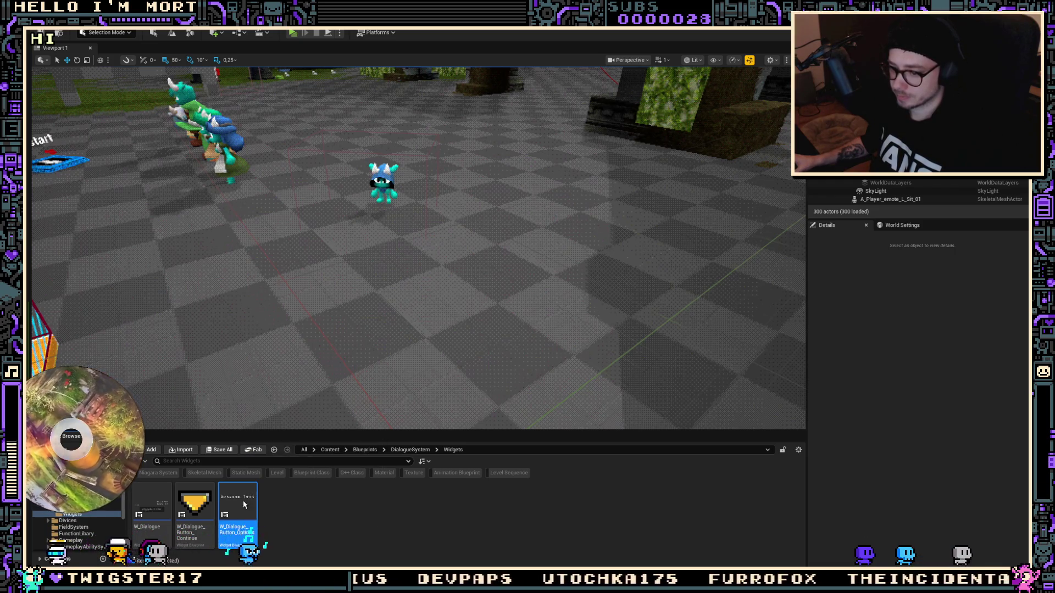
double_click(237, 509)
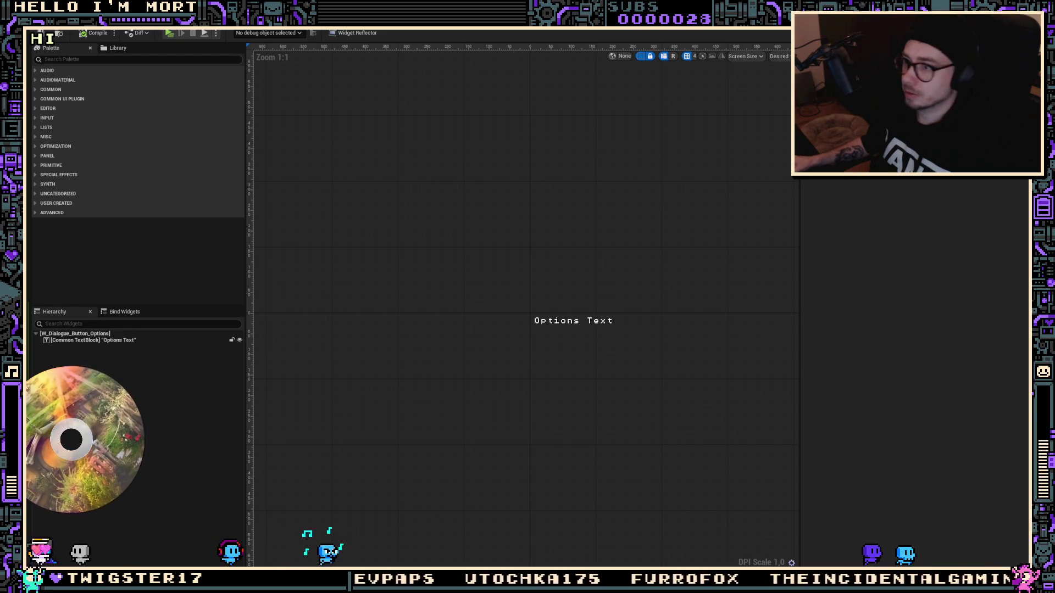
key("alt+Tab")
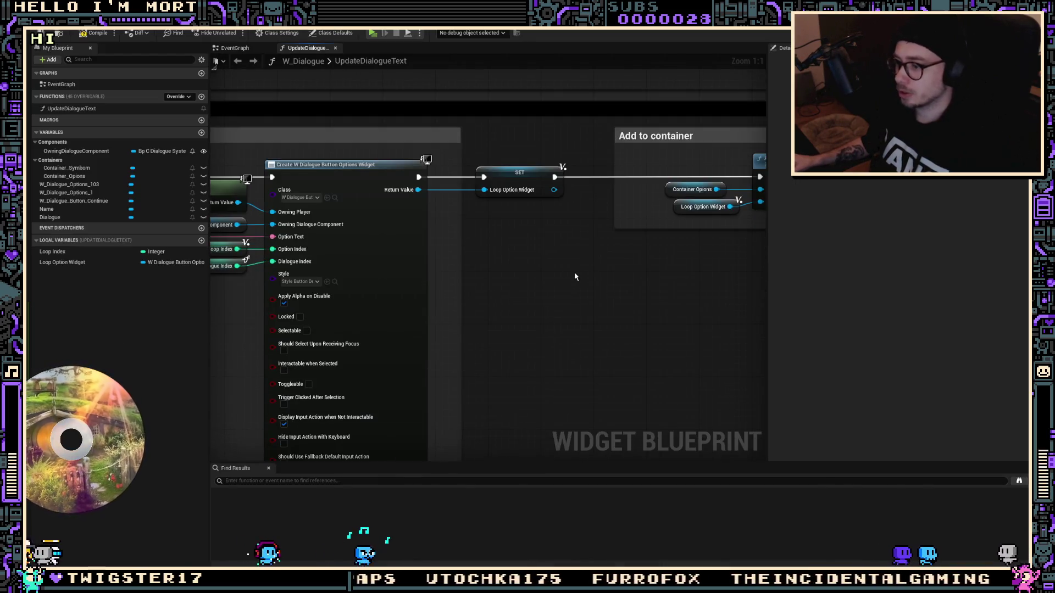
scroll(560, 324, "down", 2)
scroll(370, 228, "up", 2)
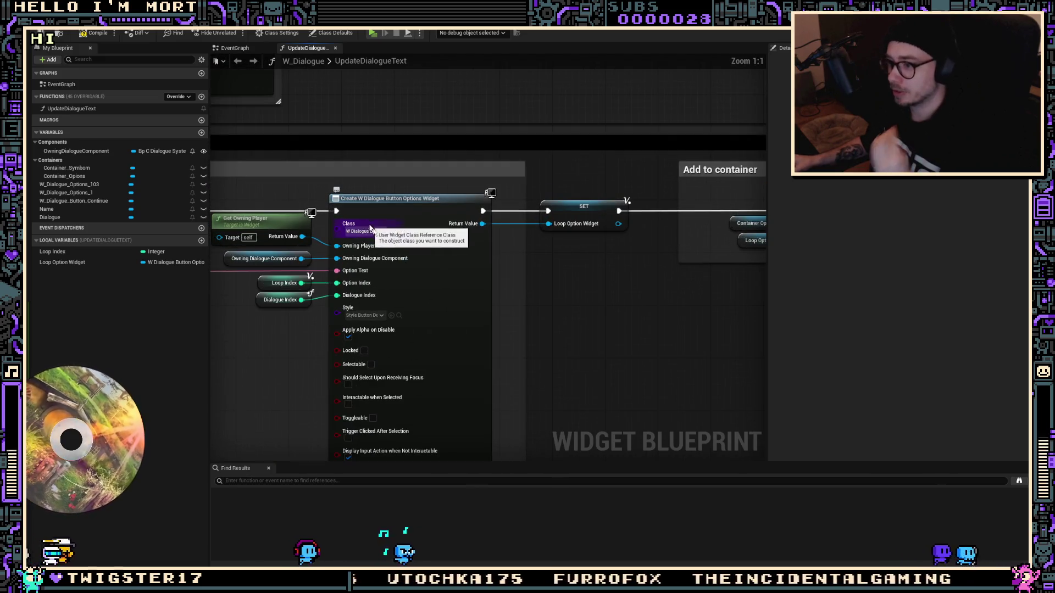
left_click(378, 232)
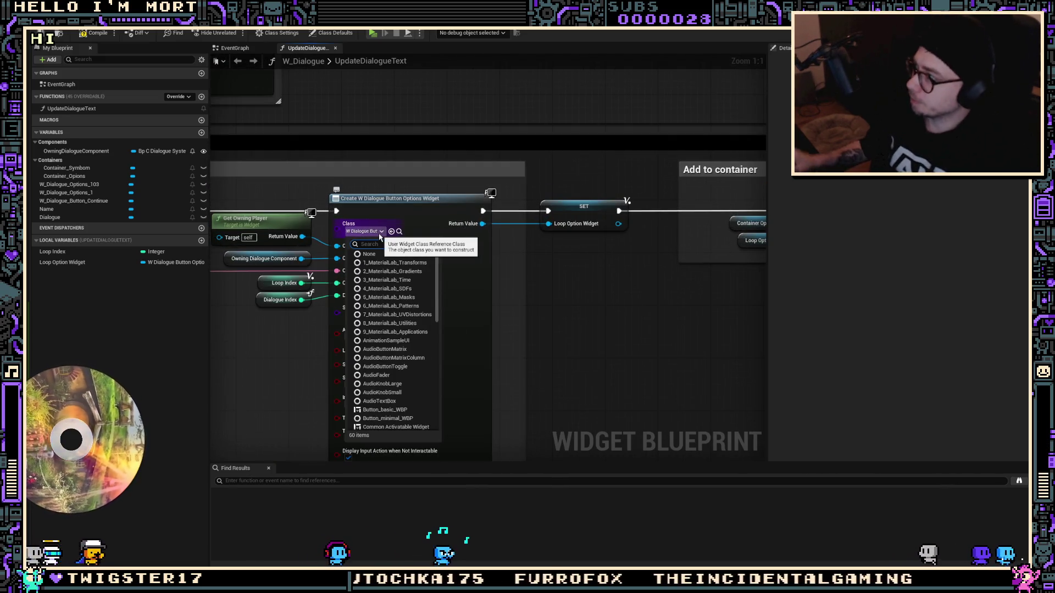
left_click(452, 297)
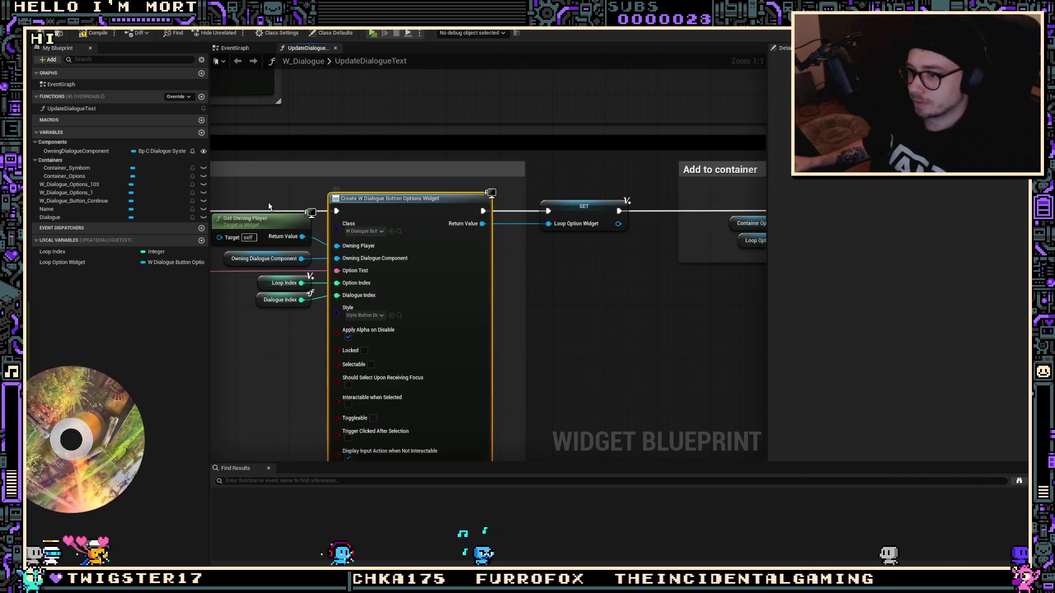
left_click(77, 263)
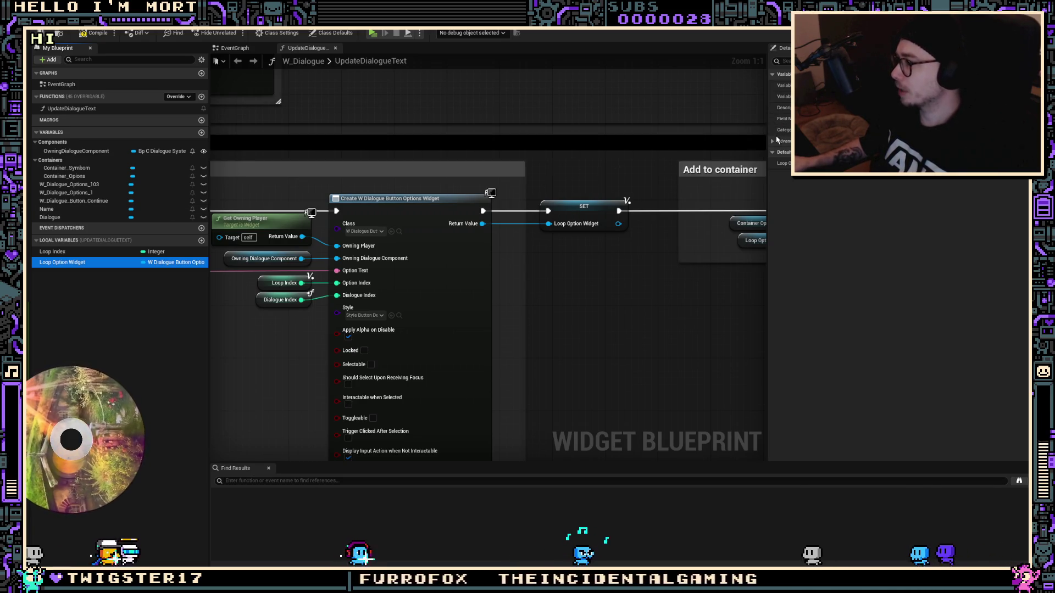
Change Loop Option Widget's type to Common Button Base and confirm the type change
left_click(194, 264)
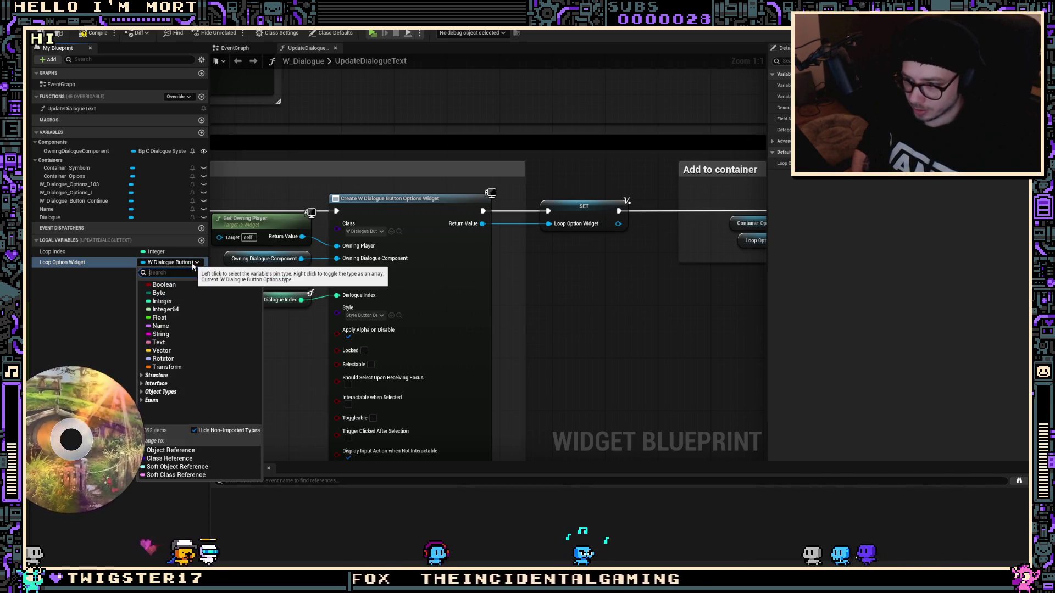
key("alt+Tab")
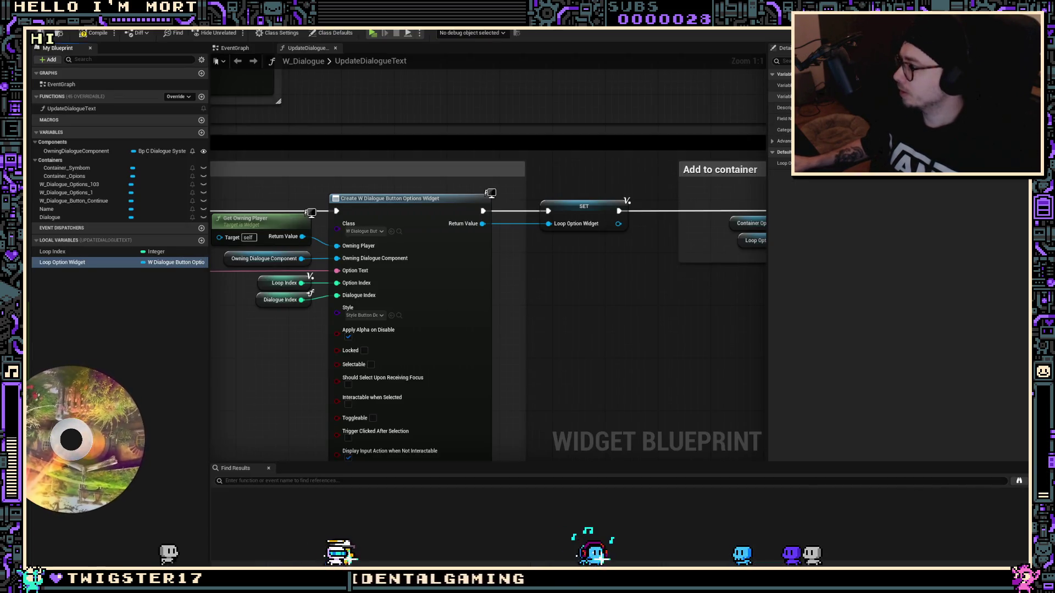
type("c")
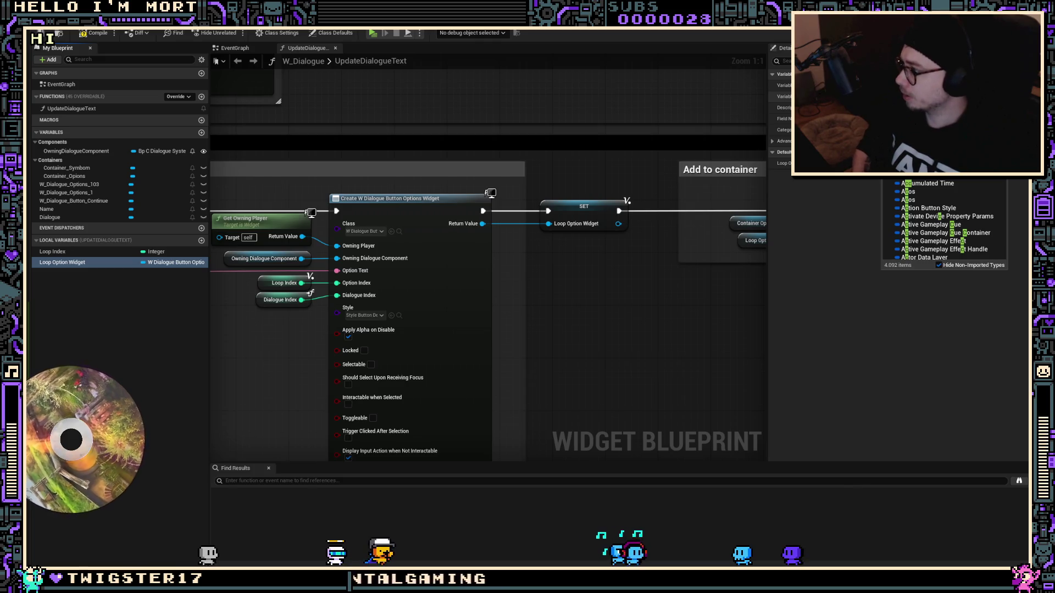
type("anvas")
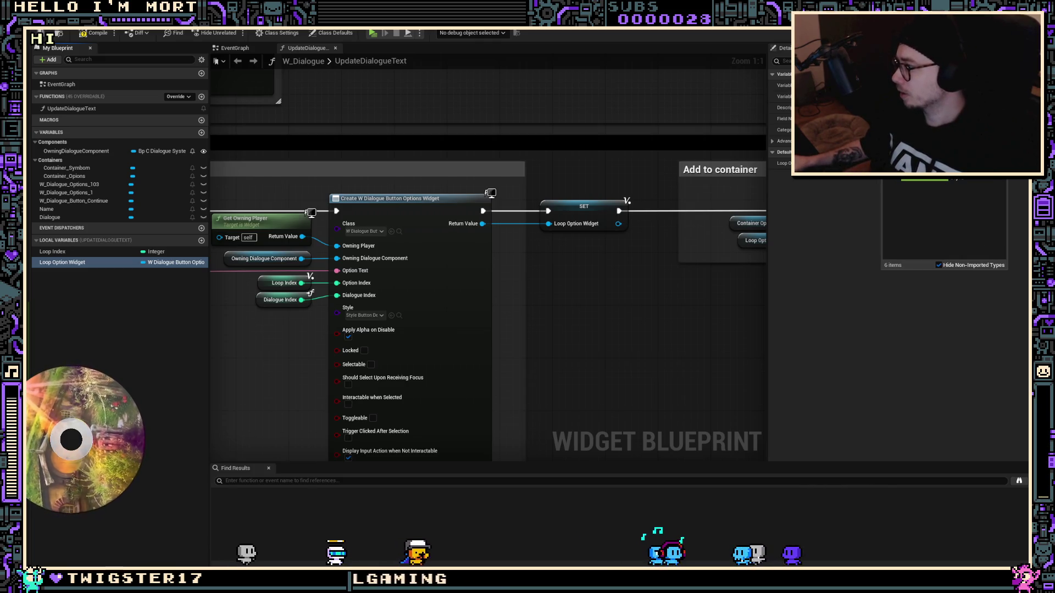
key("ctrl+a")
type("e")
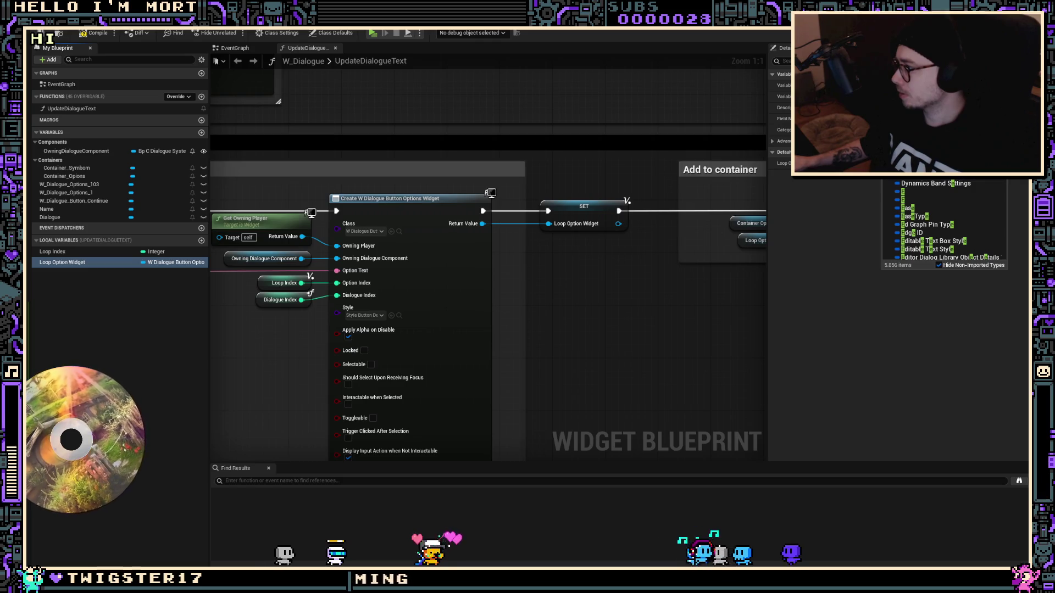
key("BackSpace")
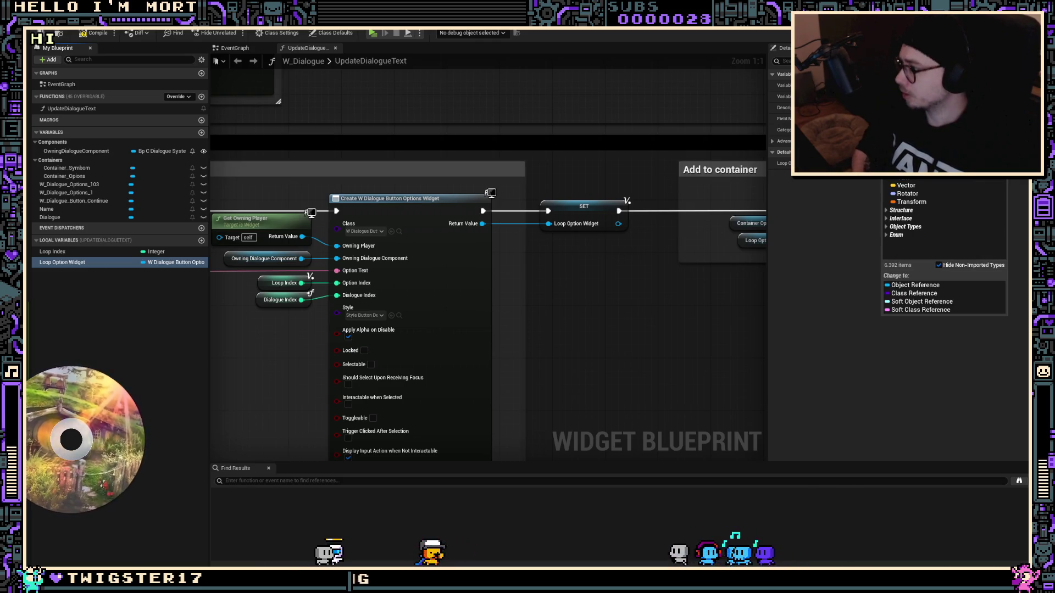
type("dialogue")
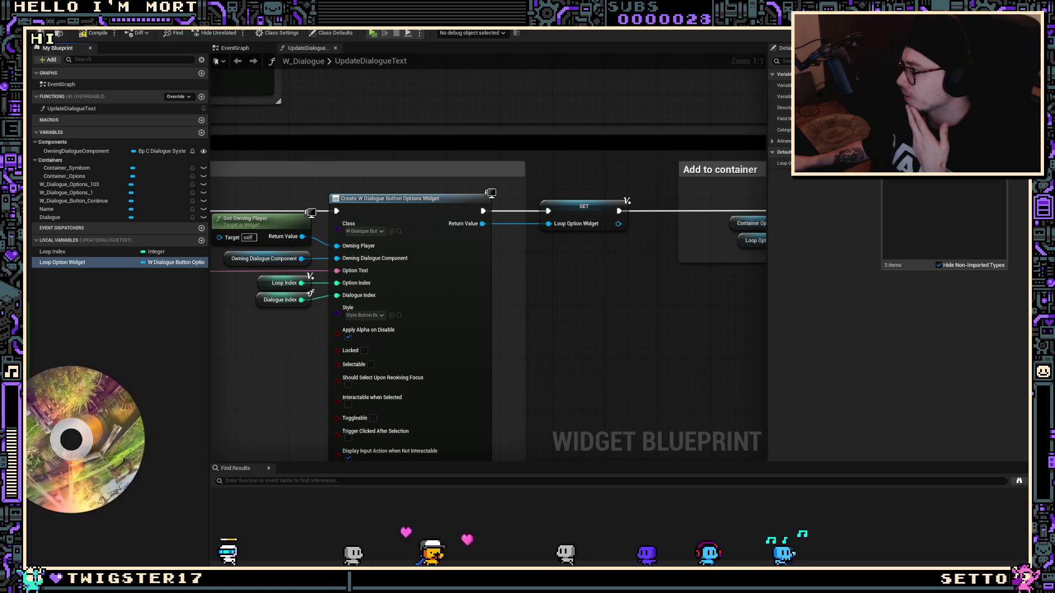
key("Return")
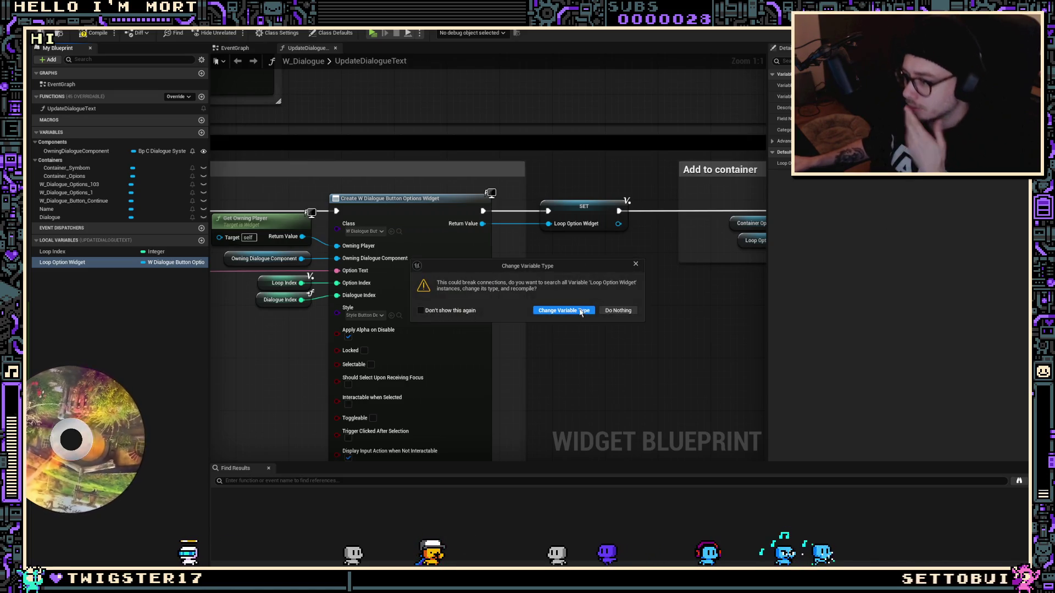
left_click(580, 312)
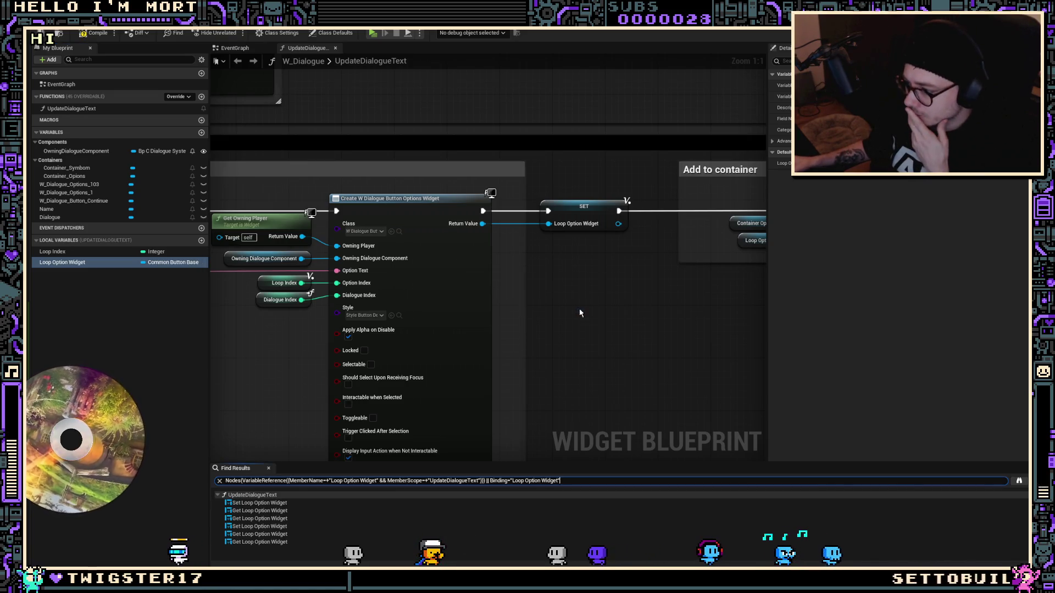
Wire the Continue Create Widget's Return Value into SET Loop Option Widget
double_click(258, 504)
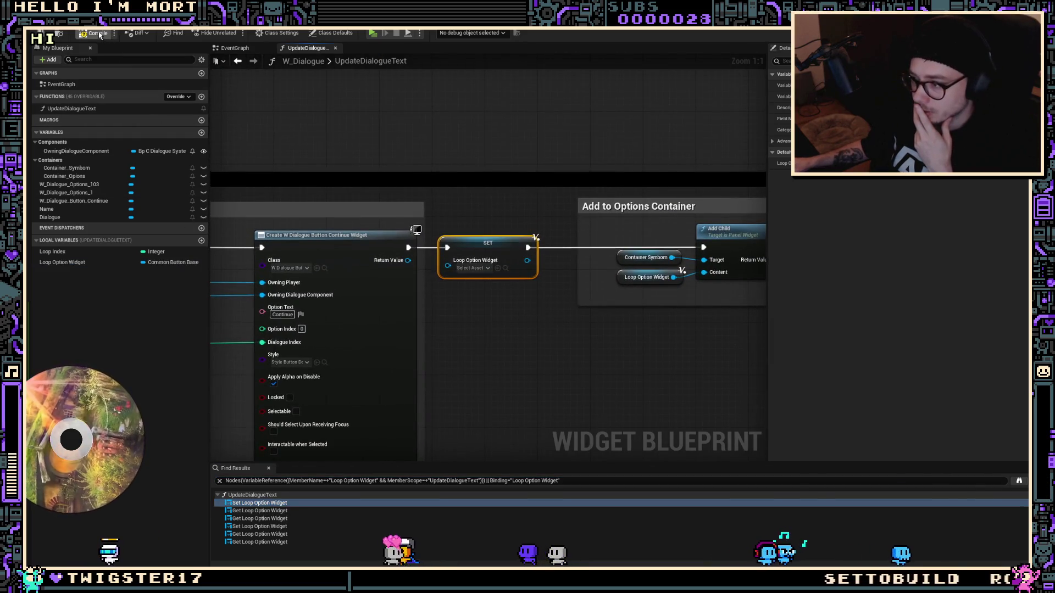
left_click_drag(407, 260, 447, 266)
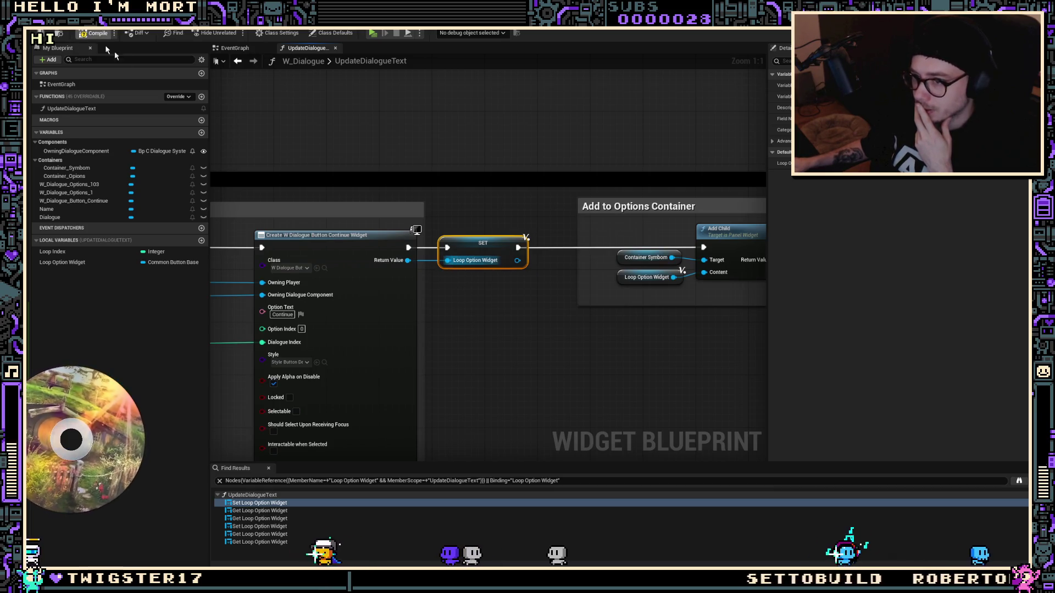
left_click_drag(556, 411, 573, 182)
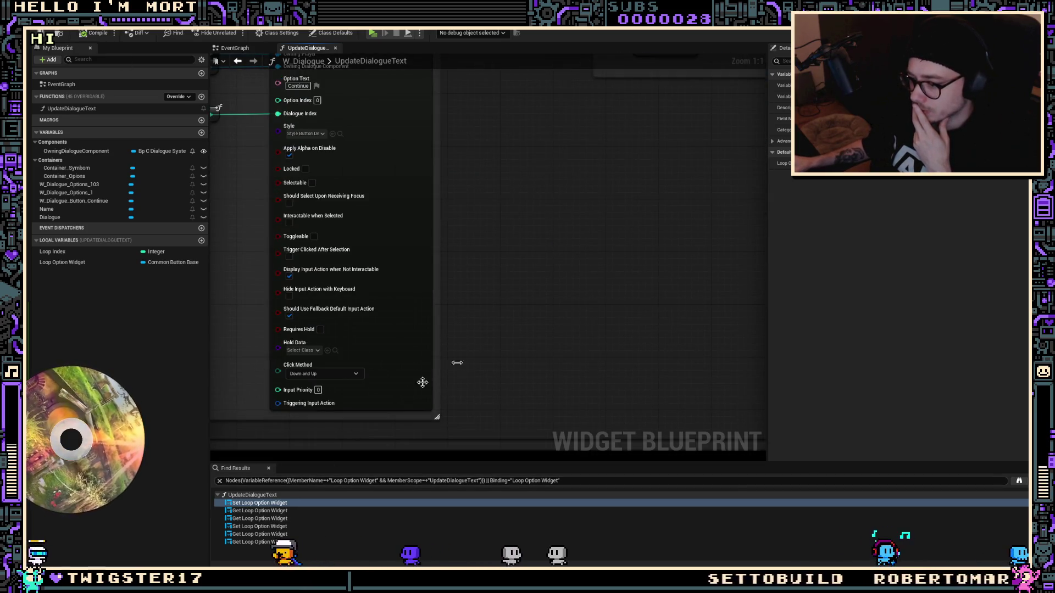
scroll(467, 181, "down", 2)
left_click_drag(465, 181, 406, 137)
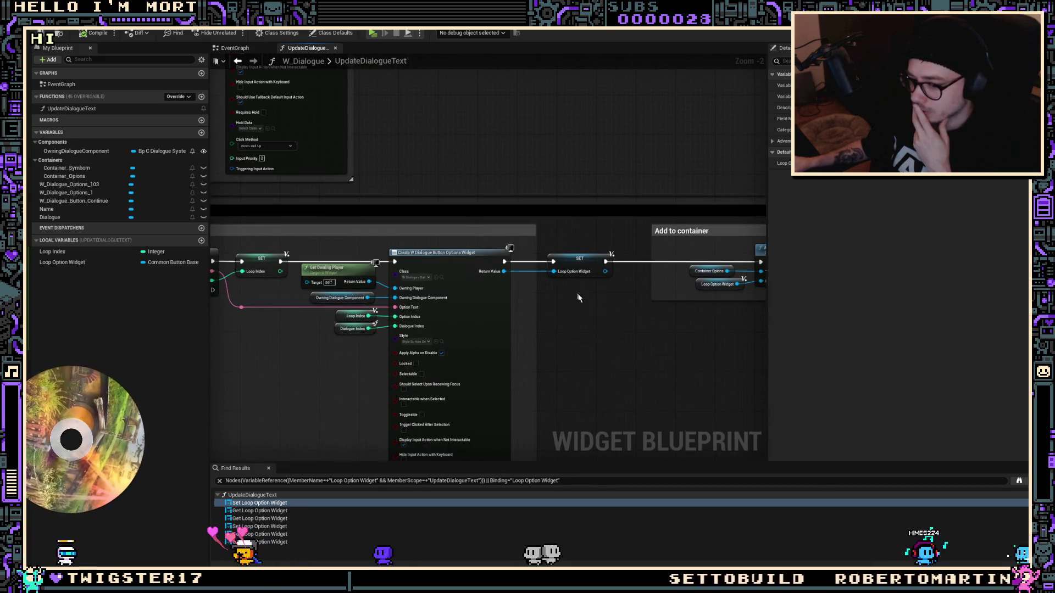
left_click_drag(603, 332, 515, 337)
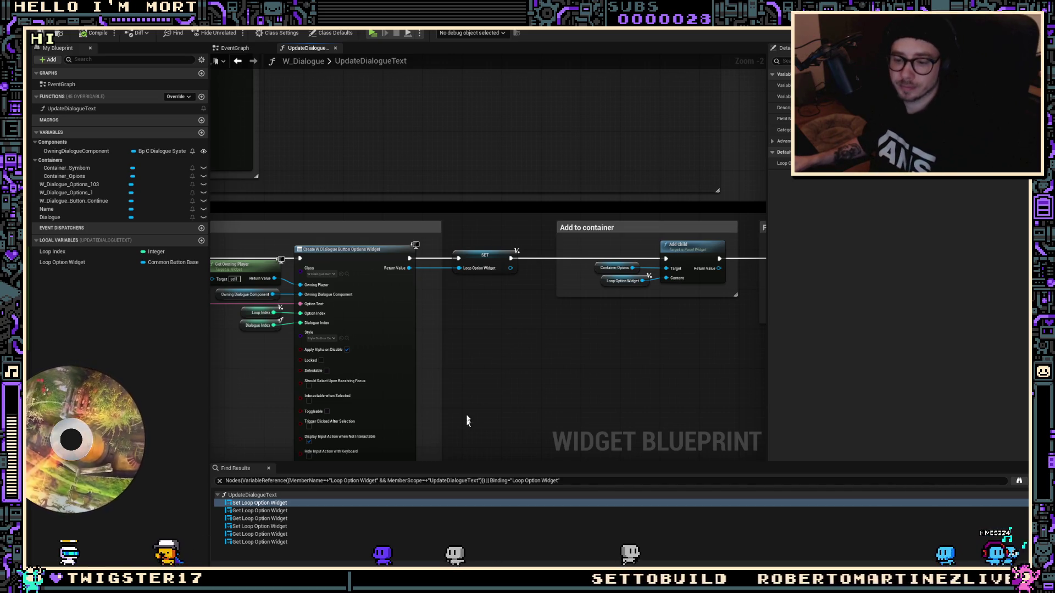
left_click_drag(492, 368, 477, 383)
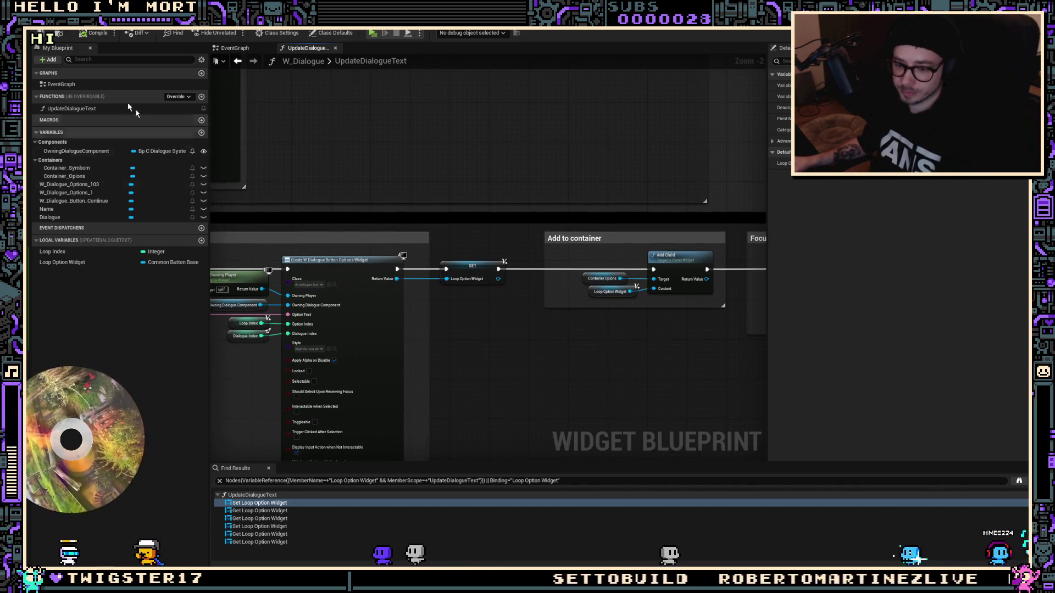
scroll(508, 400, "down", 1)
scroll(490, 309, "up", 3)
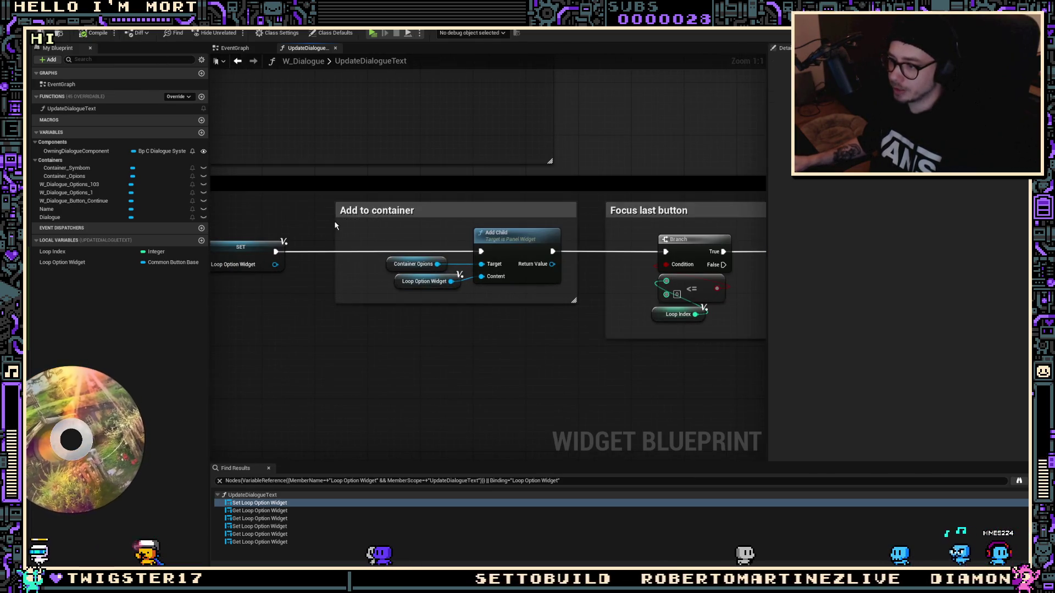
Narrow the Add to container comment and shift it and the Focus last button group left
left_click_drag(336, 223, 371, 225)
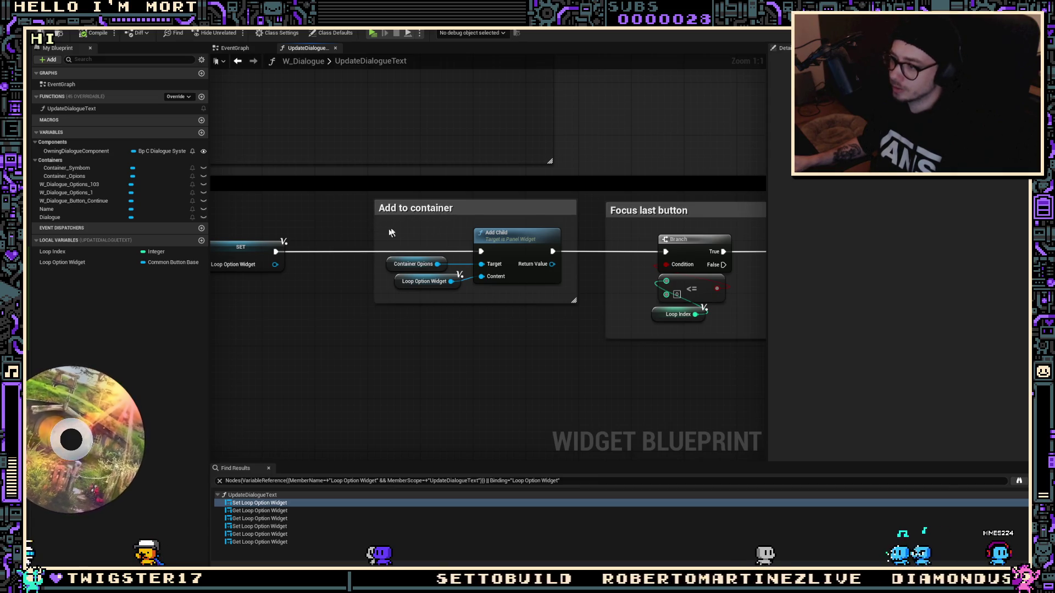
left_click_drag(488, 212, 390, 213)
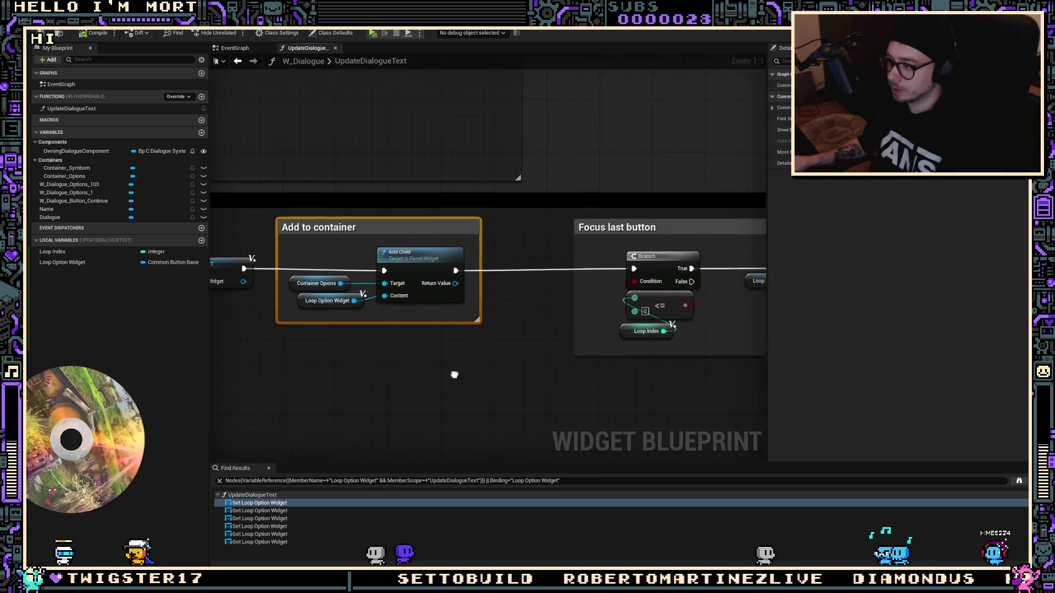
scroll(383, 365, "down", 3)
scroll(434, 310, "up", 2)
mouse_move(452, 268)
left_mouse_down()
mouse_move(383, 272)
mouse_move(395, 278)
left_mouse_up()
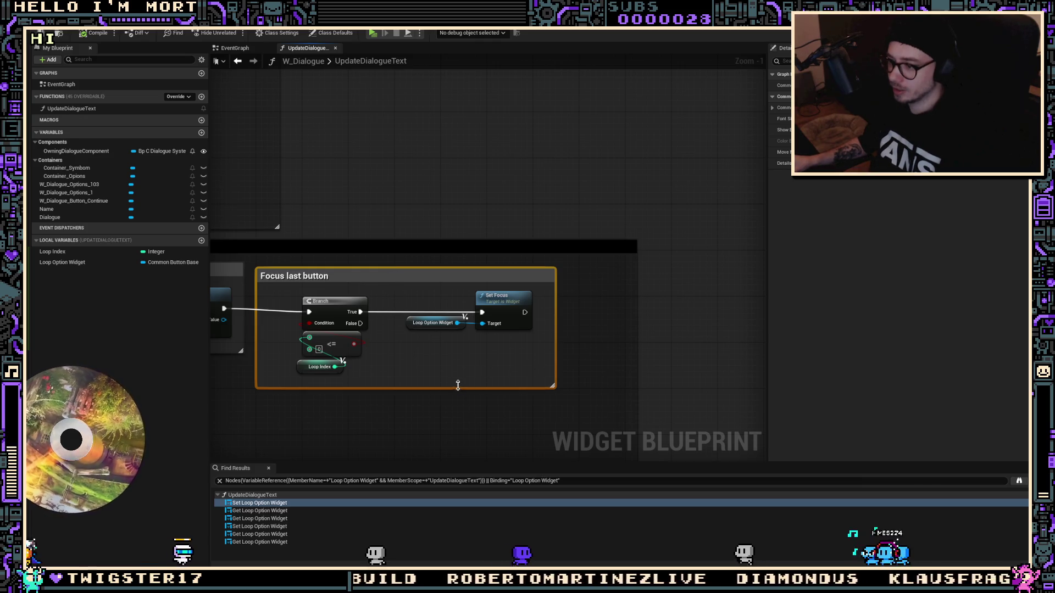
left_click_drag(457, 385, 465, 317)
Straighten the Branch and Add Child lines with Q and trim the Focus last button comment
key("q")
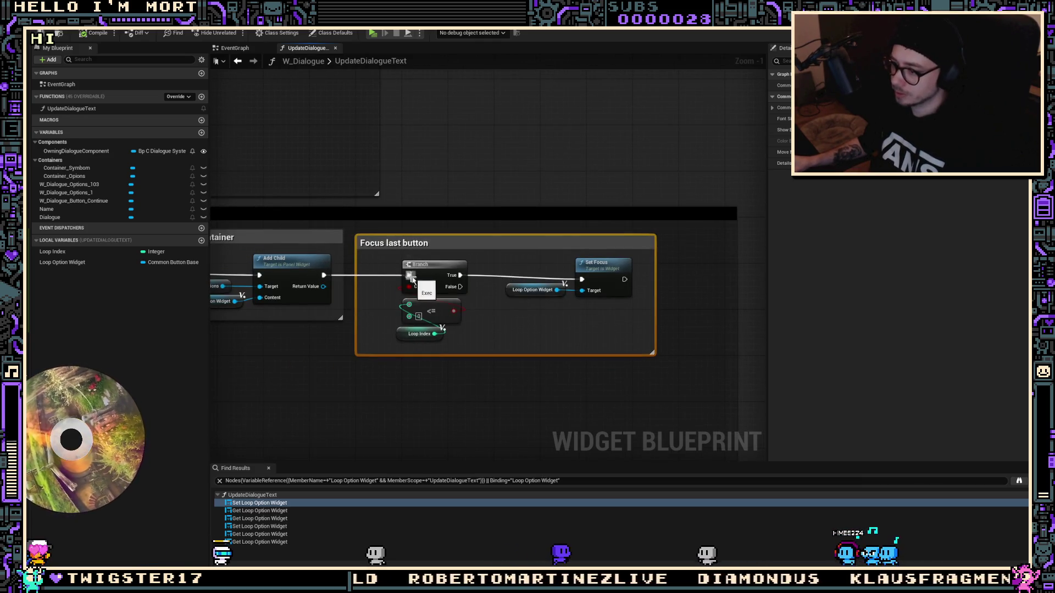
left_click_drag(363, 291, 476, 290)
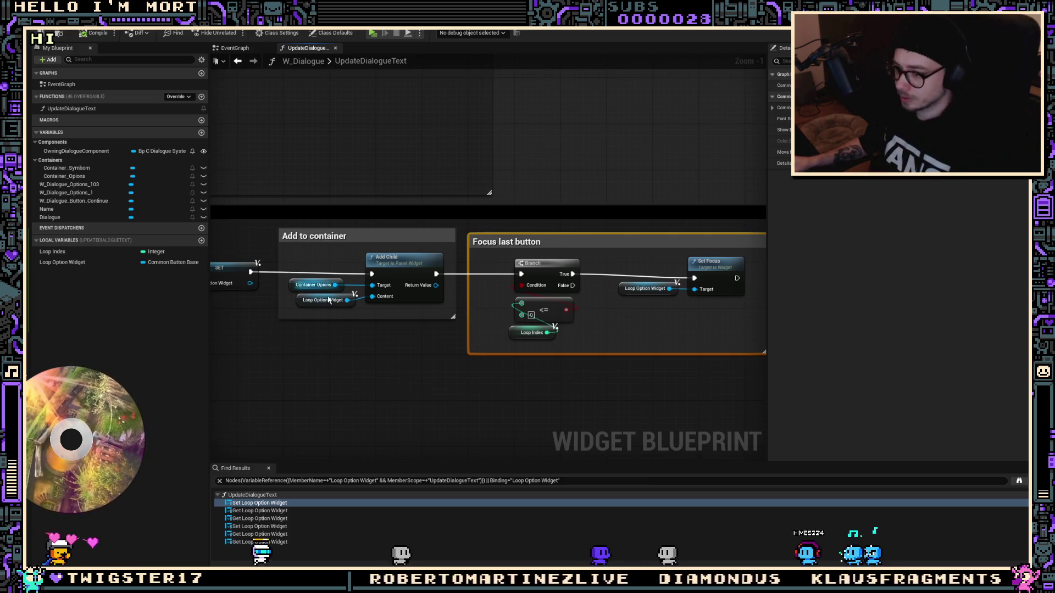
left_click_drag(329, 300, 442, 314)
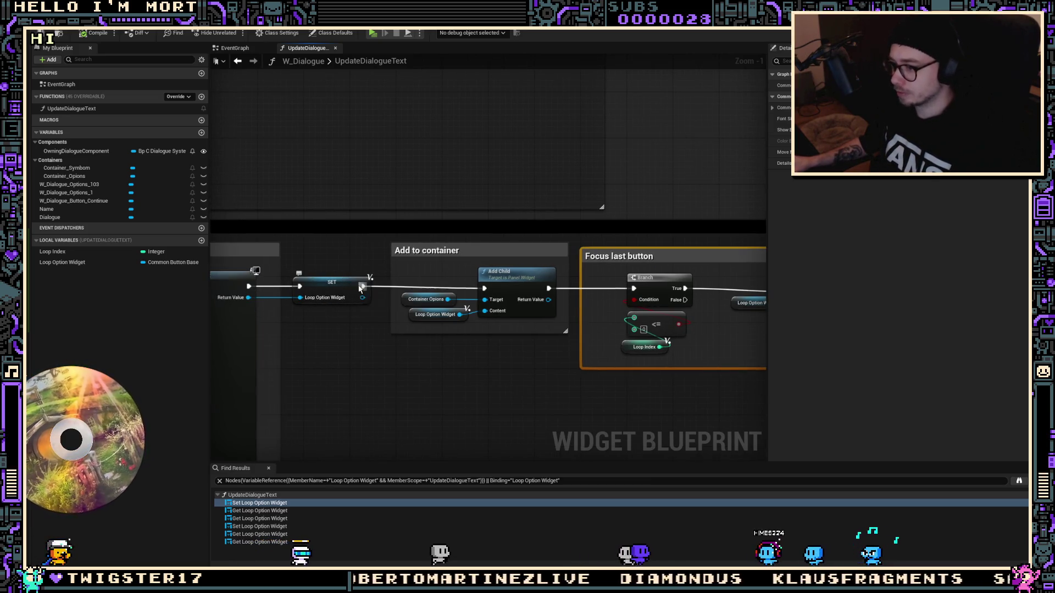
key("q")
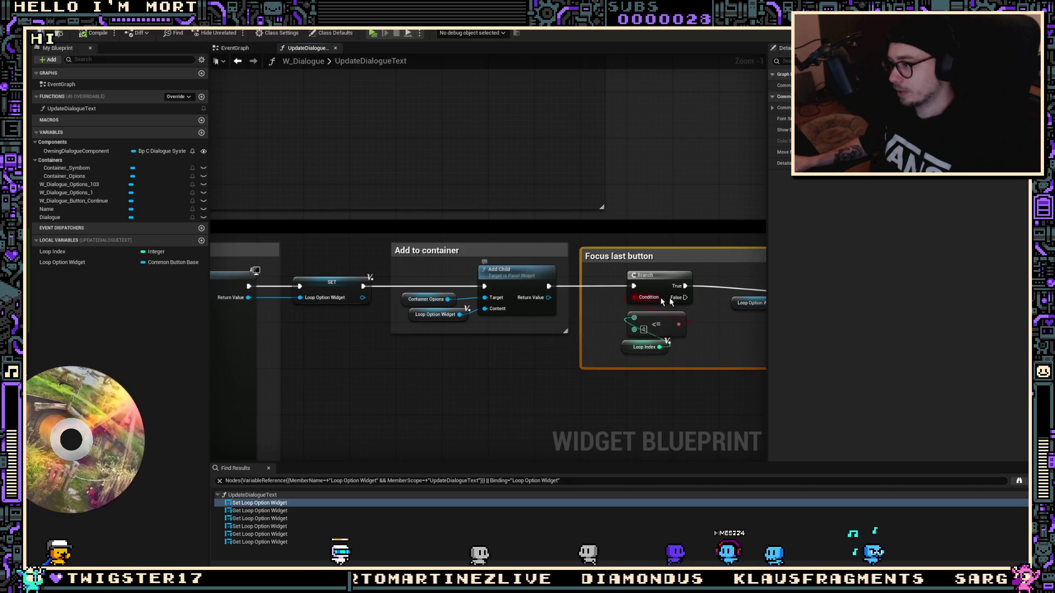
left_click_drag(686, 287, 577, 283)
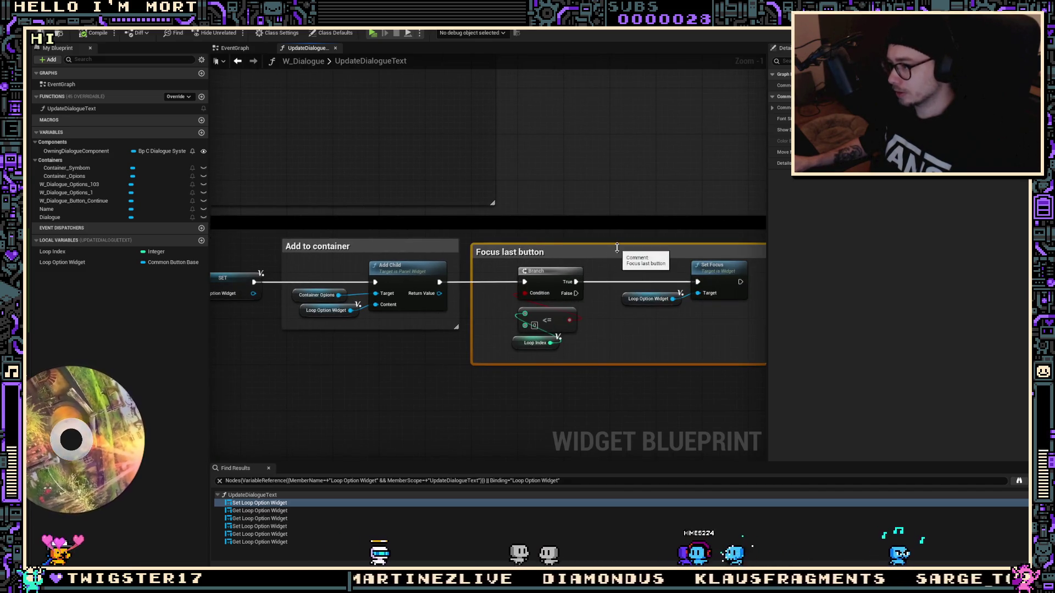
left_click_drag(617, 247, 617, 244)
mouse_move(597, 365)
left_mouse_down()
mouse_move(598, 352)
mouse_move(514, 306)
left_mouse_up()
left_click_drag(548, 325, 549, 320)
mouse_move(612, 333)
left_mouse_down()
mouse_move(487, 348)
mouse_move(508, 326)
mouse_move(550, 329)
mouse_move(552, 312)
left_mouse_up()
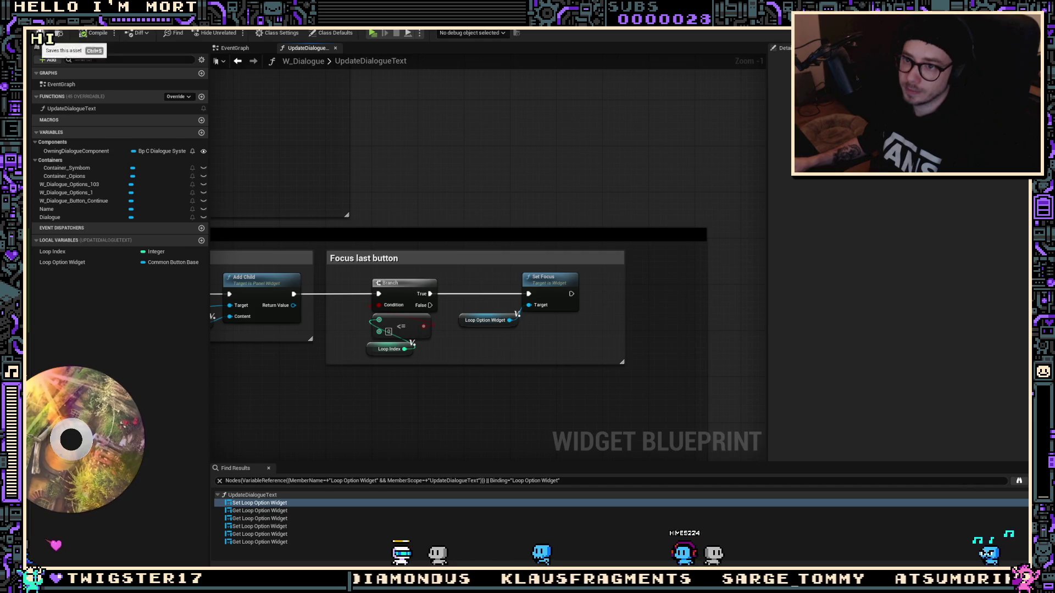
scroll(476, 205, "down", 1)
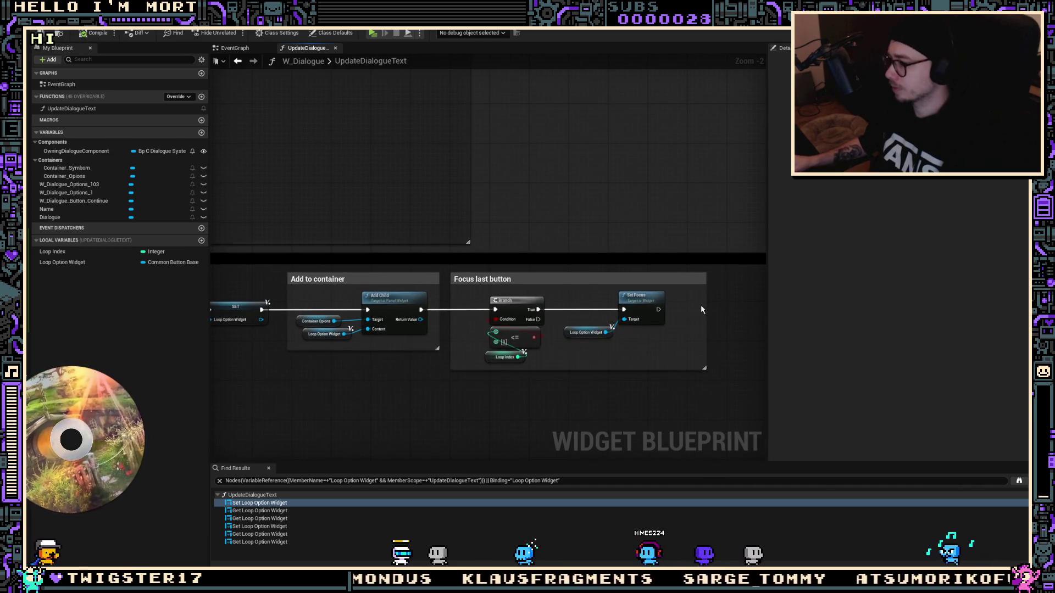
mouse_move(706, 304)
left_mouse_down()
mouse_move(669, 304)
mouse_move(615, 409)
left_mouse_up()
scroll(495, 335, "up", 2)
left_click(393, 230)
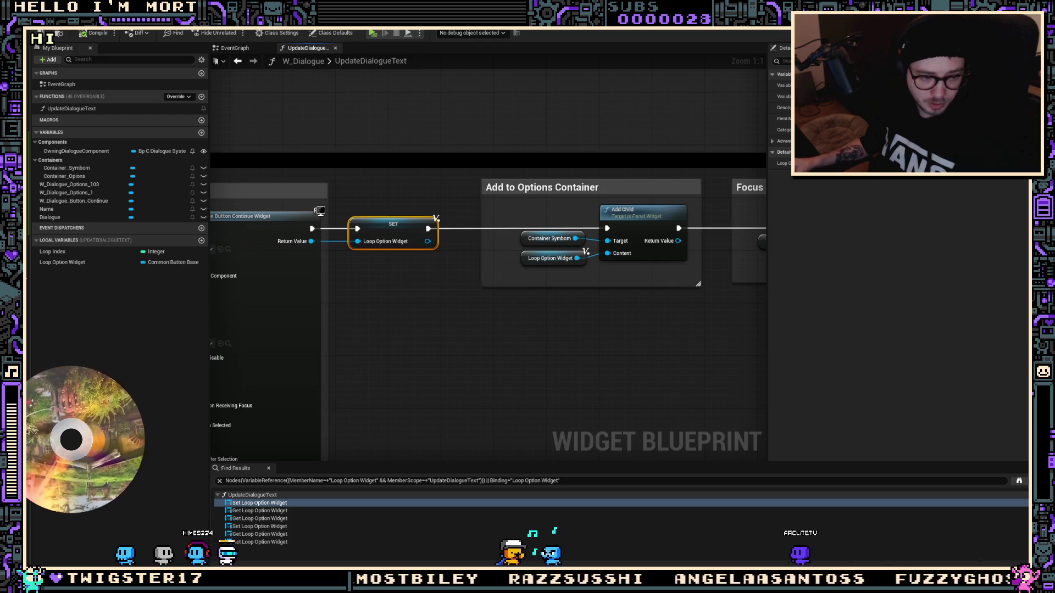
Open the 'I Spent 100 Days in Vintage Story' video and enlarge its browser window
key("alt+Tab")
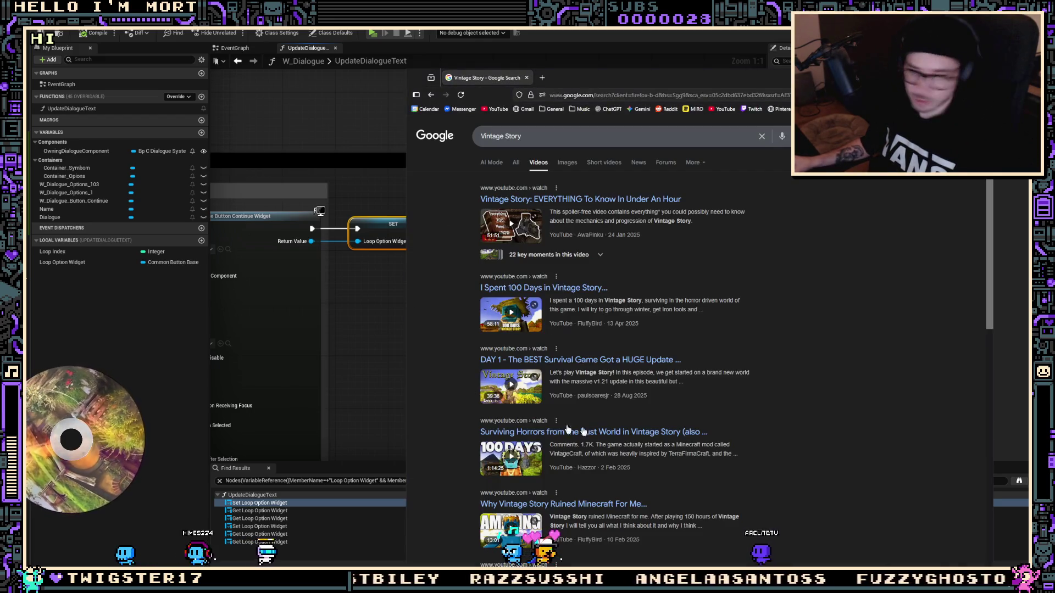
left_click(580, 199)
left_click_drag(702, 82, 607, 60)
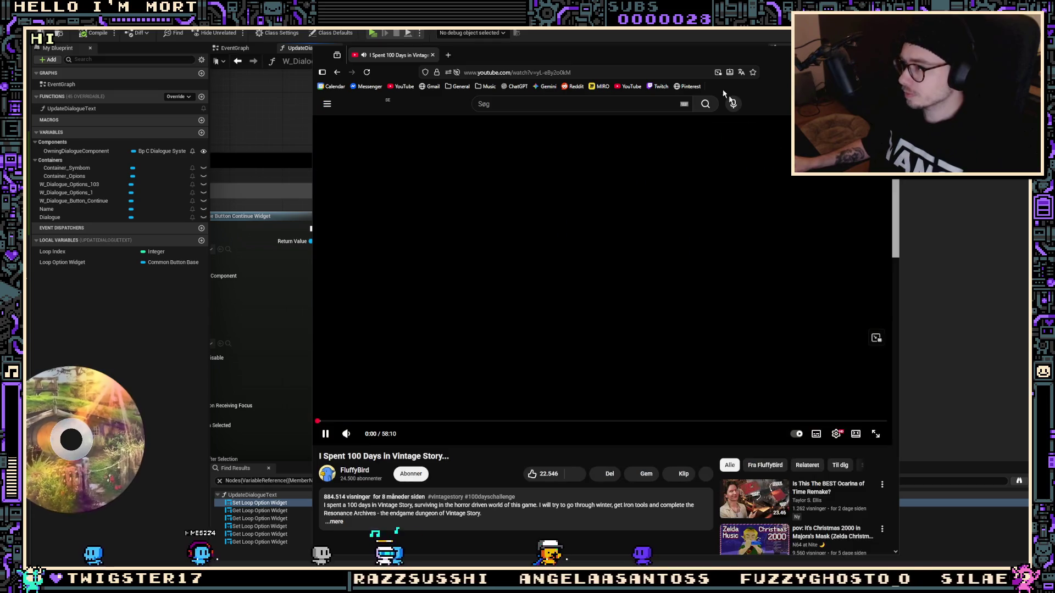
left_click_drag(667, 53, 515, 21)
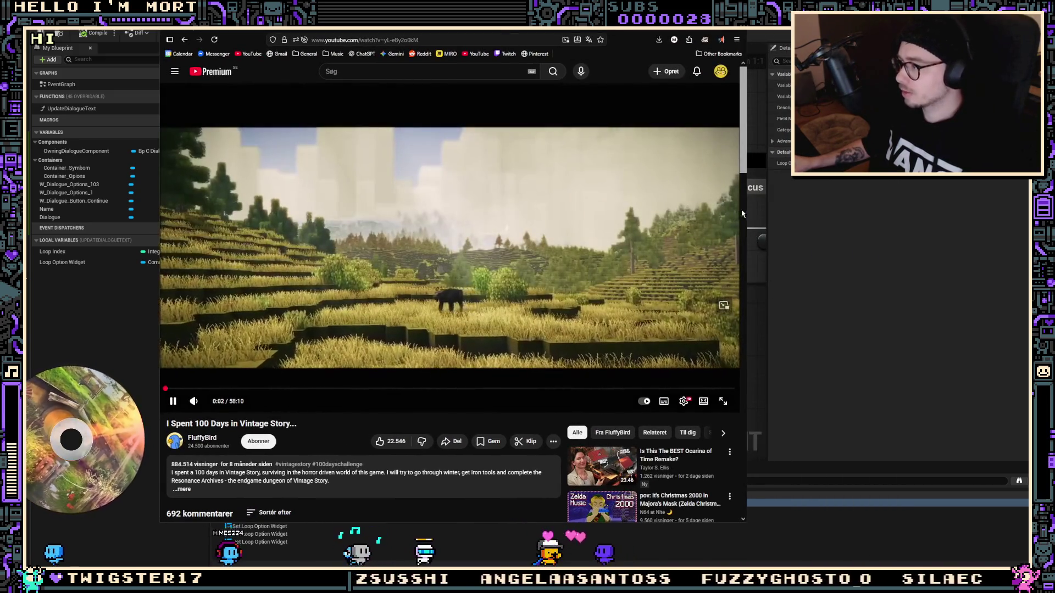
left_click_drag(747, 200, 933, 200)
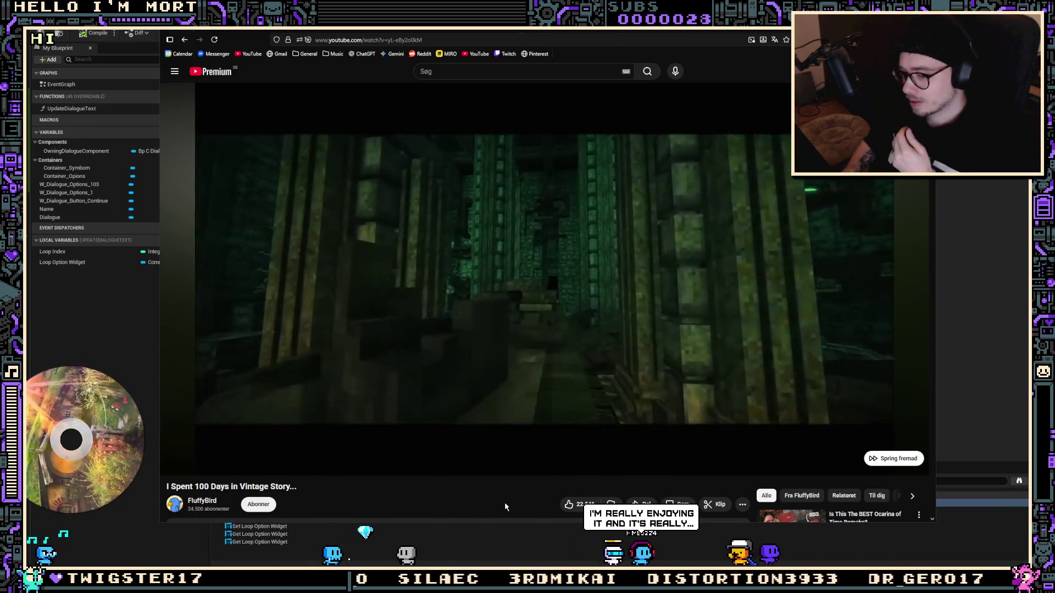
Pause and resume the video, then move the unavailable vintagestory.at window aside
left_click(494, 208)
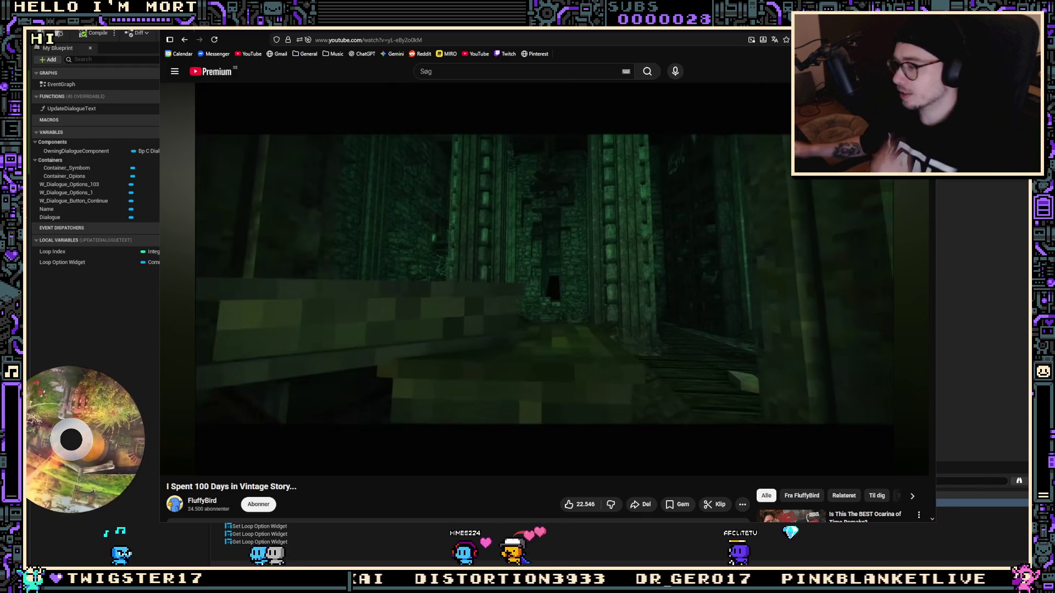
left_click(501, 189)
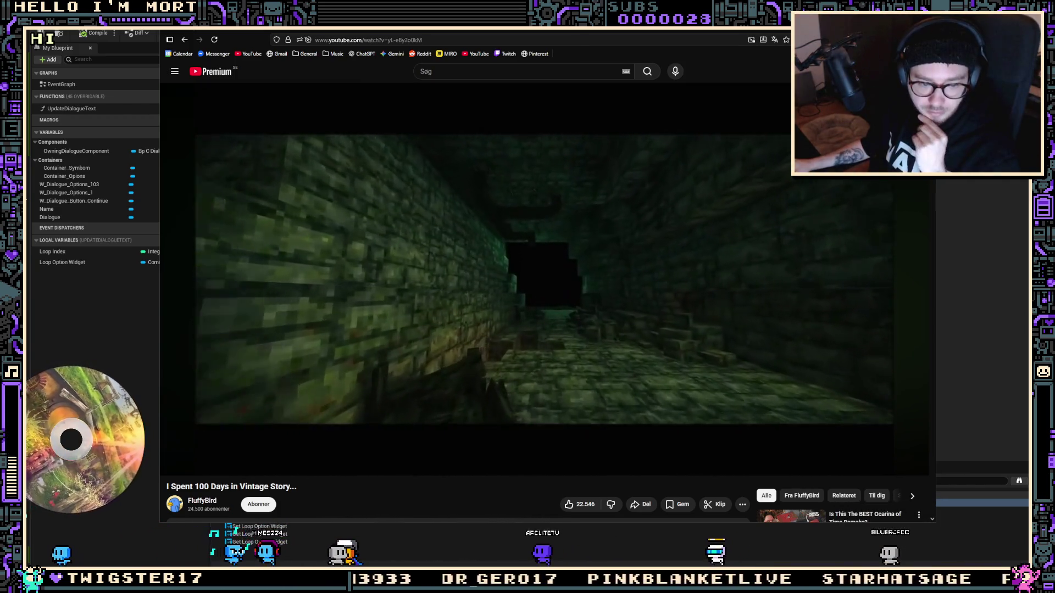
mouse_move(189, 229)
mouse_move(417, 90)
left_mouse_down()
mouse_move(22, 52)
mouse_move(162, 45)
left_mouse_up()
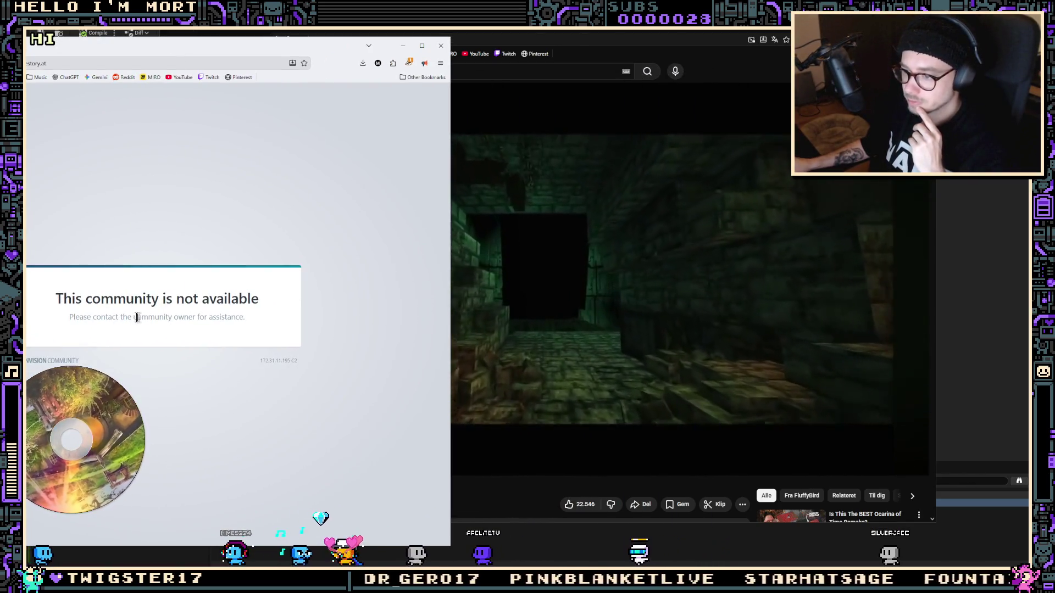
Close the unavailable site window with Ctrl+W, then pause and resume the 100-days video
key("ctrl+w")
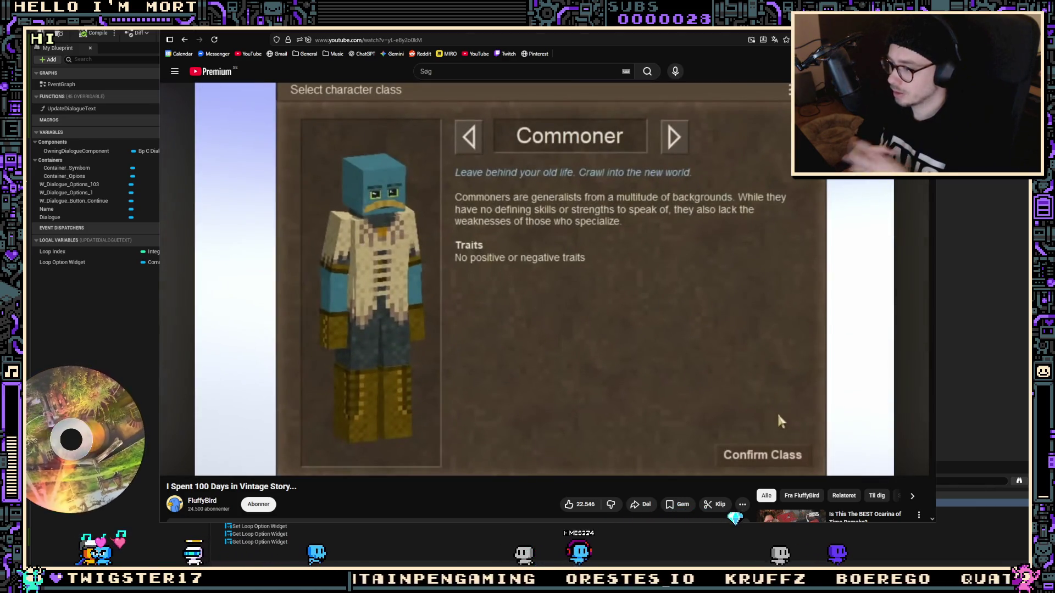
key("space")
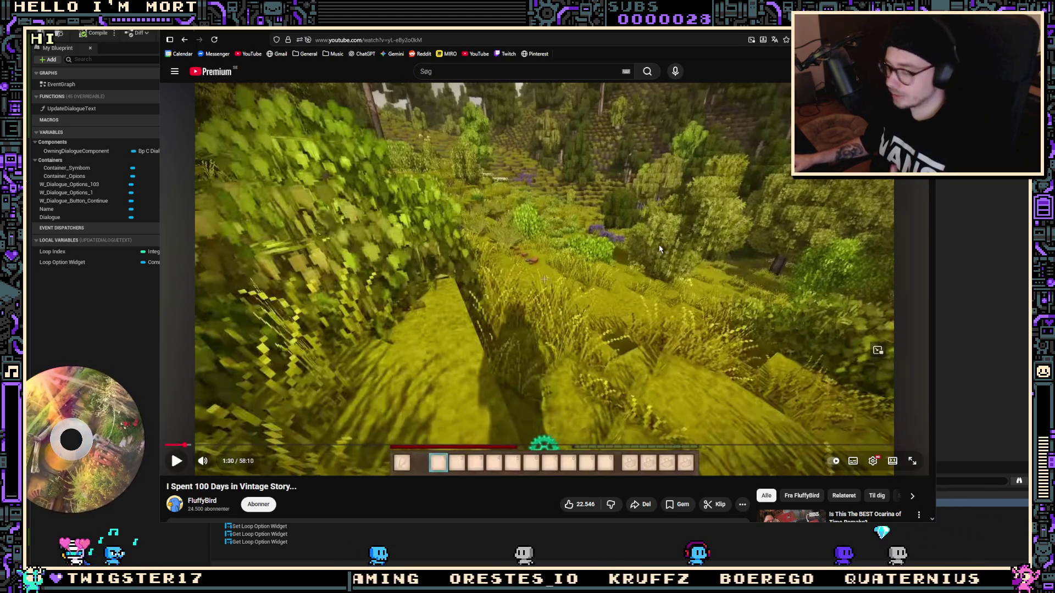
key("space")
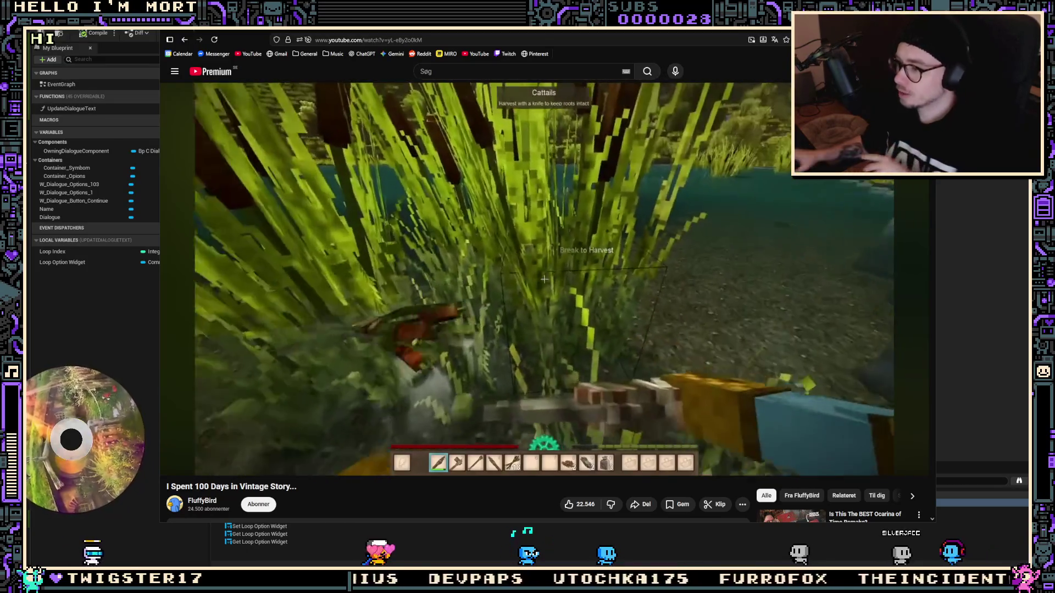
left_click(605, 286)
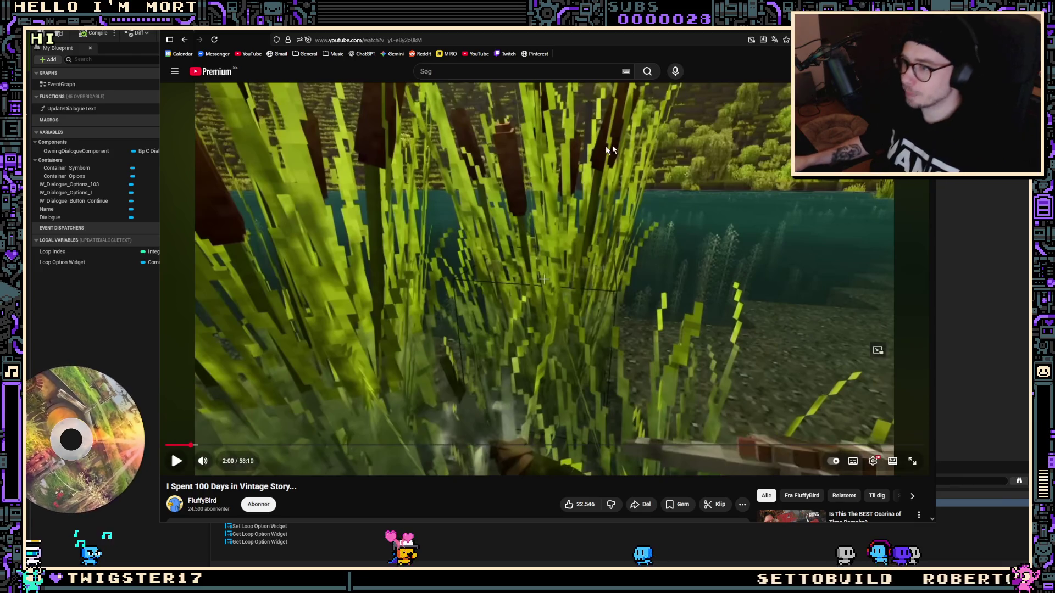
left_click(564, 224)
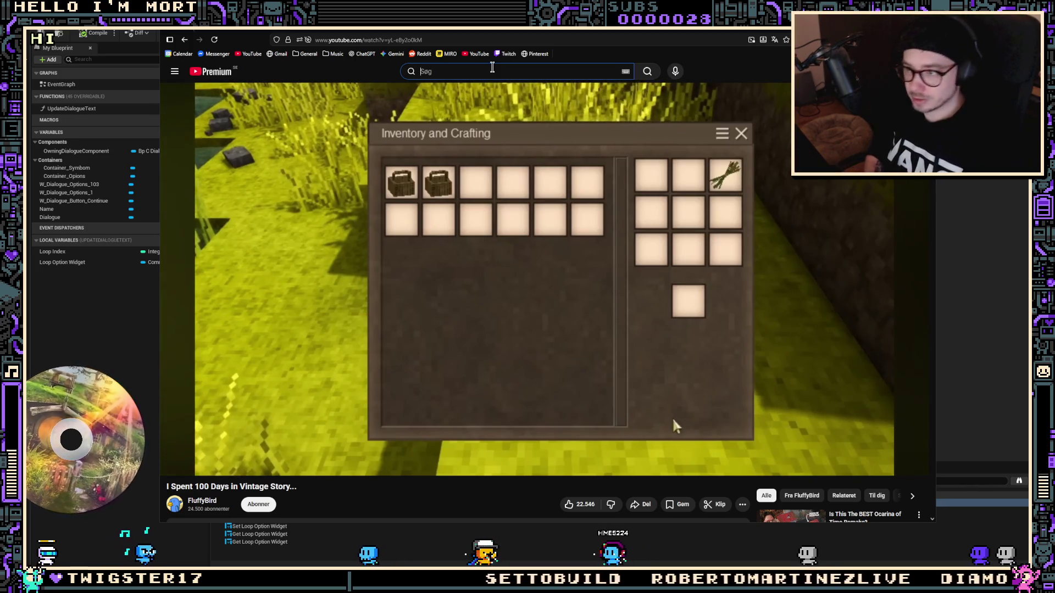
Search YouTube for 'Vintage story trailer', check the first result, and return to the results
type("Vintage story")
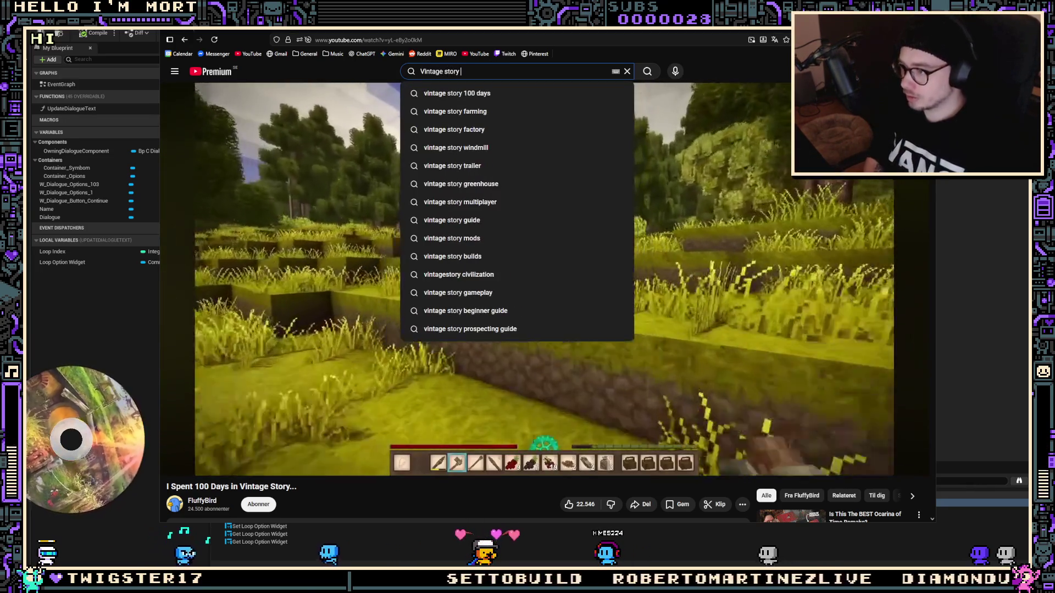
type(" trailer")
key("Return")
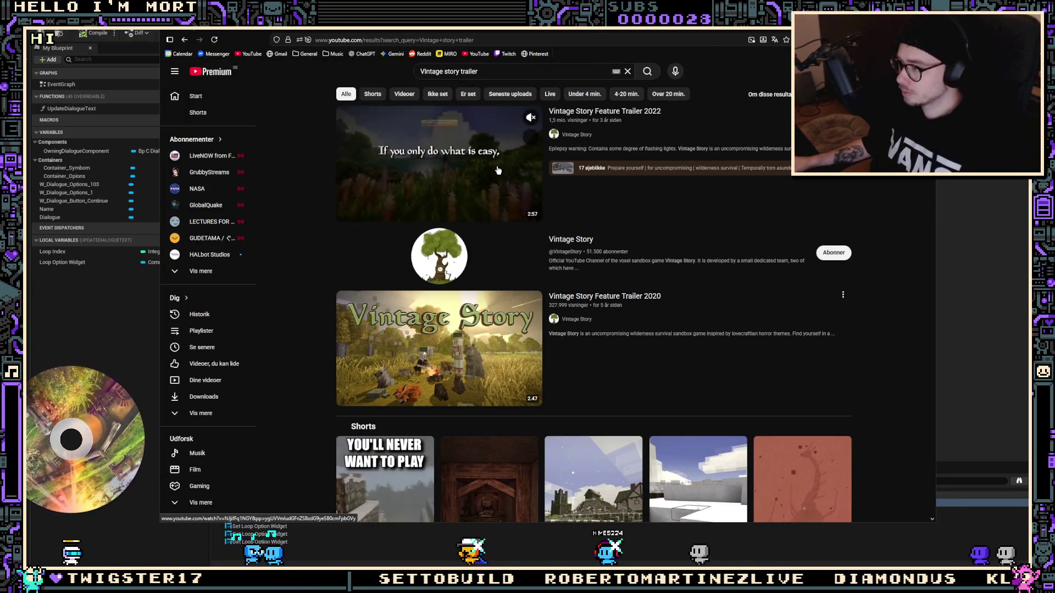
left_click(498, 170)
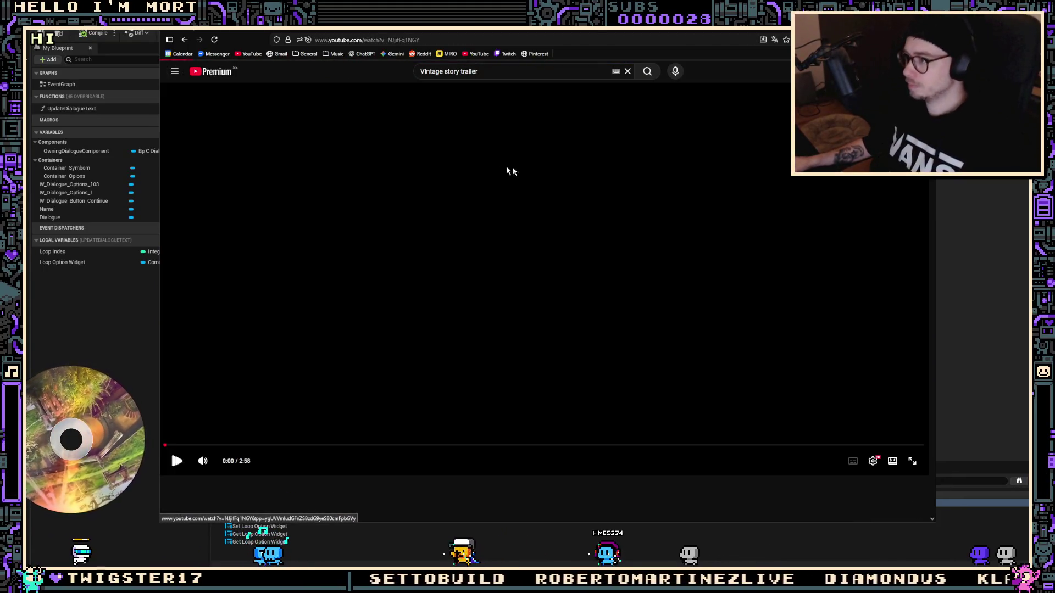
key("alt+Left")
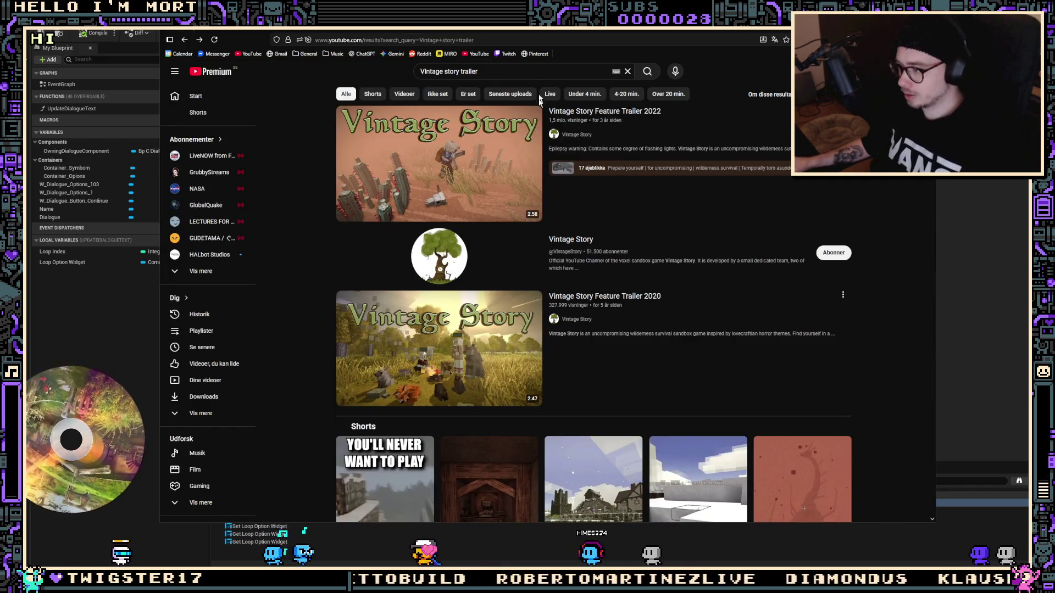
Refine the search to 'Vintage story trailer 2025' and play the channel's Chapter 2 Redux trailer
left_click(528, 72)
type("2025")
key("Return")
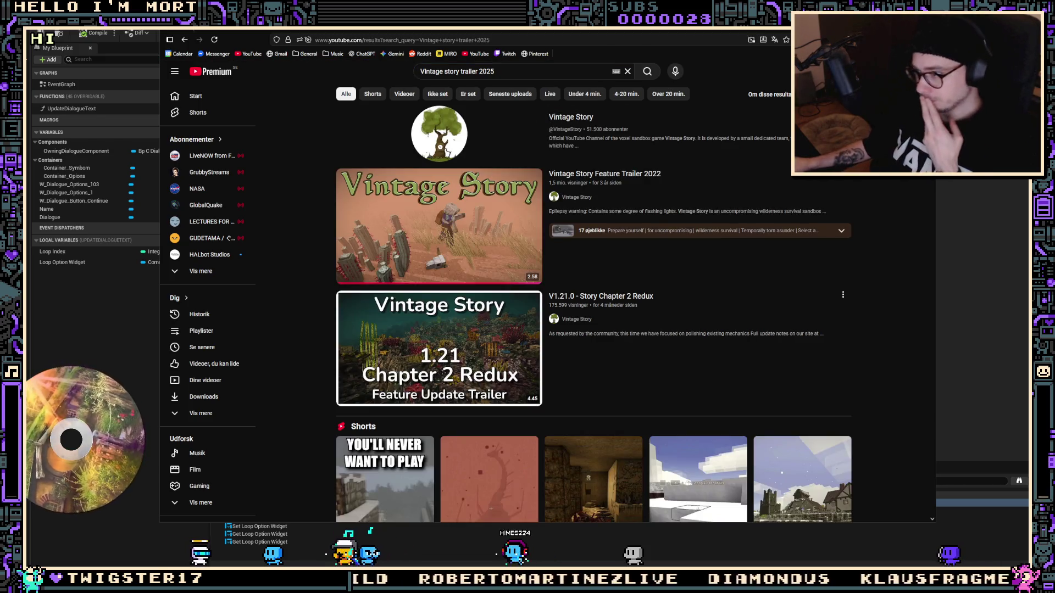
left_click(440, 134)
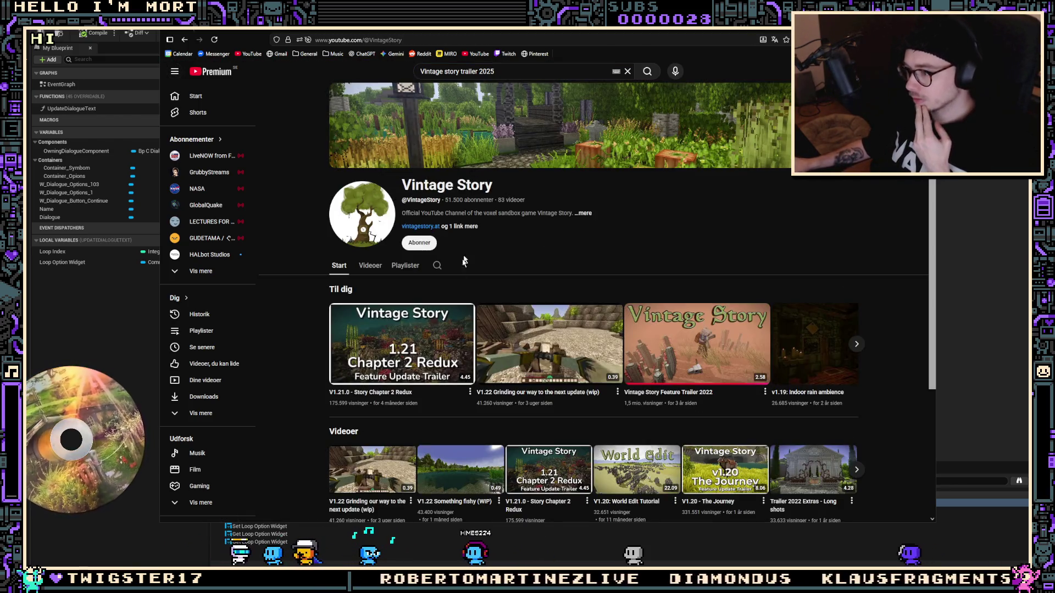
mouse_move(494, 350)
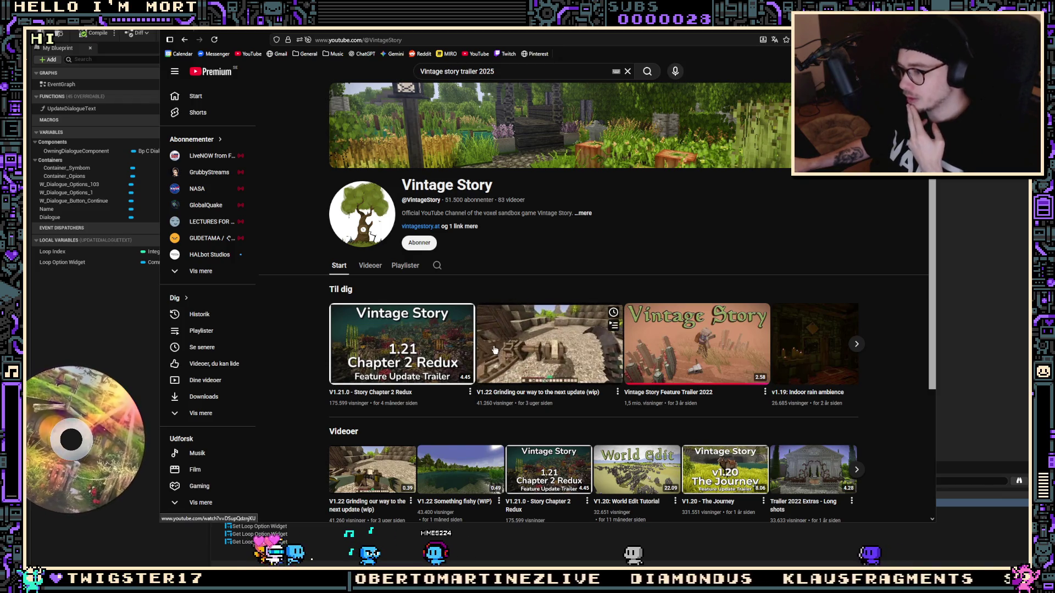
left_click(442, 339)
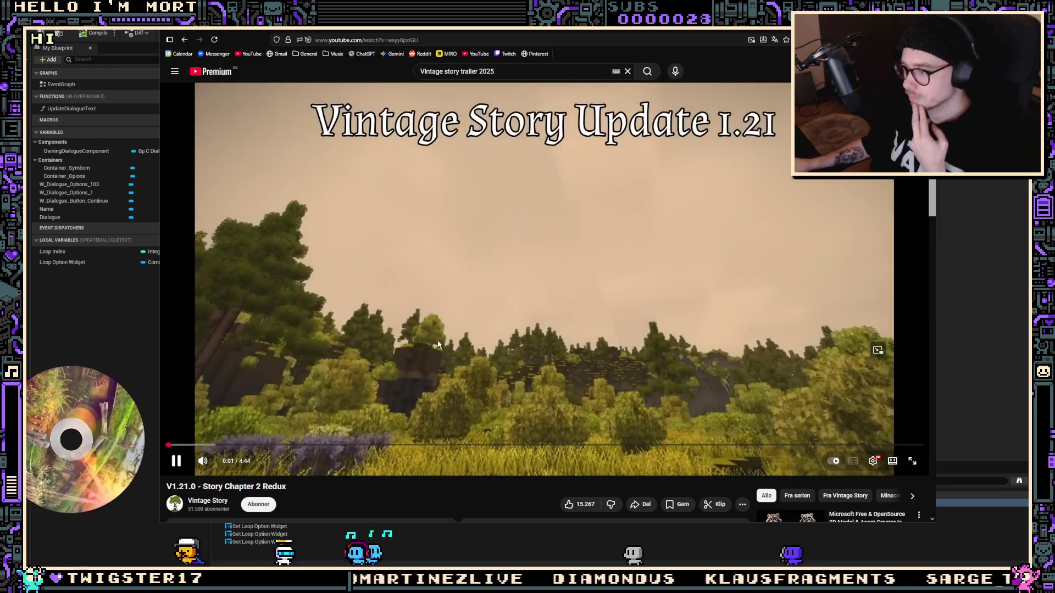
Skip the trailer past New Blocks and Elk upgrades to about 2:02, then return to Unreal
key("l")
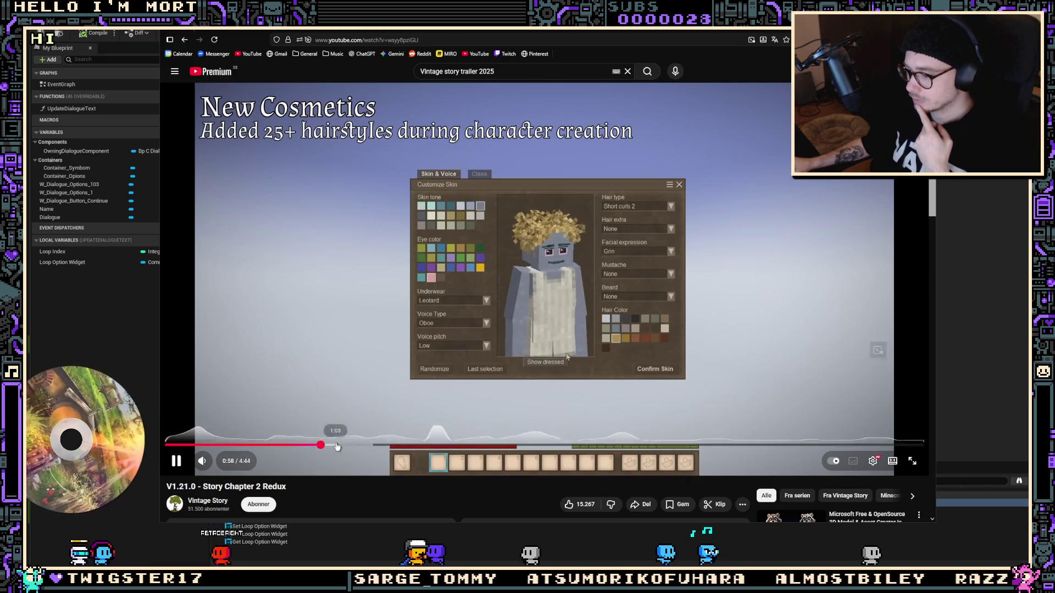
left_click(322, 445)
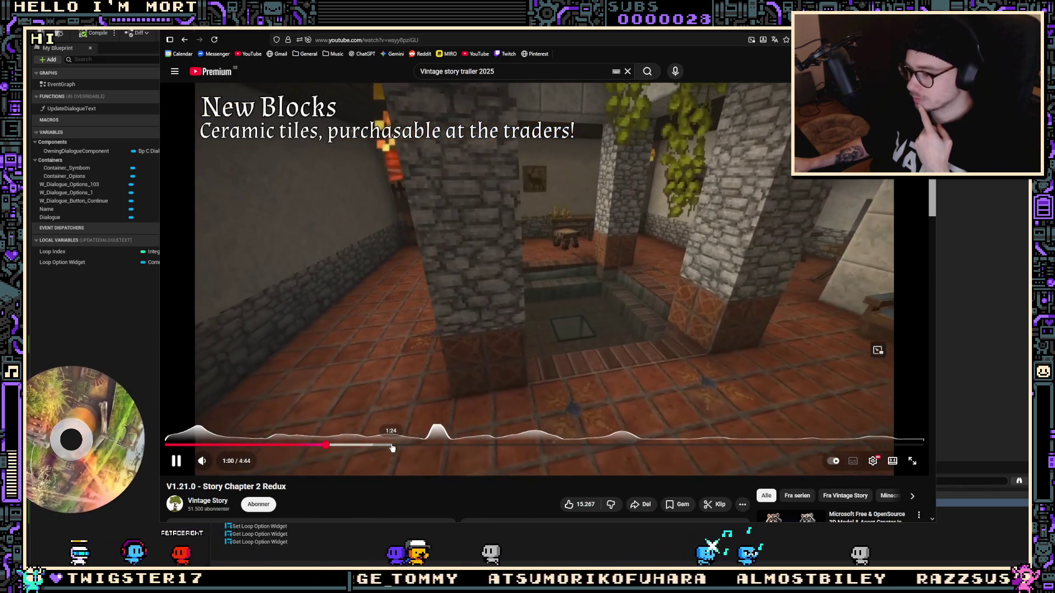
left_click(389, 445)
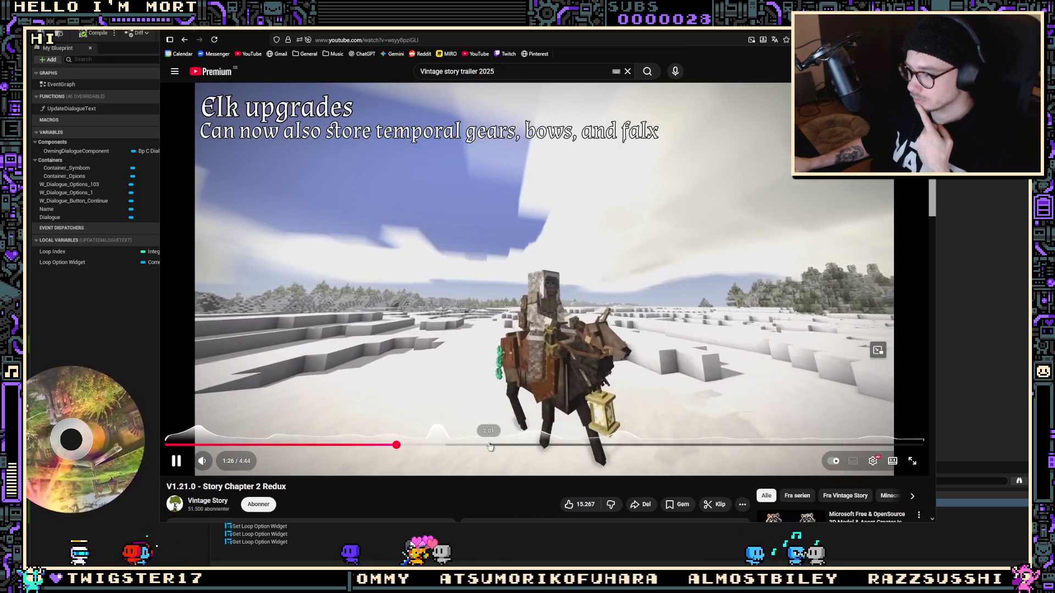
left_click(484, 445)
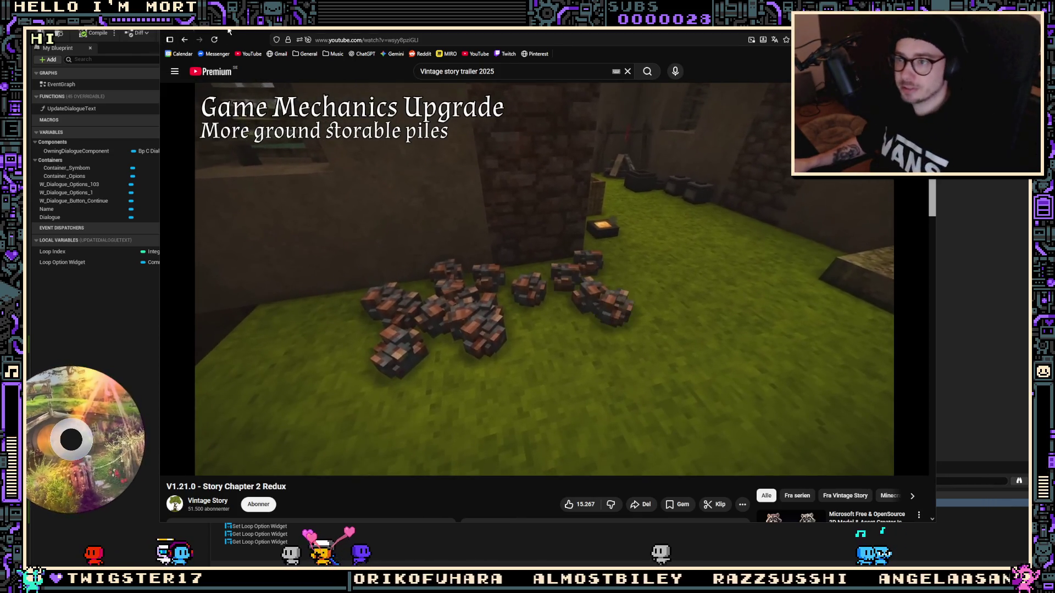
key("alt+Tab")
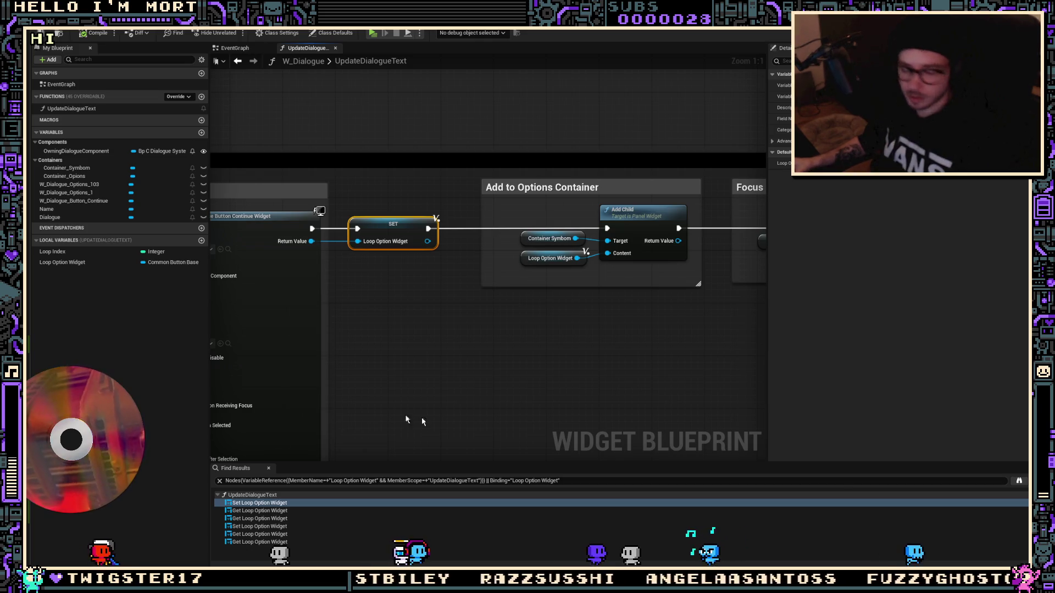
Inspect the UpdateDialogueText graph's Create Widget and option widget nodes
mouse_move(555, 300)
left_mouse_down()
mouse_move(585, 258)
mouse_move(611, 324)
left_mouse_up()
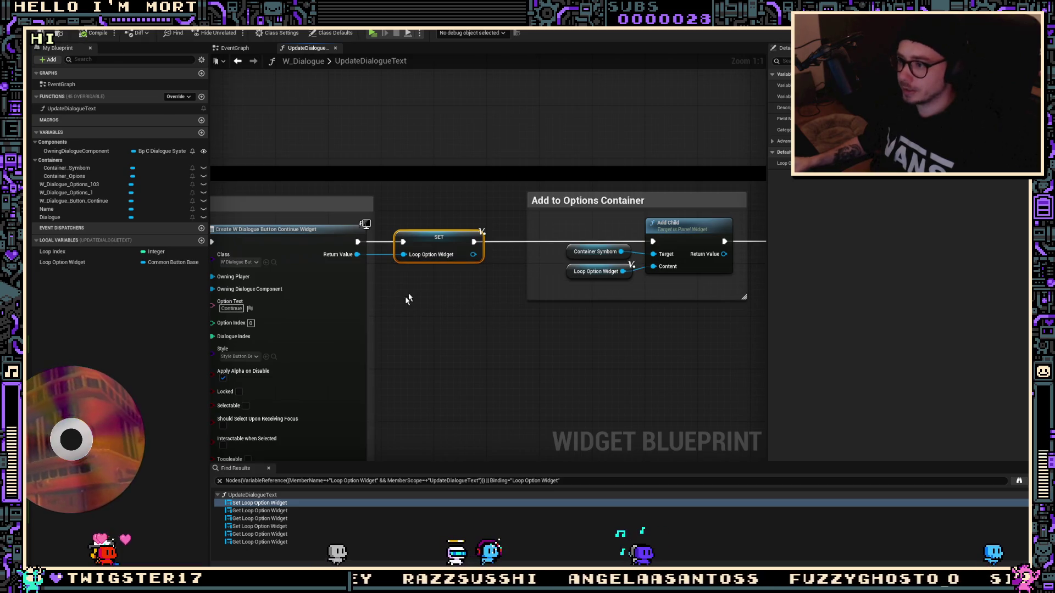
scroll(530, 77, "down", 3)
scroll(433, 295, "up", 1)
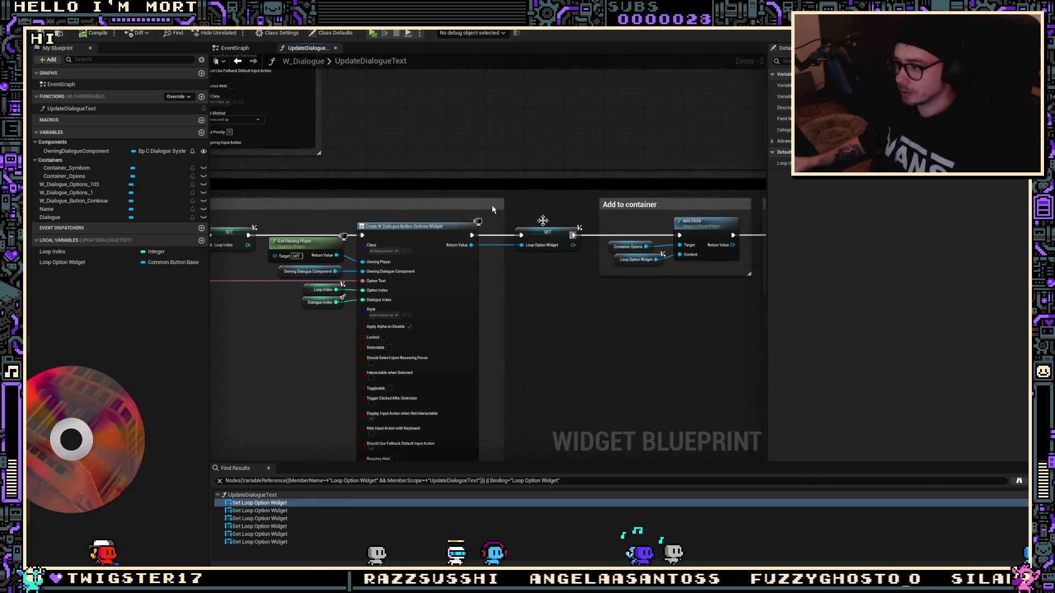
mouse_move(531, 280)
left_mouse_down()
mouse_move(461, 333)
mouse_move(436, 300)
mouse_move(458, 256)
mouse_move(464, 289)
mouse_move(454, 254)
mouse_move(453, 321)
mouse_move(431, 223)
mouse_move(528, 256)
mouse_move(513, 267)
left_mouse_up()
scroll(559, 239, "up", 1)
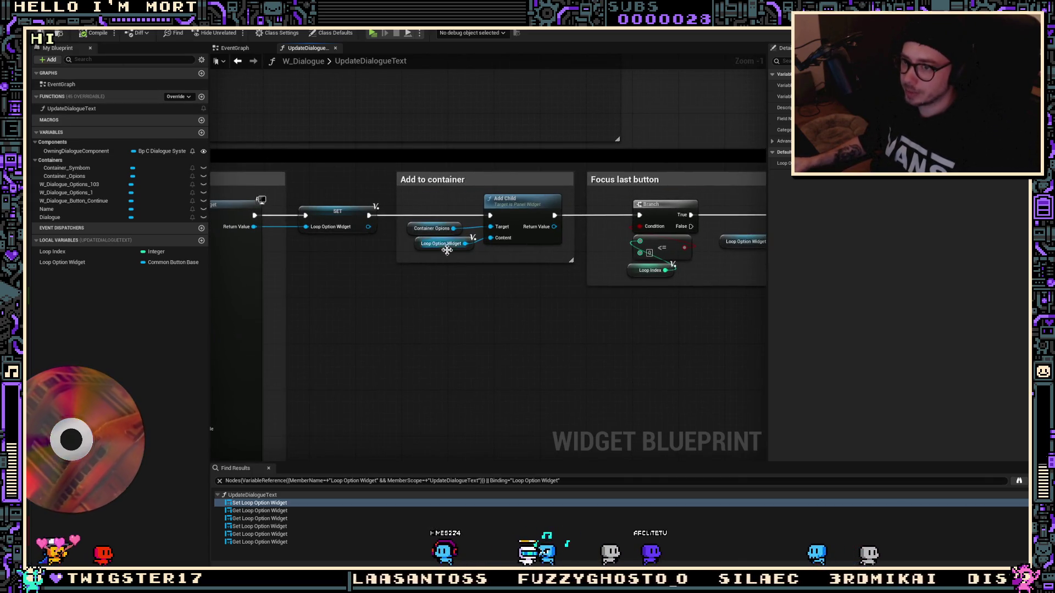
Toggle the DialogueSystem Content Drawer, return to the container nodes, and begin the GitHub Desktop commit summary
key("ctrl+space")
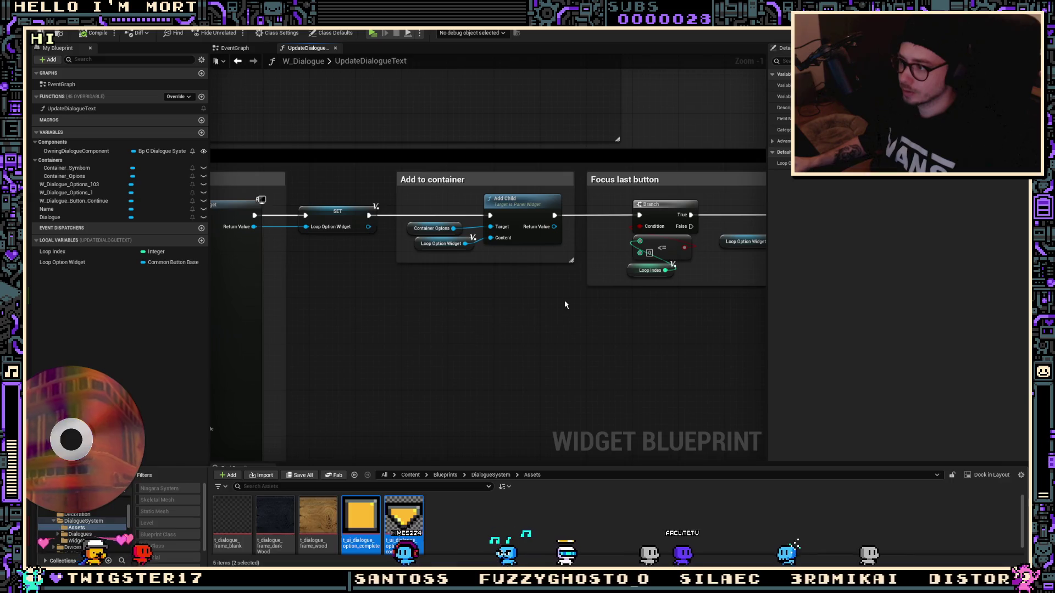
left_click(565, 304)
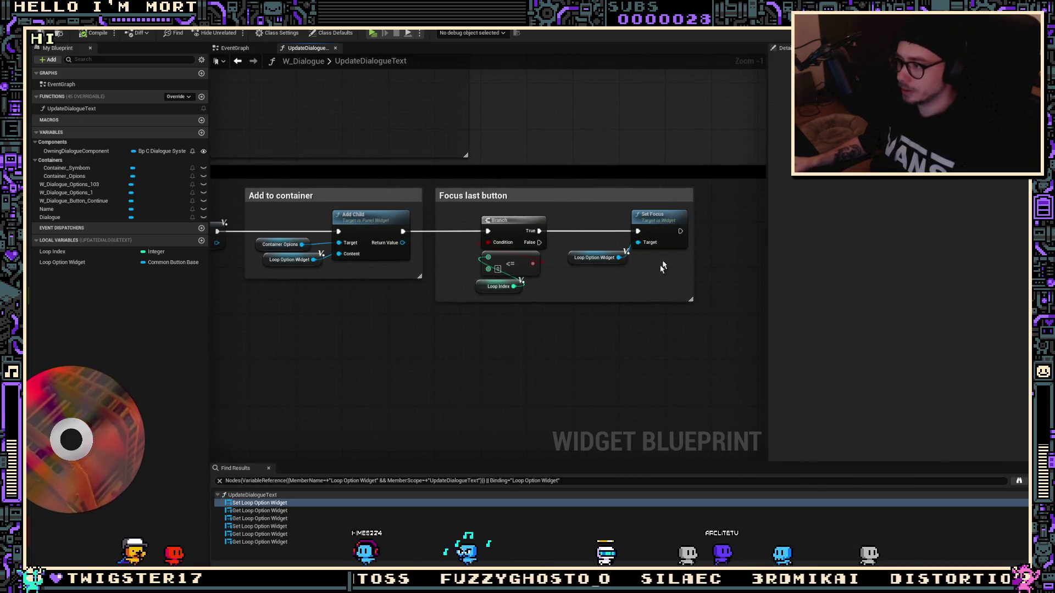
key("ctrl+z")
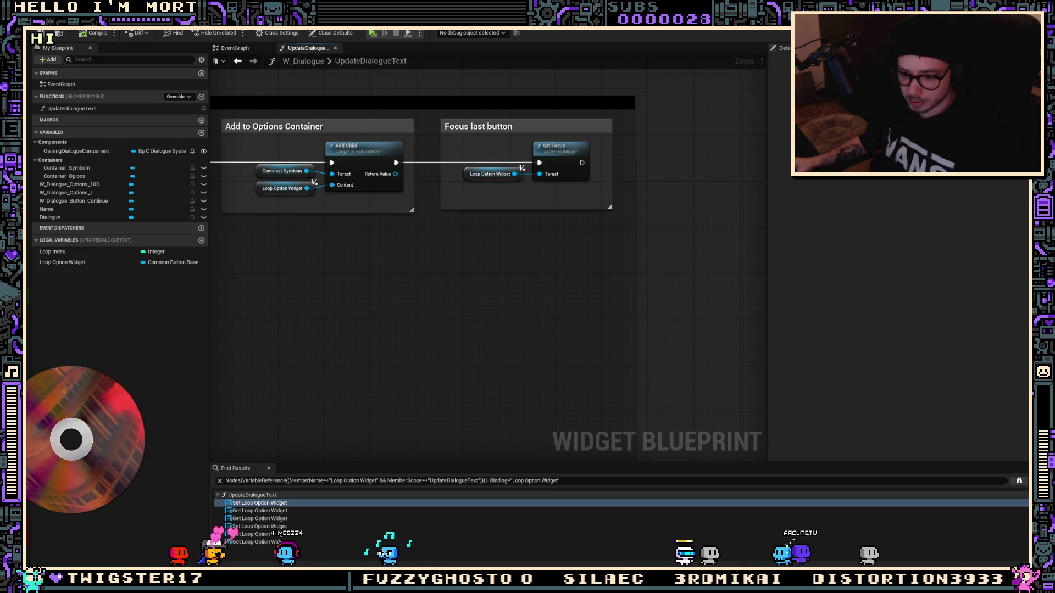
key("alt+Tab")
left_click(473, 474)
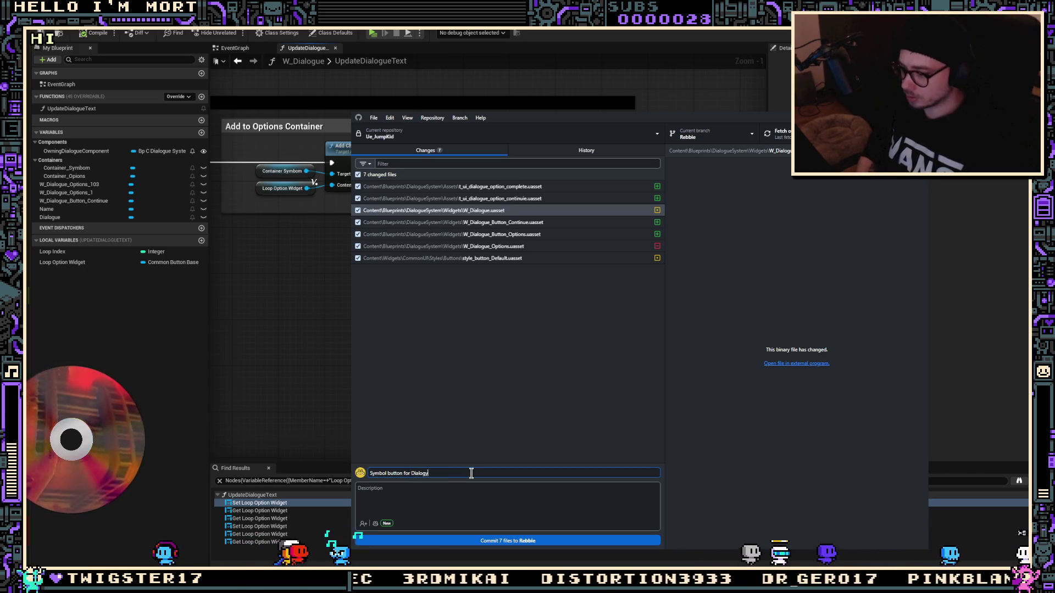
Commit the 7 files as 'Symbol button for Dialogue', push to origin, and start a play session
left_click(554, 541)
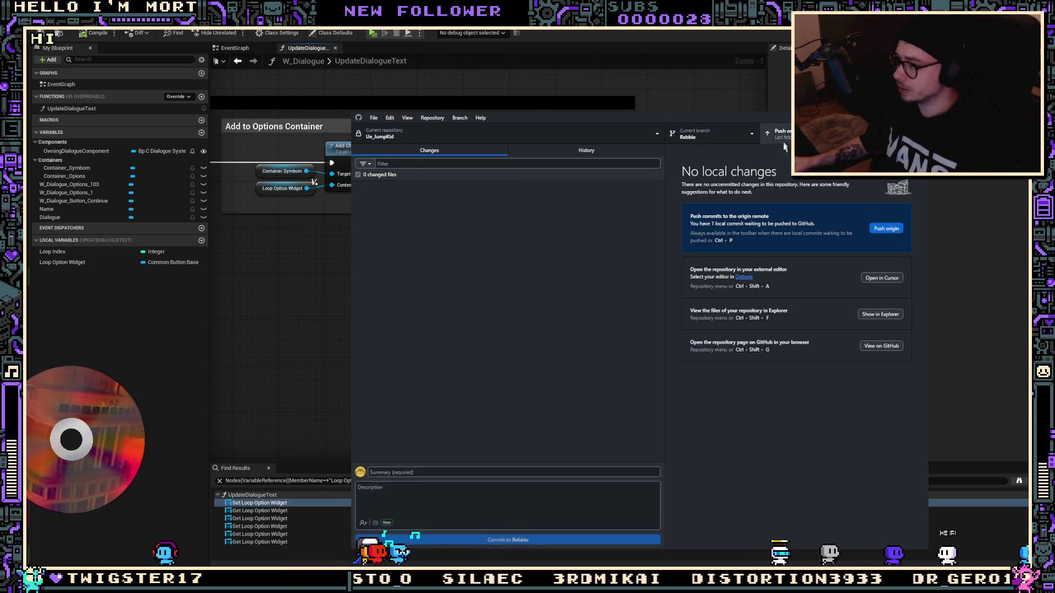
left_click(783, 140)
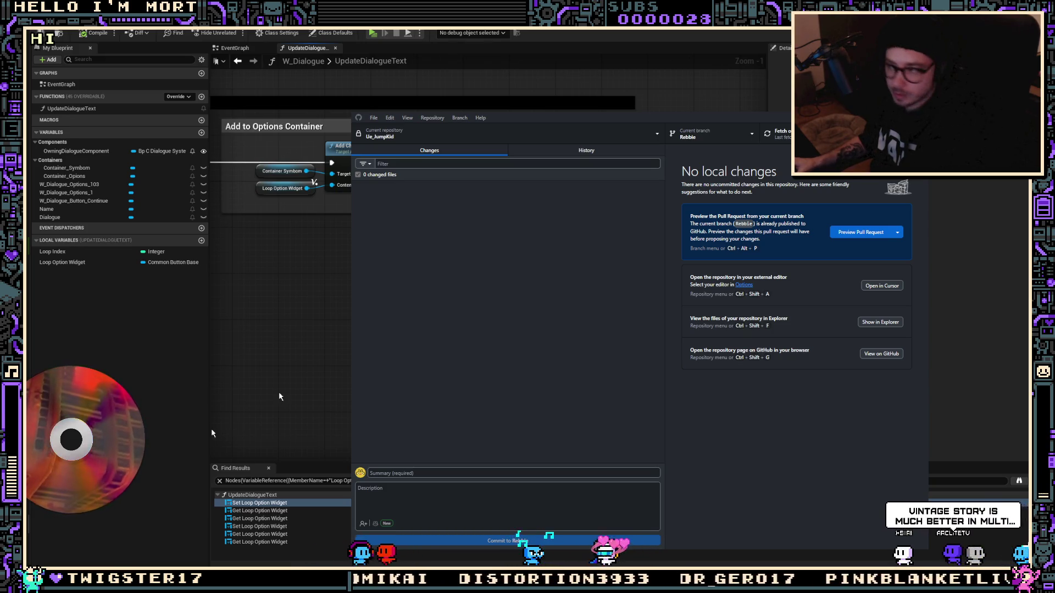
key("alt+Tab")
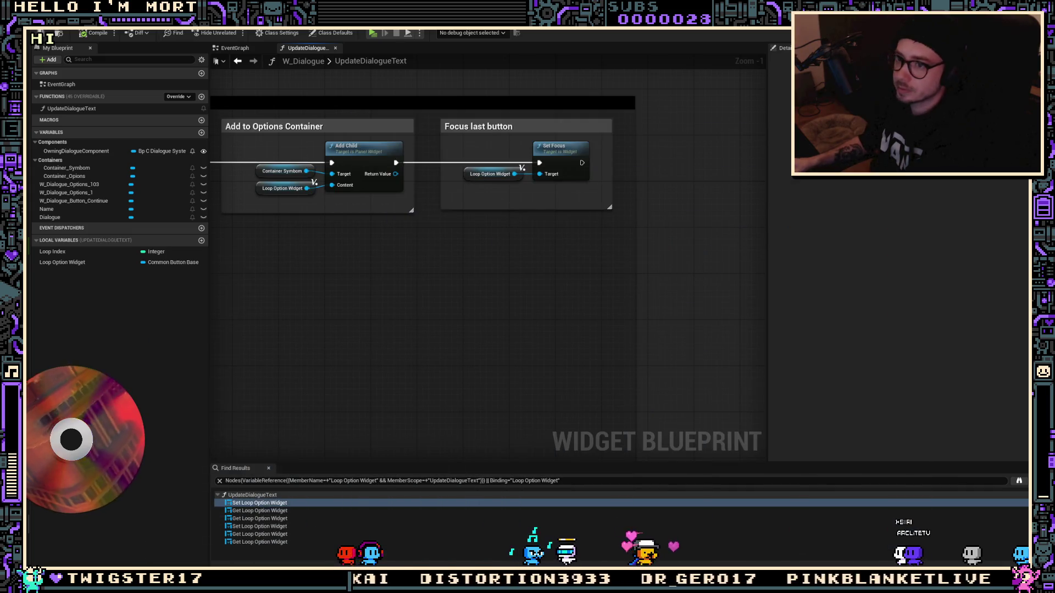
left_click(380, 35)
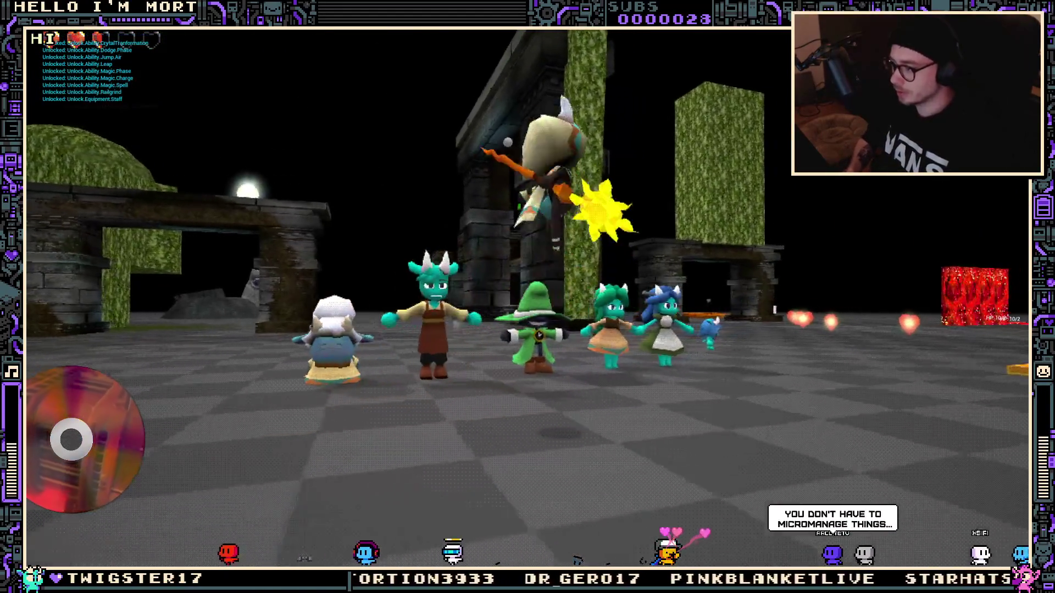
Talk to the companion, answer the 'are you Tavi' question with '...', then stop playing
key("e")
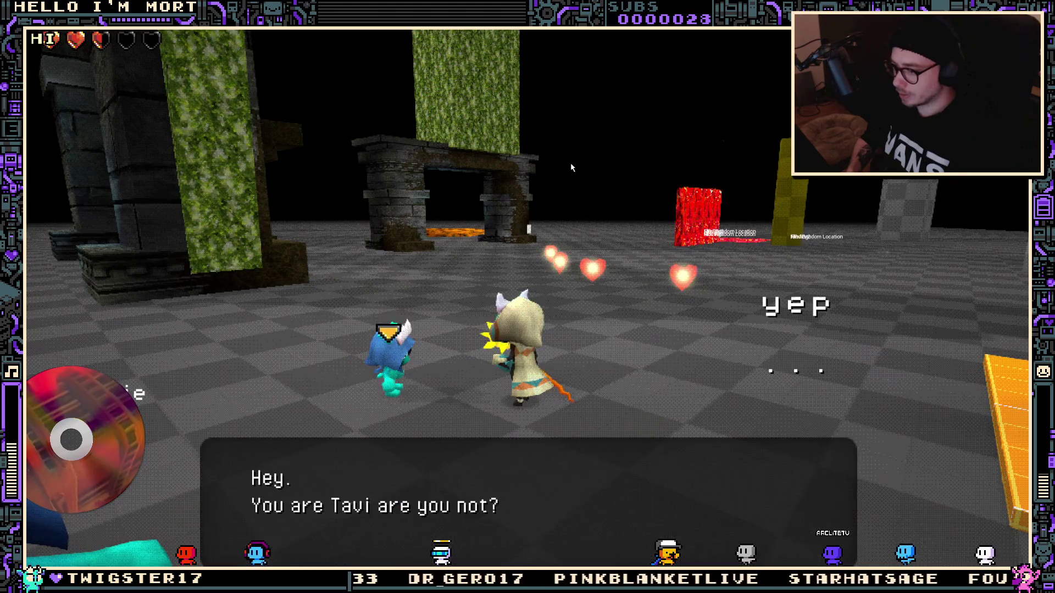
key("e")
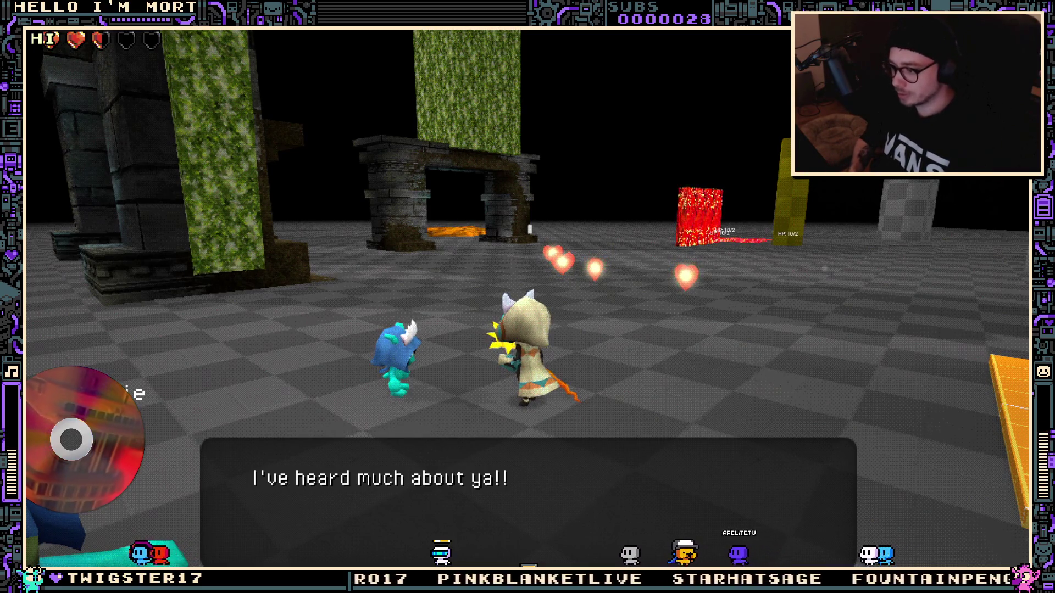
key("Return")
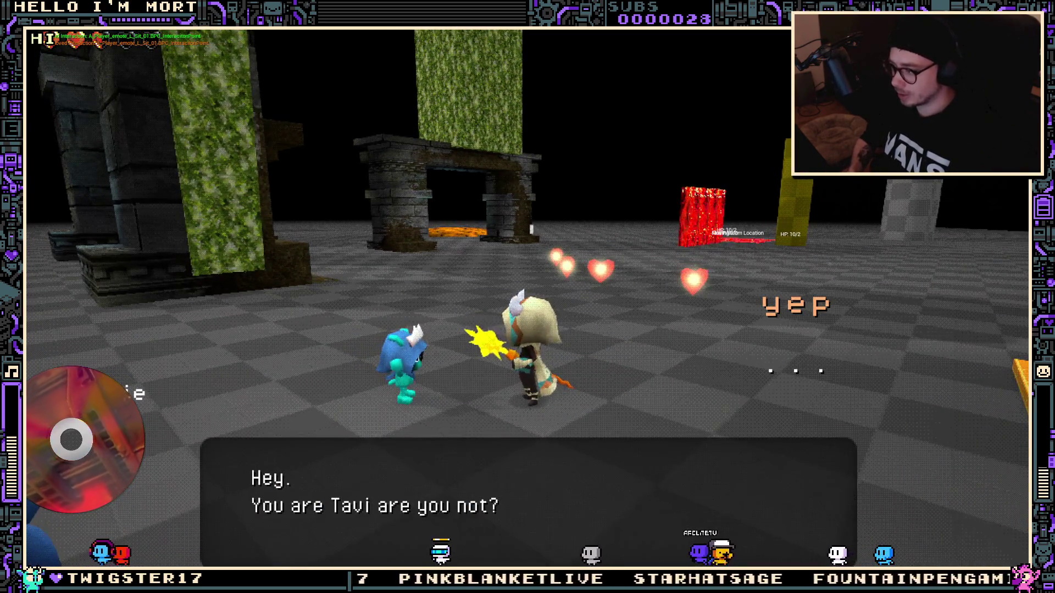
key("Down")
key("Return")
key("Return")
key("Return")
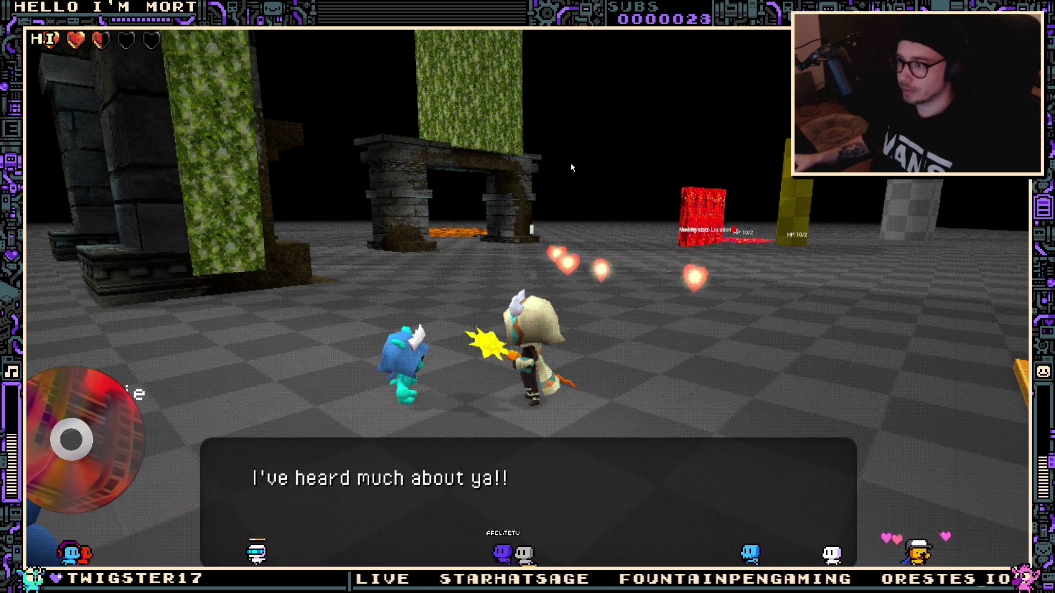
key("Escape")
Open W_Dialogue_Button_Continue from DialogueSystem > Widgets, select its arrow image, and view the Graph
key("ctrl+space")
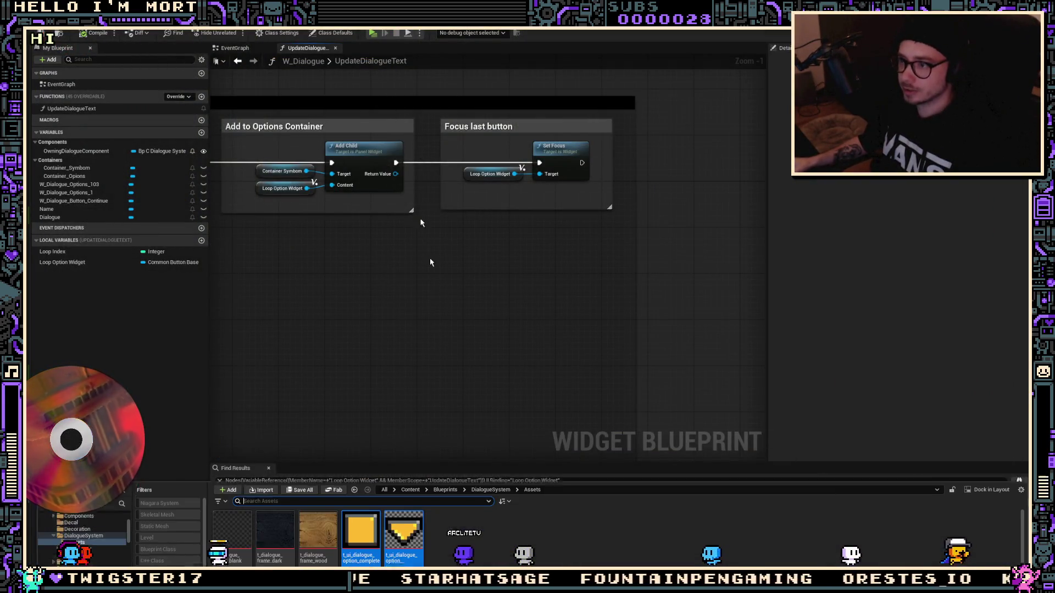
left_click(339, 525)
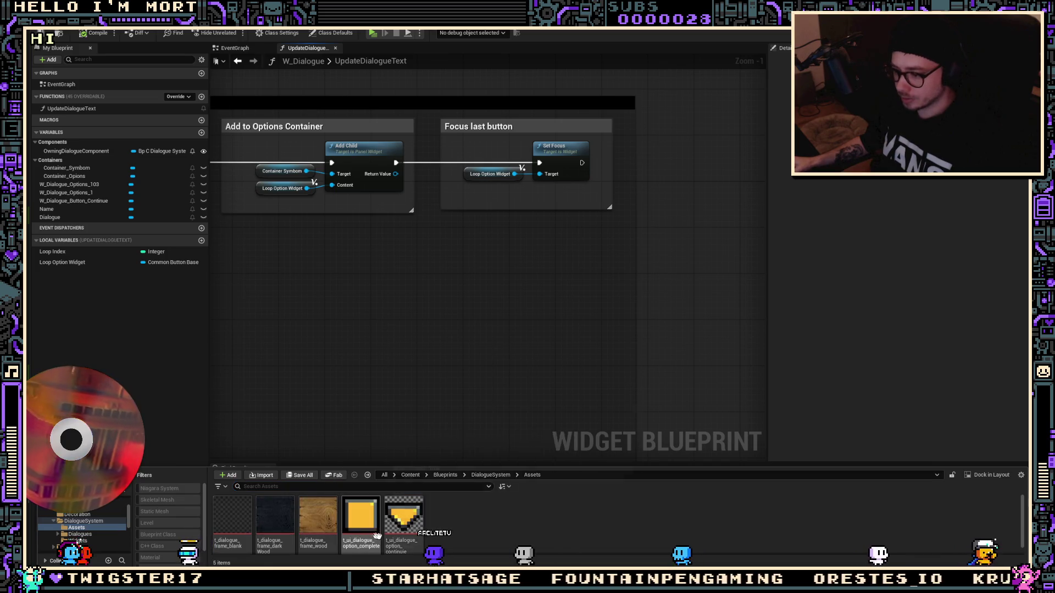
left_click(511, 476)
double_click(316, 528)
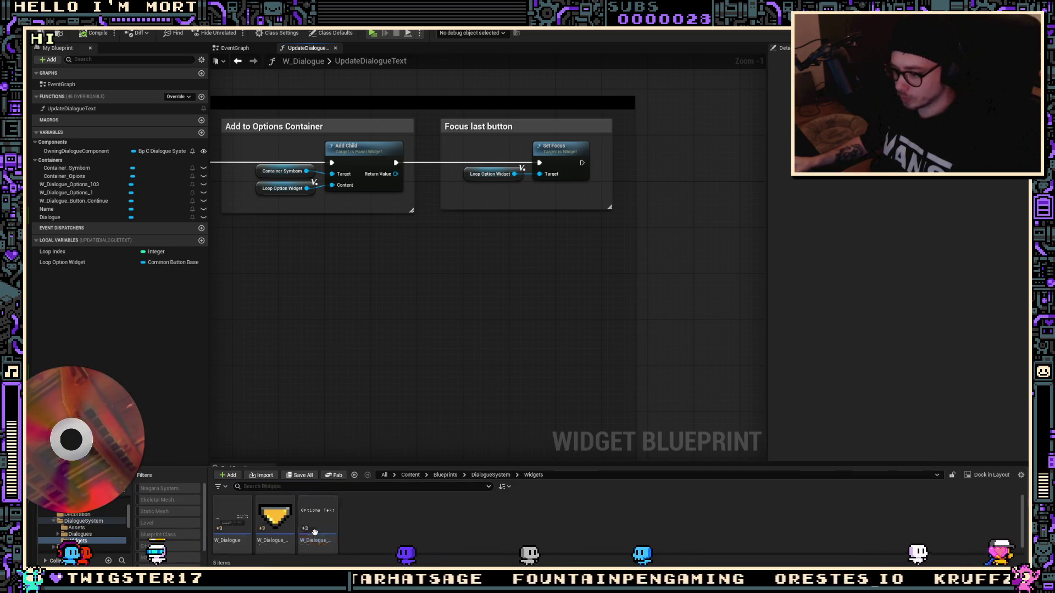
double_click(270, 517)
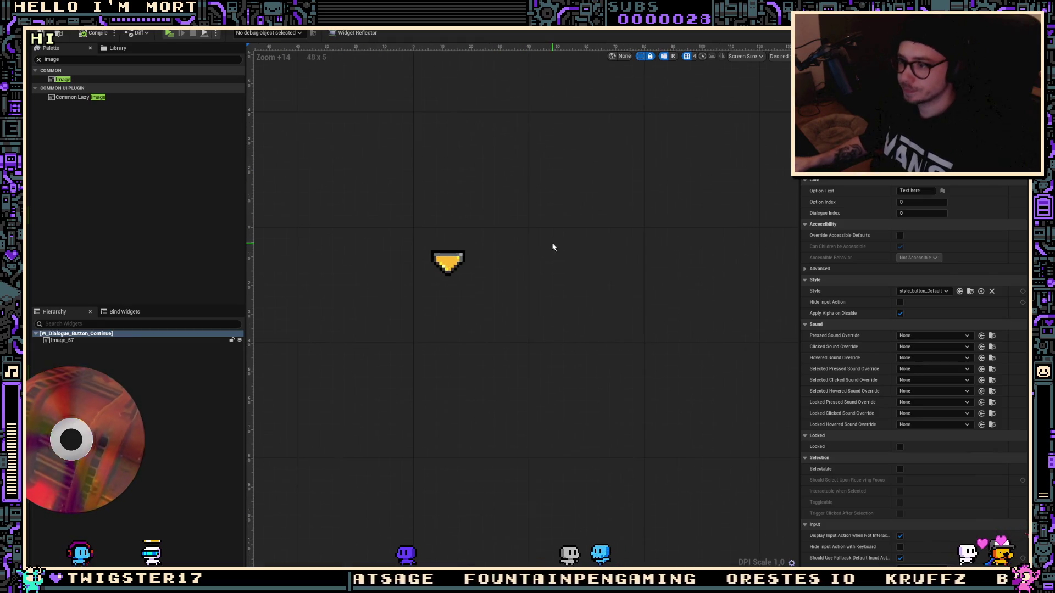
left_click(452, 265)
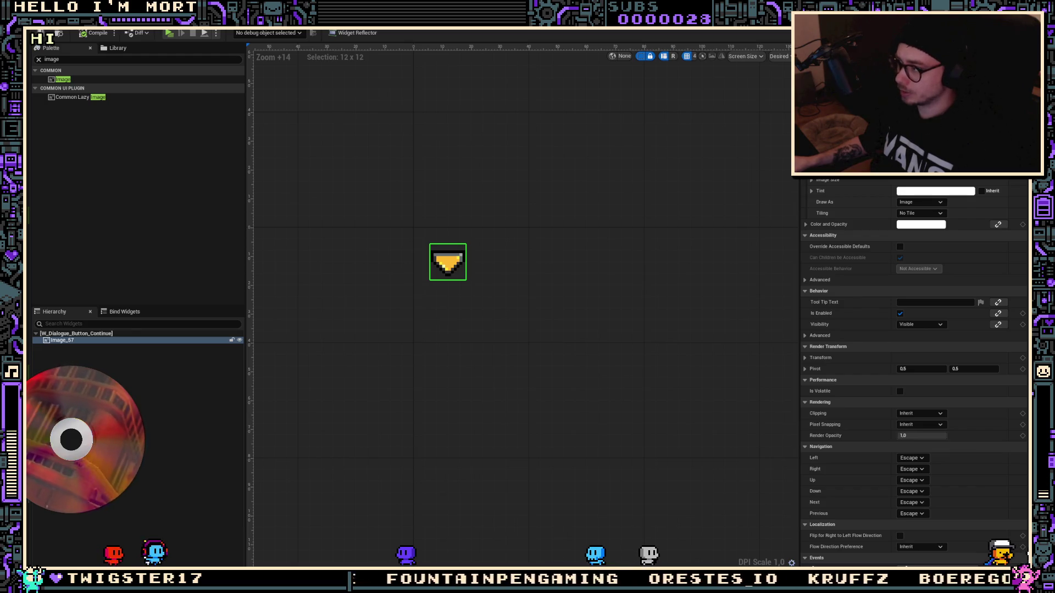
left_click(1011, 33)
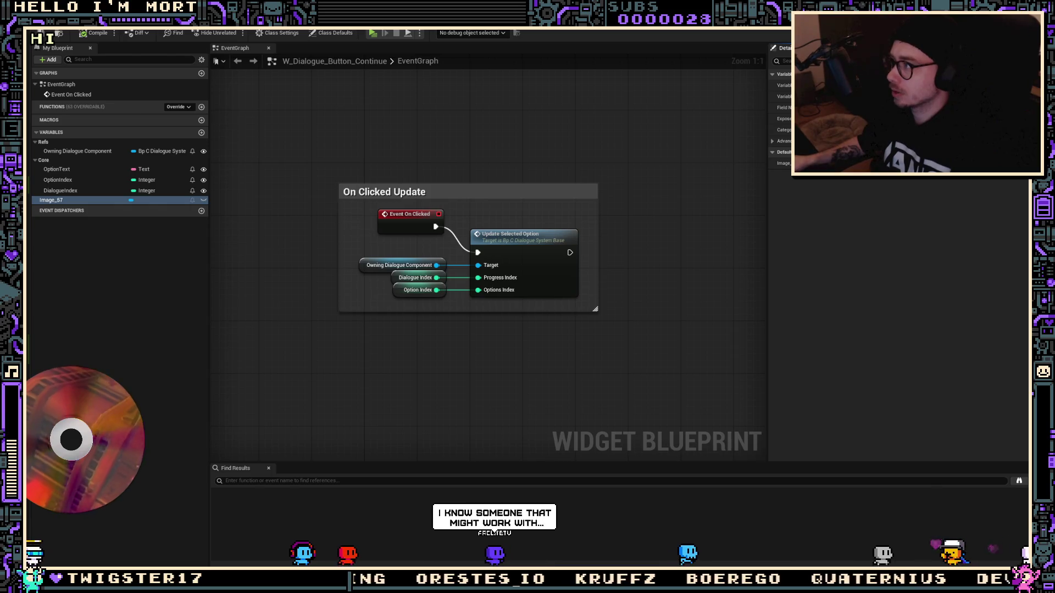
Dock the Animations timeline in the Designer, zoom in on the arrow, and add a new animation
left_click(981, 33)
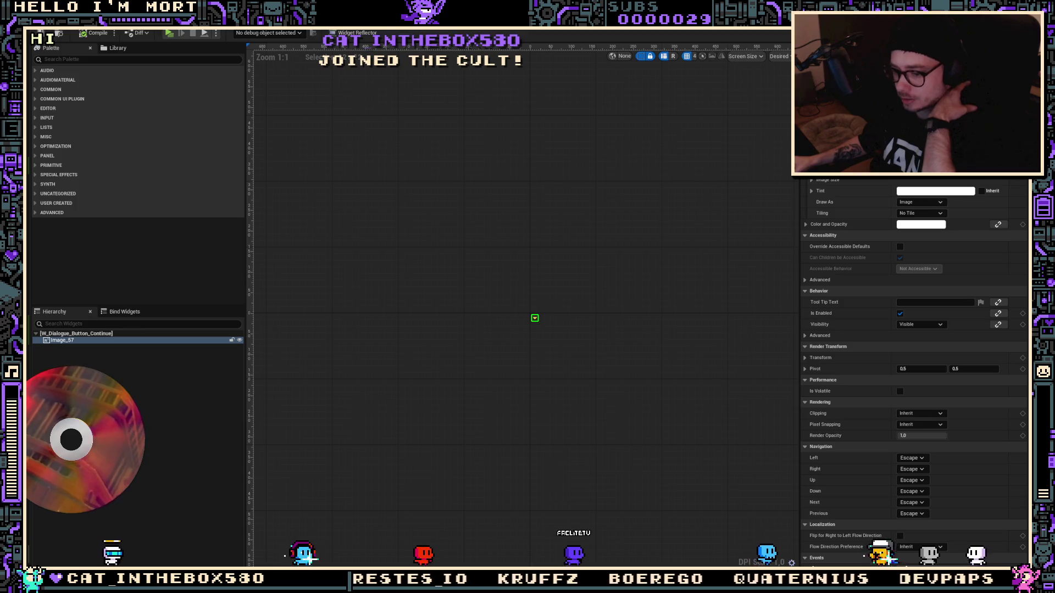
key("ctrl+shift+space")
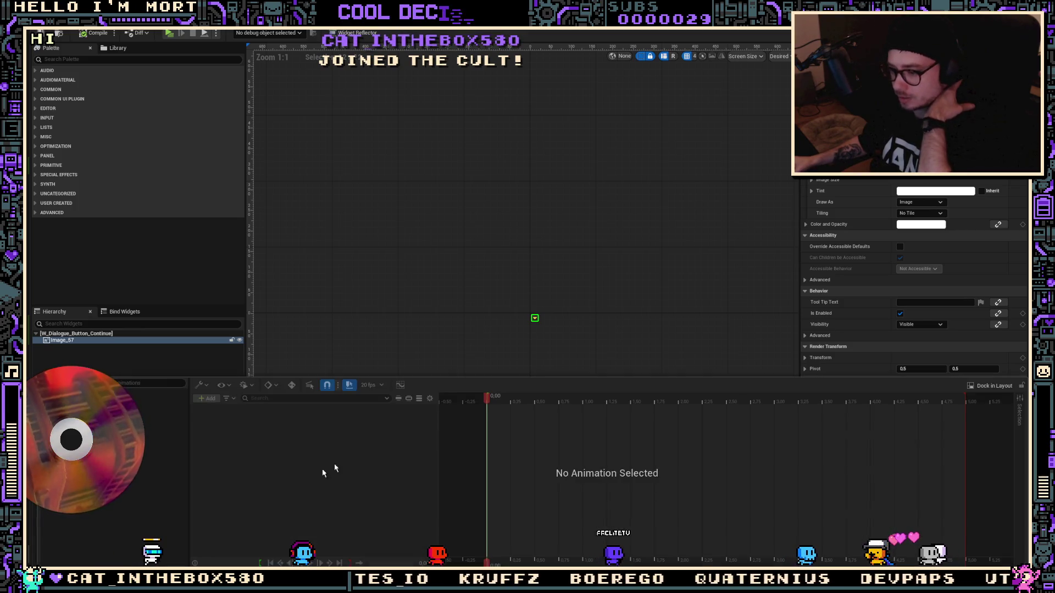
left_click(989, 386)
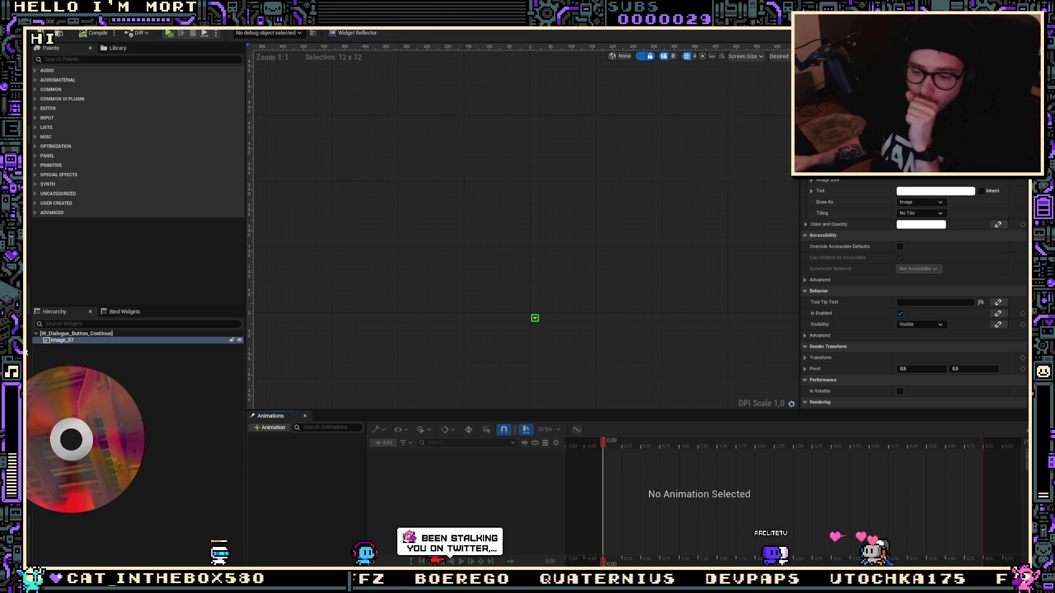
left_click_drag(336, 313, 390, 302)
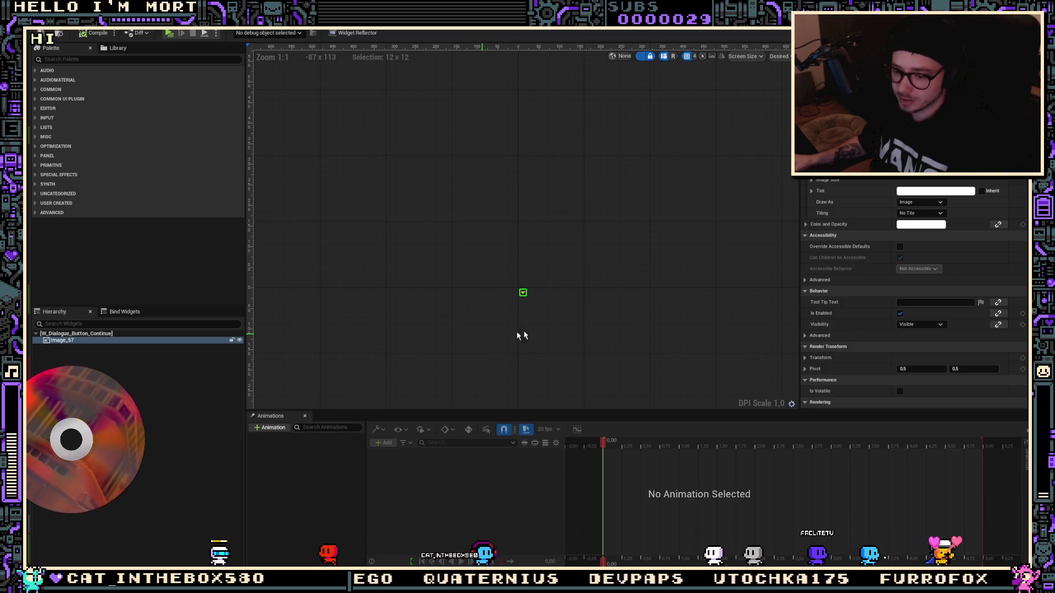
scroll(494, 266, "up", 7)
scroll(531, 266, "up", 4)
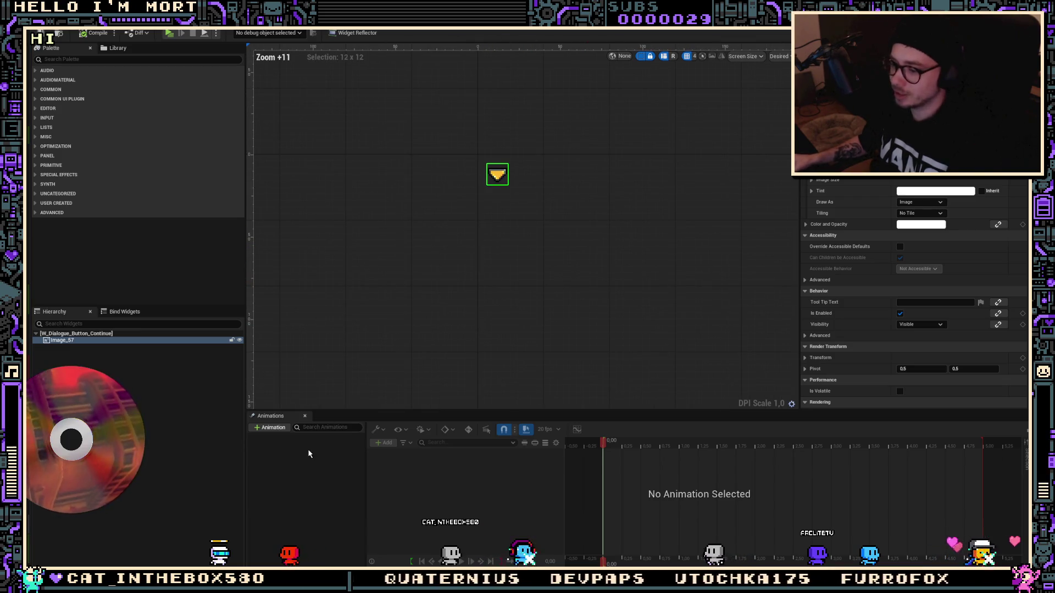
left_click(277, 430)
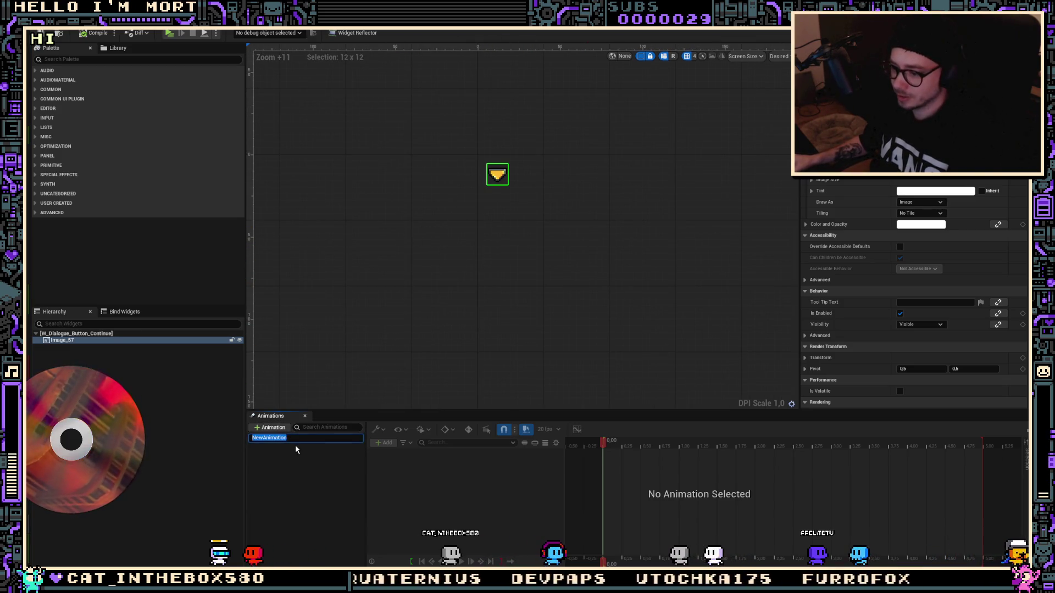
Name the new widget animation 'Loop'
type("Lpo")
key("BackSpace")
key("BackSpace")
type("op")
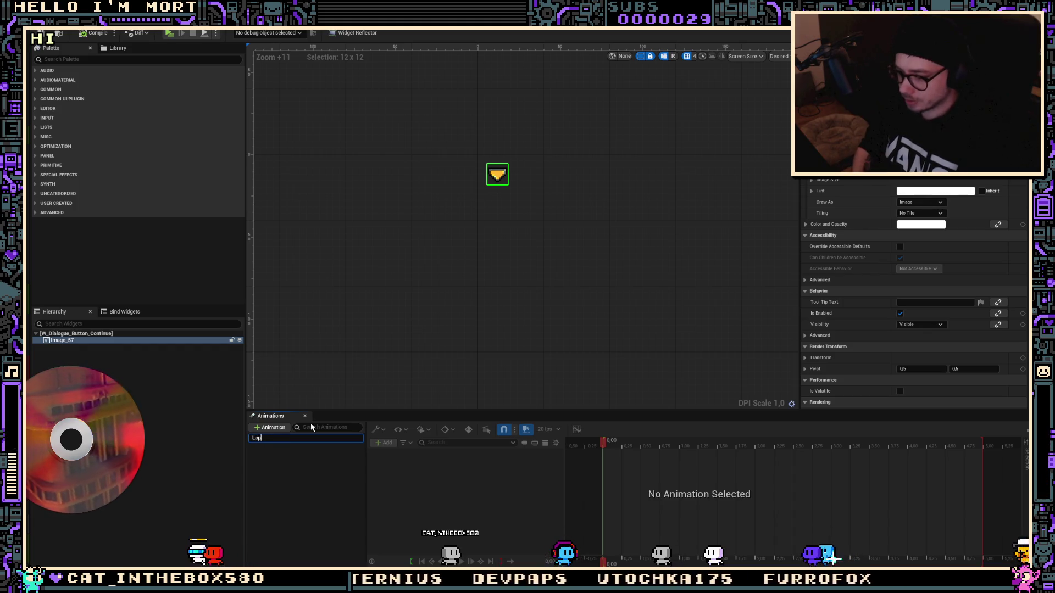
type("op")
key("Return")
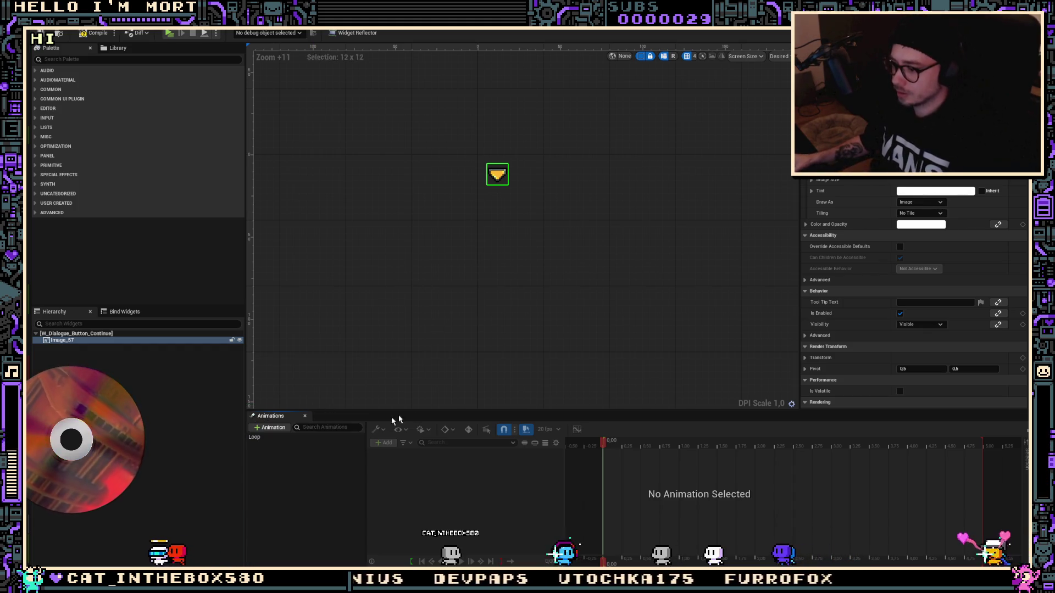
Recentre the canvas on the arrow and select the Loop animation for editing
scroll(945, 310, "down", 6)
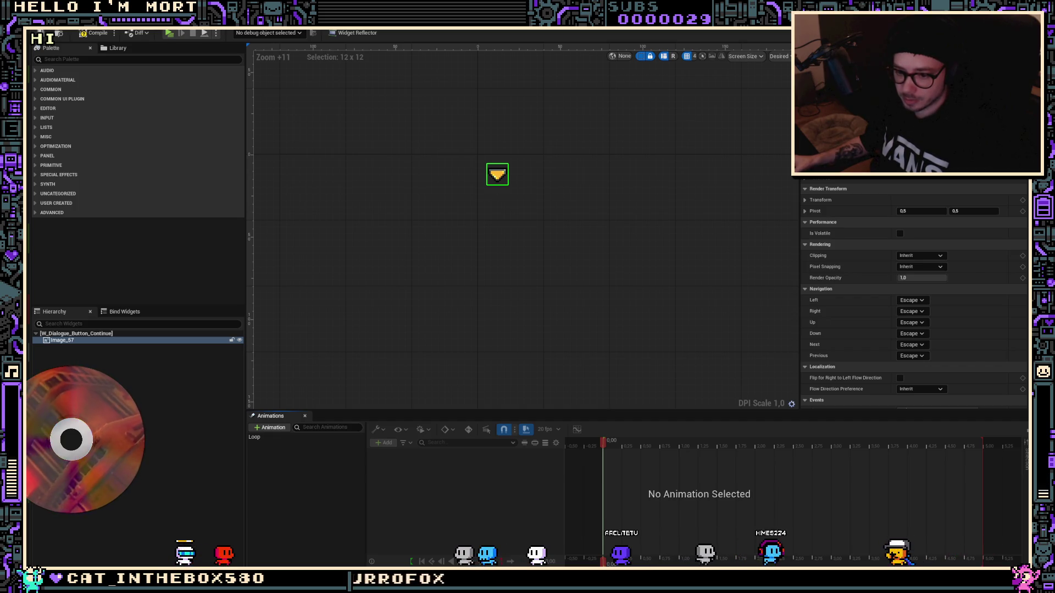
mouse_move(610, 134)
left_mouse_down()
mouse_move(626, 313)
mouse_move(619, 299)
left_mouse_up()
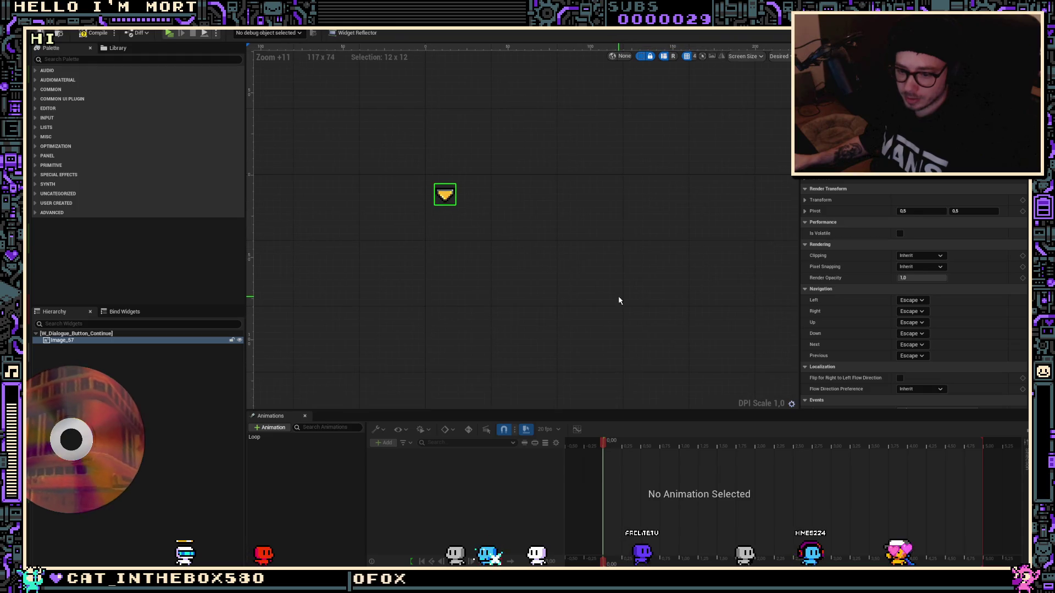
scroll(526, 269, "up", 4)
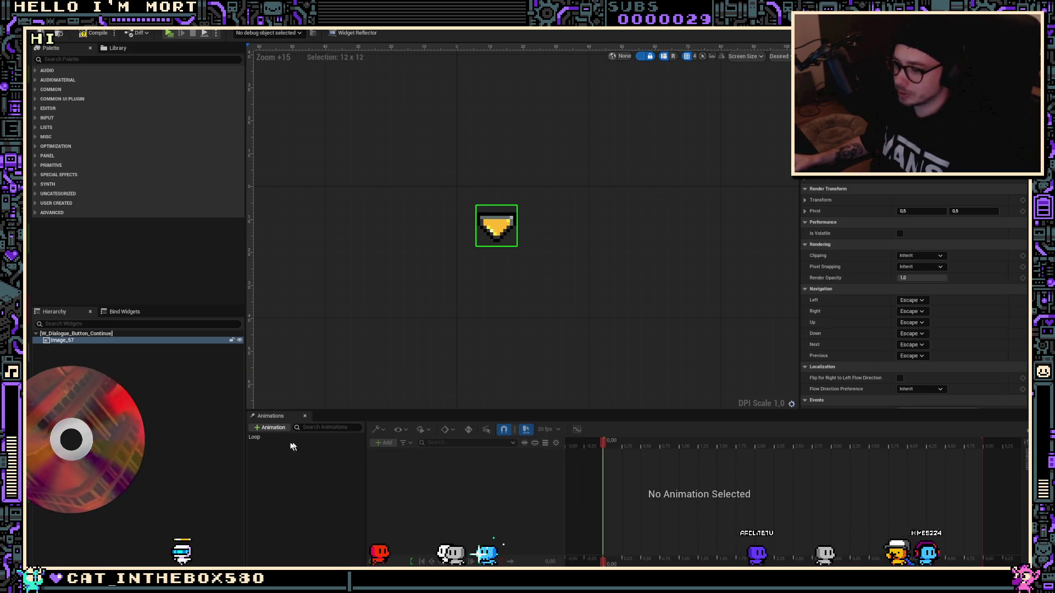
left_click(305, 429)
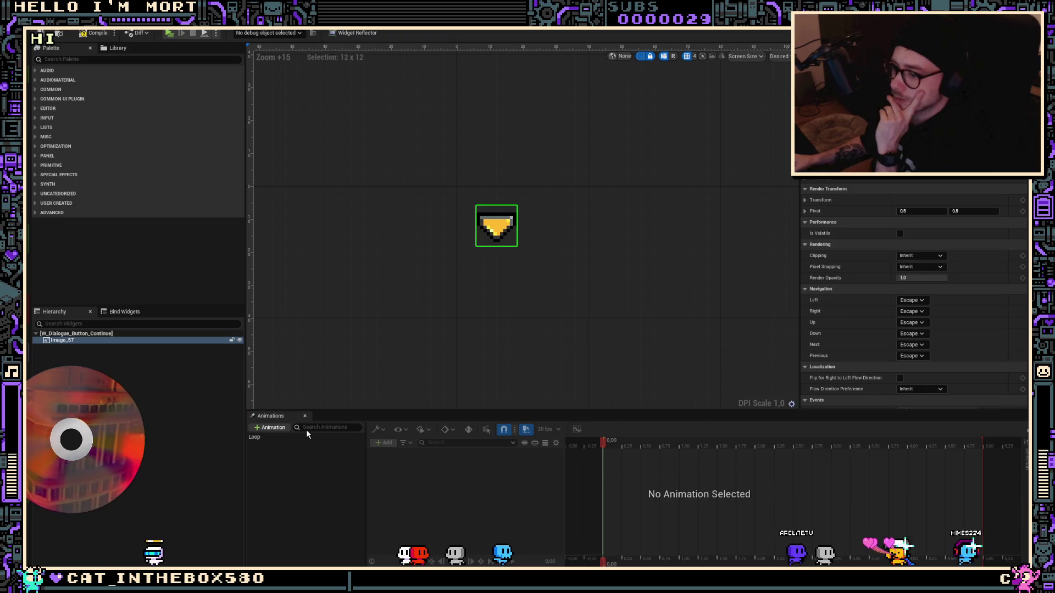
left_click(306, 438)
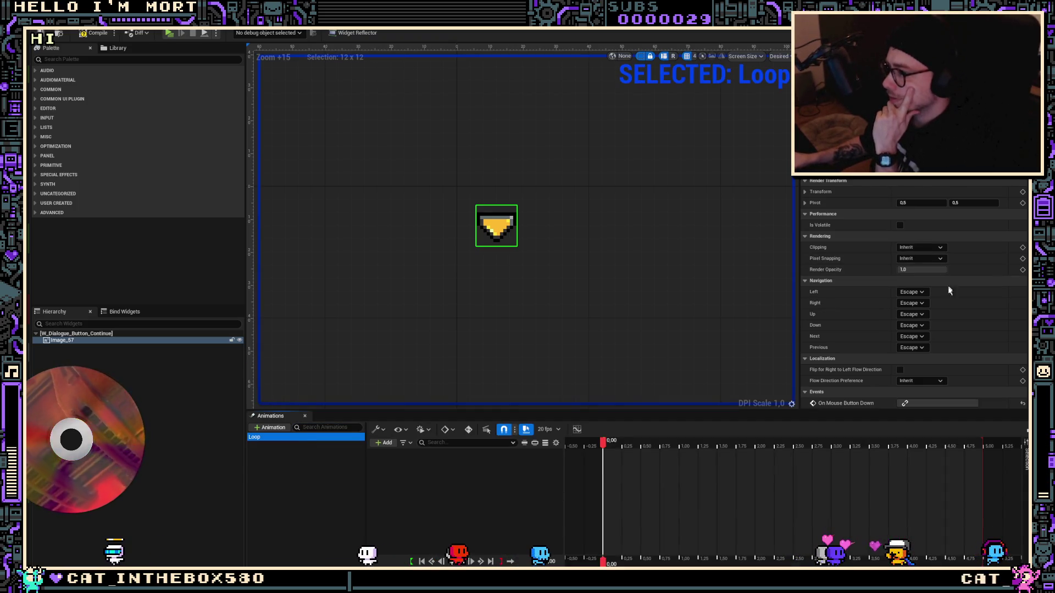
Expand the arrow image's Render Transform settings in the Details panel
scroll(959, 285, "up", 8)
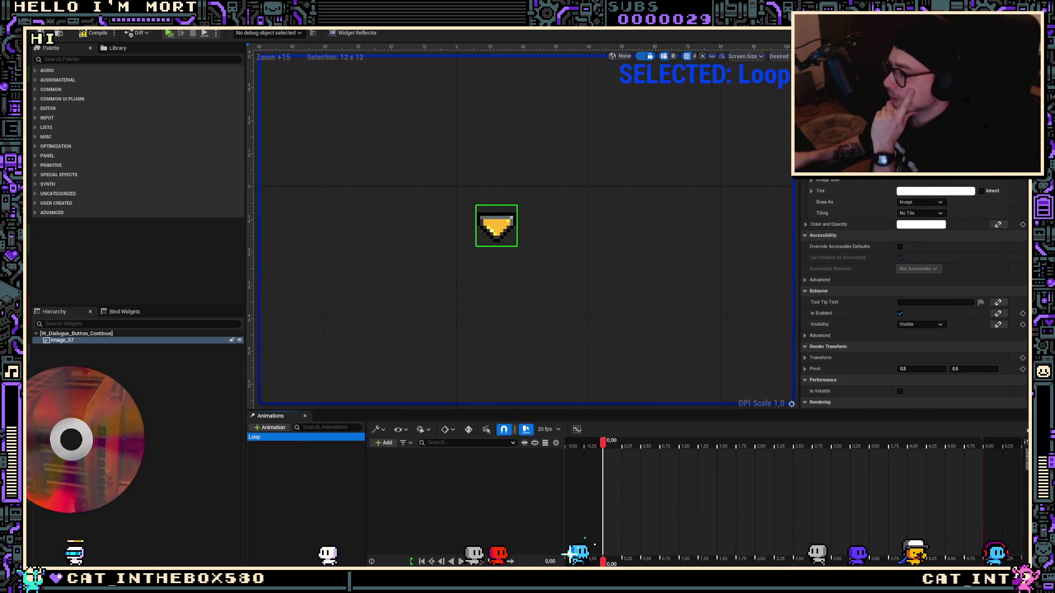
scroll(950, 244, "down", 5)
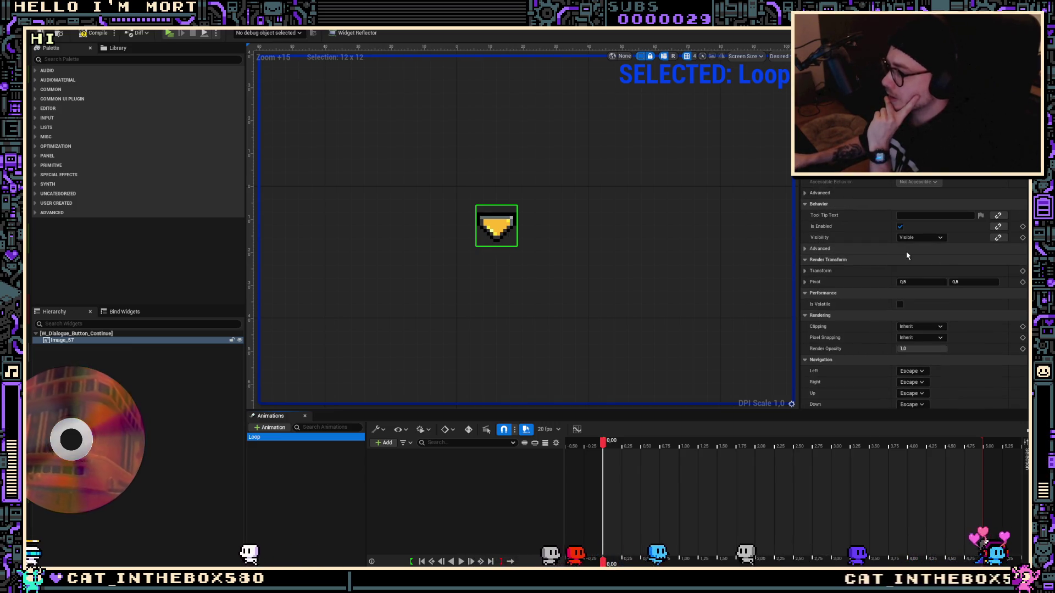
left_click(805, 271)
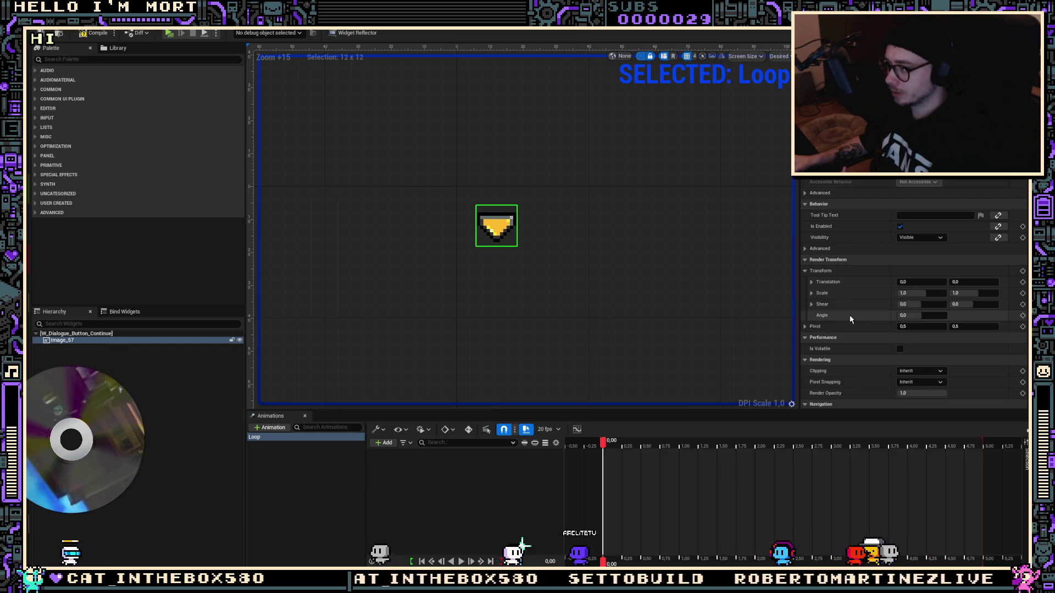
left_click(904, 281)
left_click(874, 299)
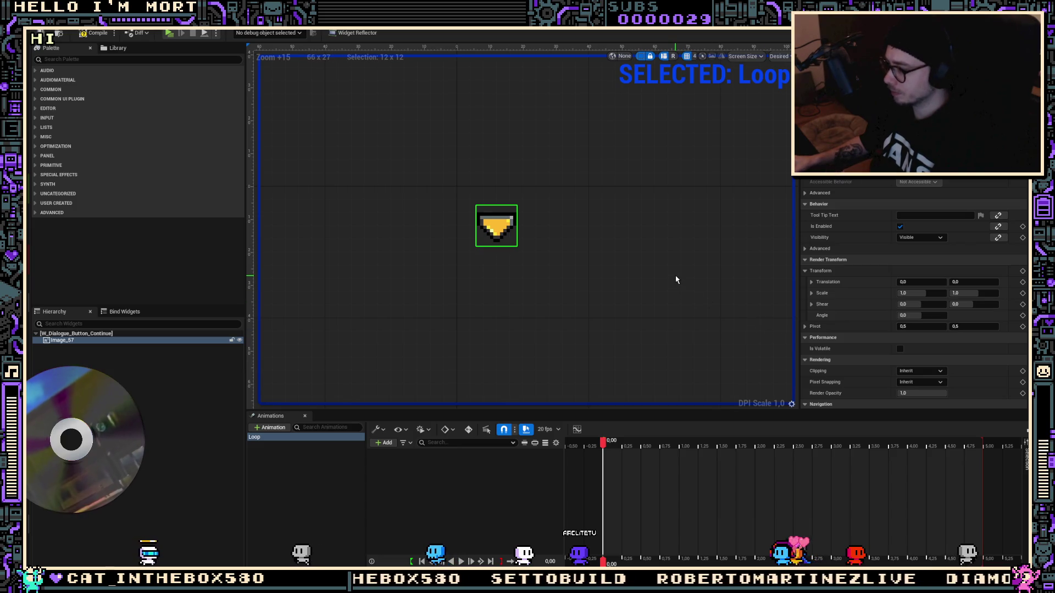
scroll(968, 259, "up", 2)
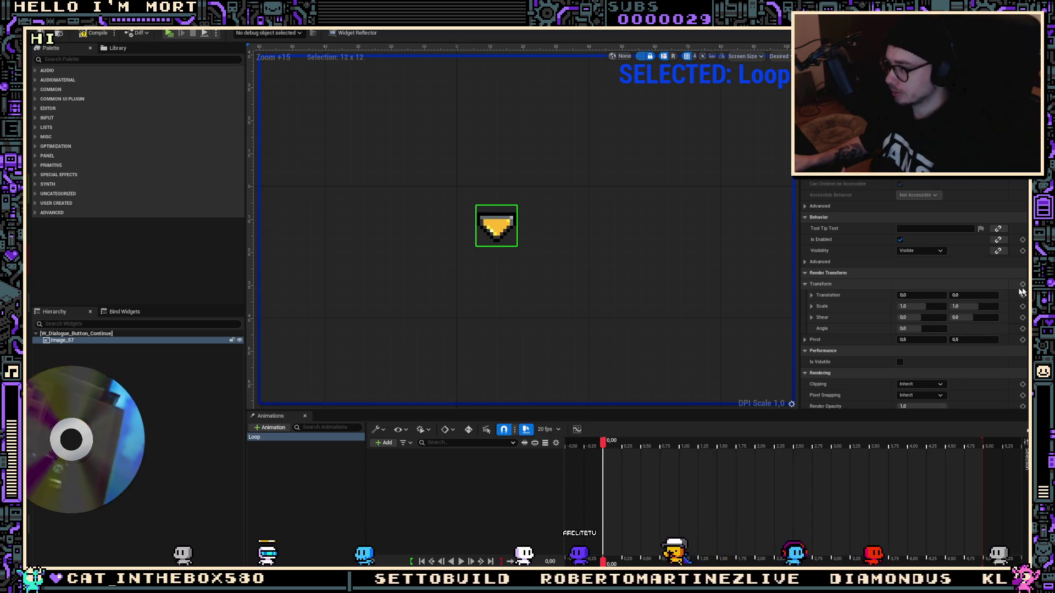
Keyframe the arrow's Translation in Loop and drag Translation Y upward to -5.0
left_click(1023, 297)
left_click(973, 295)
type("1")
key("Return")
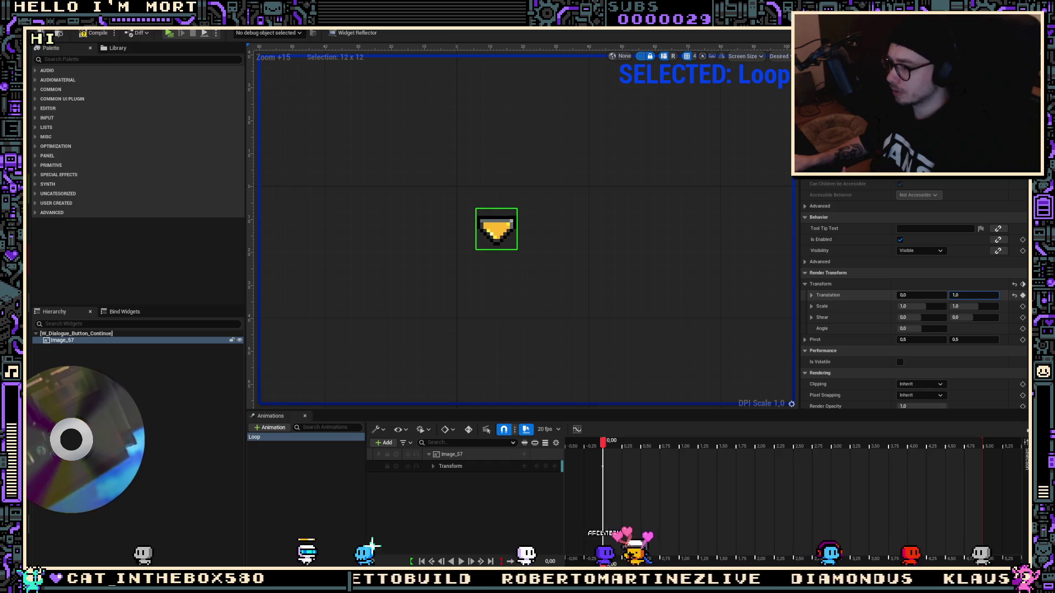
left_click_drag(973, 295, 947, 295)
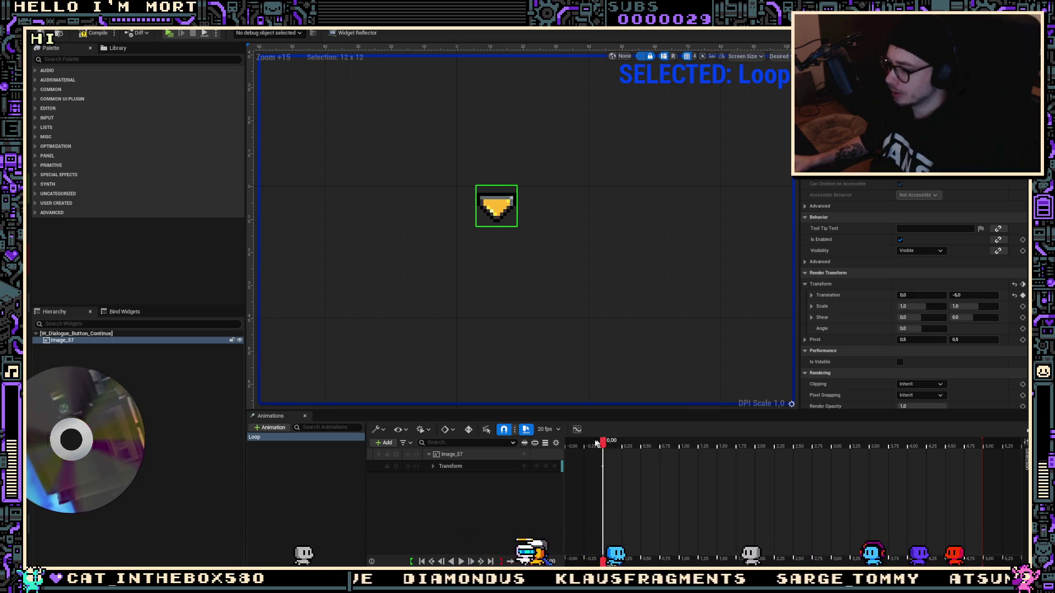
right_click(634, 447)
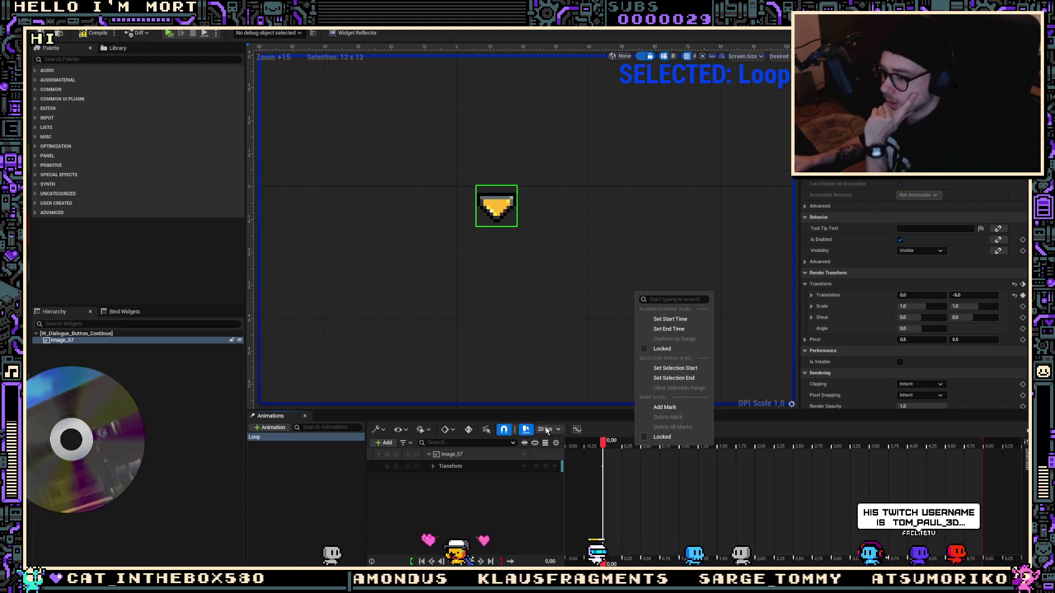
Show timeline times as frames and add a translation key at the 1.00 mark
left_click(558, 430)
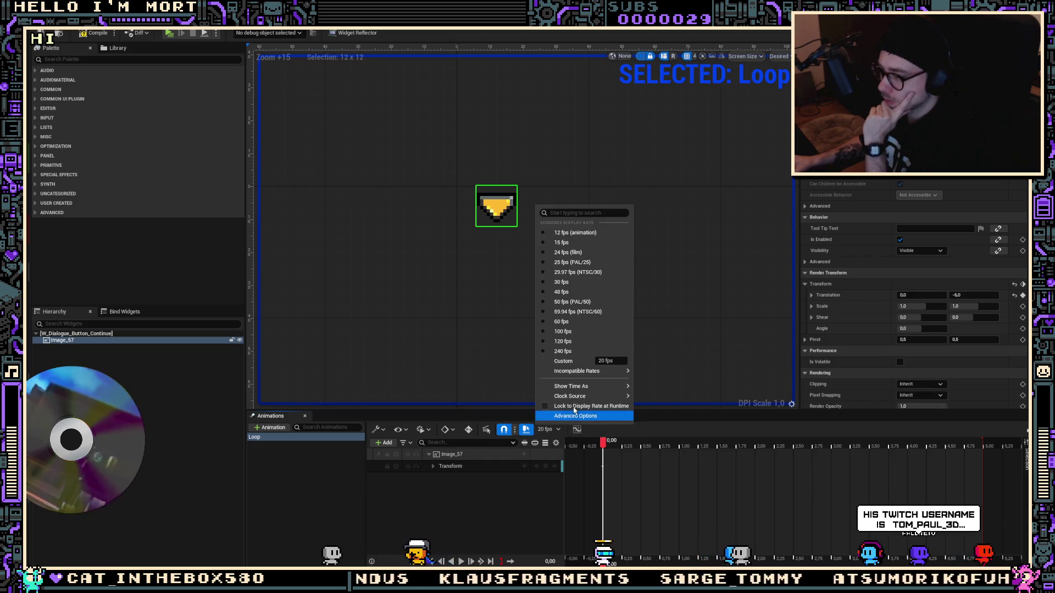
mouse_move(596, 388)
left_click(669, 413)
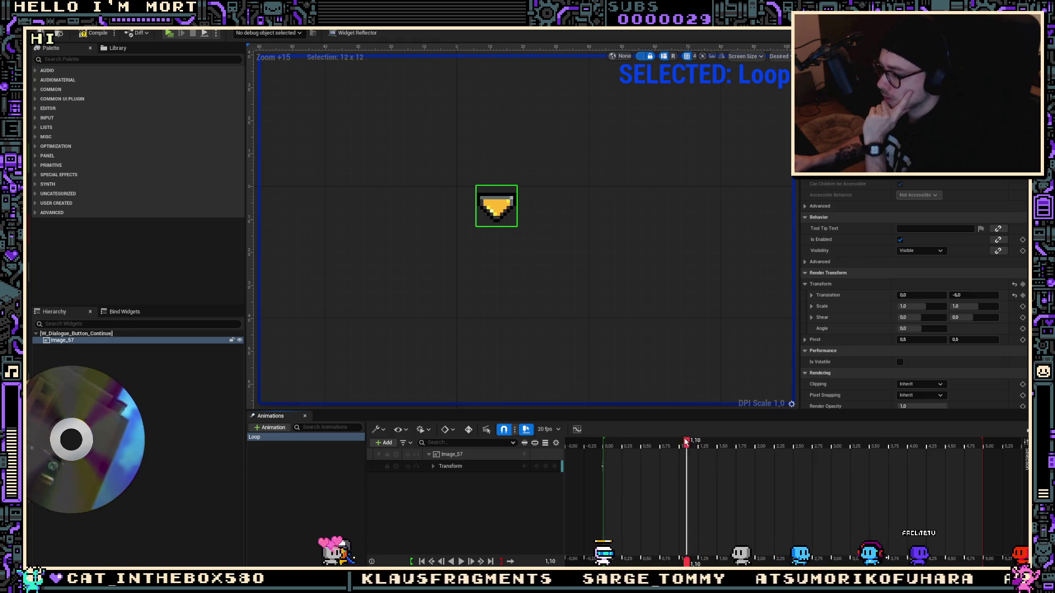
left_click_drag(690, 443, 680, 443)
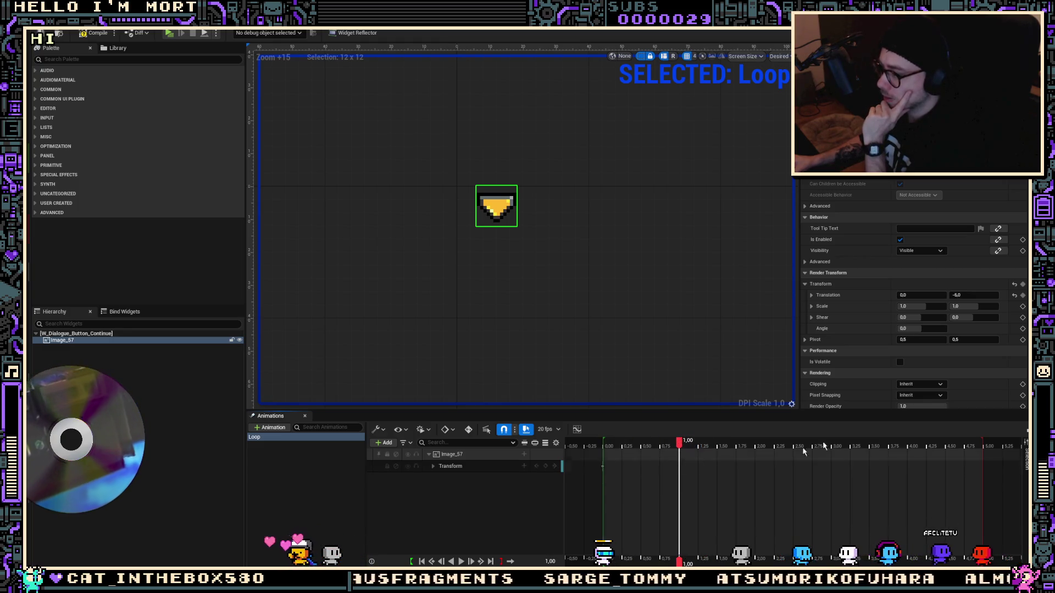
left_click(1023, 295)
left_click(644, 444)
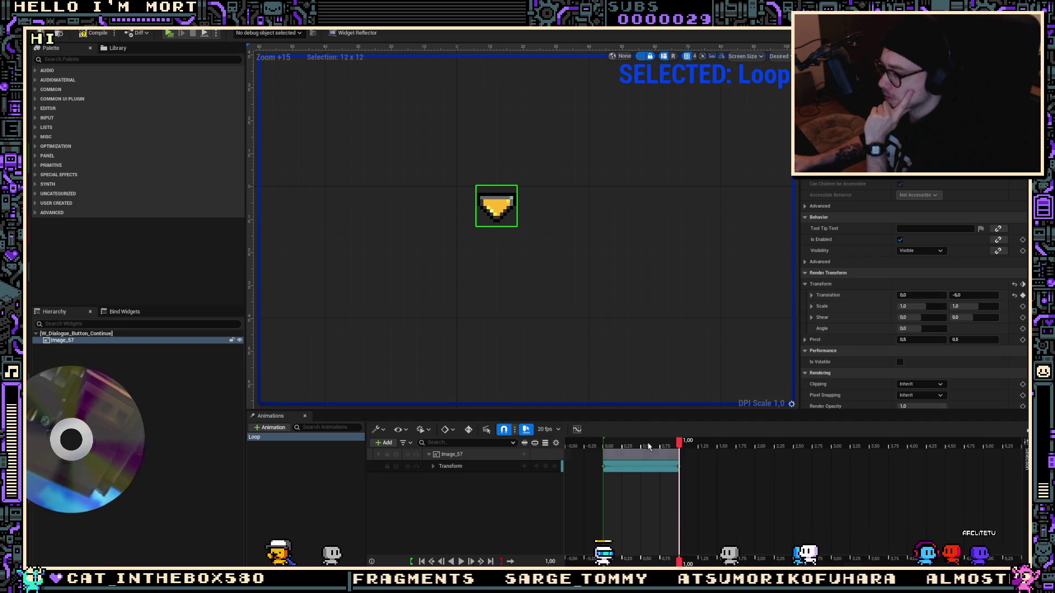
Set the arrow's Translation Y to -5.0 at the start of Loop
left_click_drag(645, 445, 640, 444)
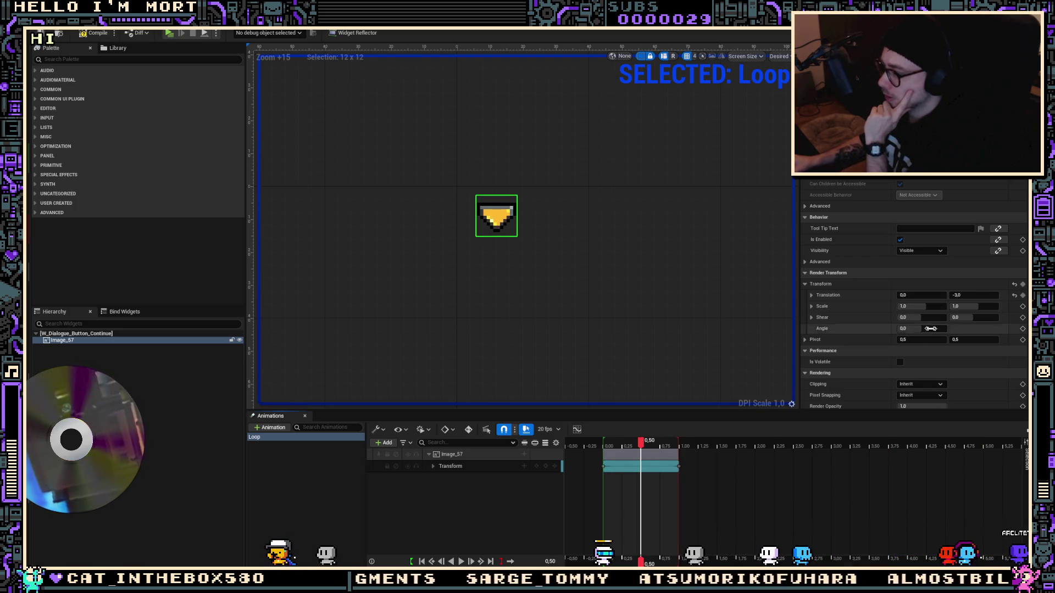
left_click(962, 295)
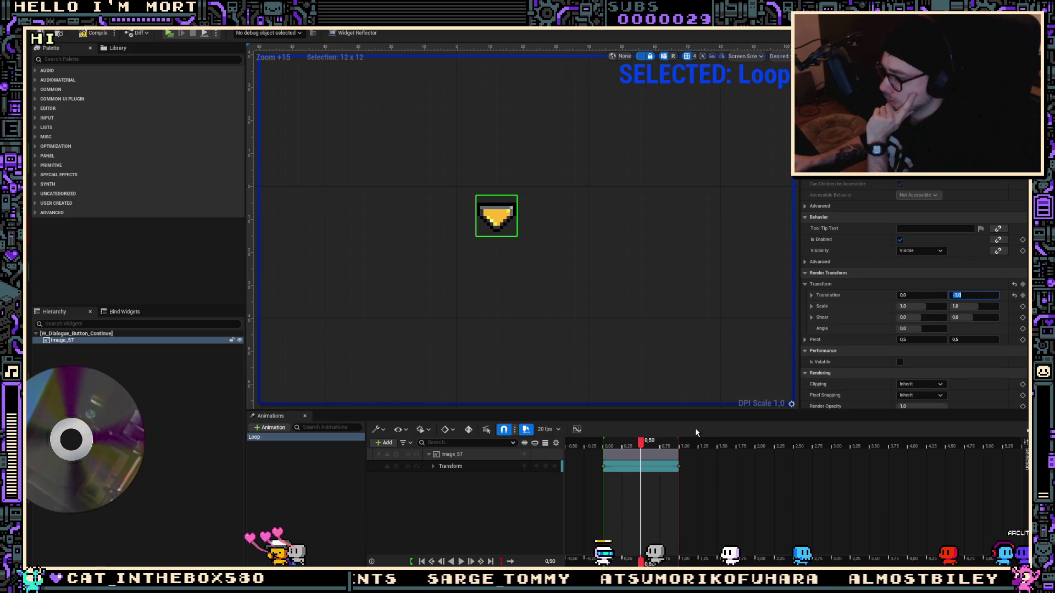
mouse_move(641, 443)
left_mouse_down()
mouse_move(604, 443)
mouse_move(686, 443)
mouse_move(603, 437)
left_mouse_up()
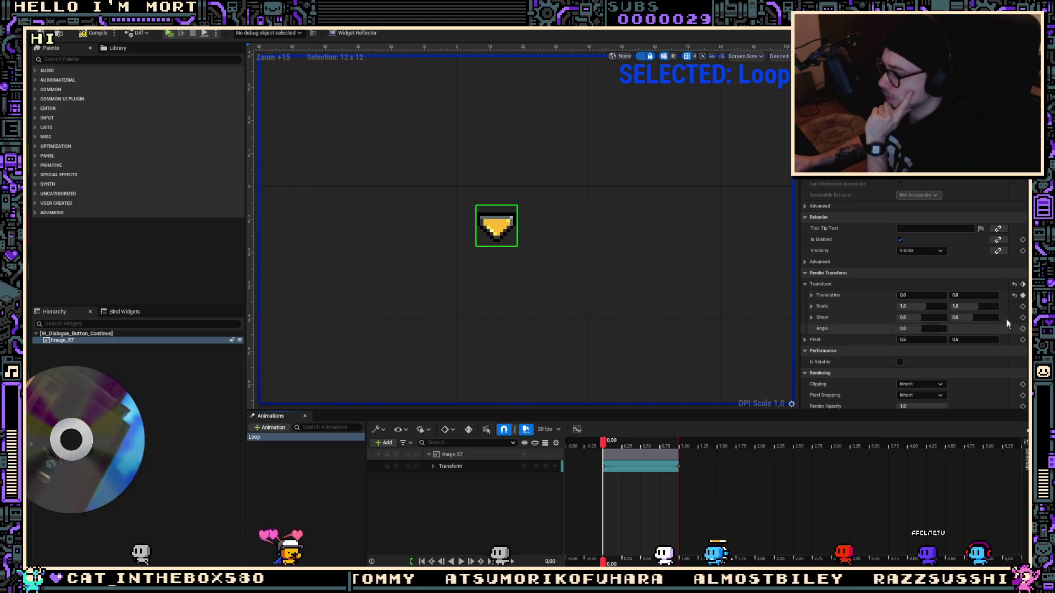
left_click(979, 299)
type("-5")
key("Return")
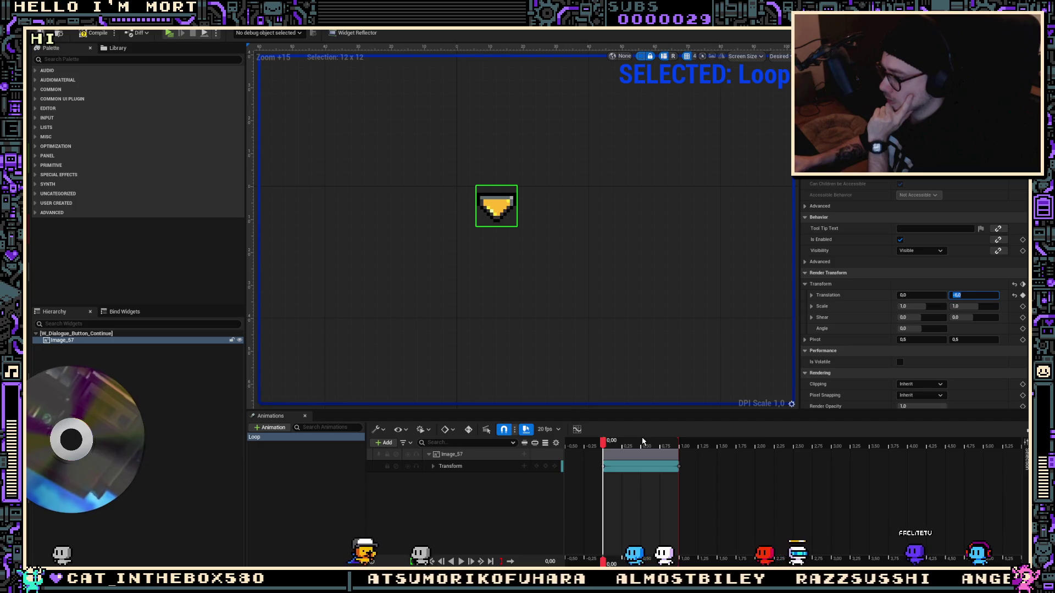
Key Translation Y at 6.0 at 0.50, then open the Curve Editor
left_click_drag(642, 443, 641, 443)
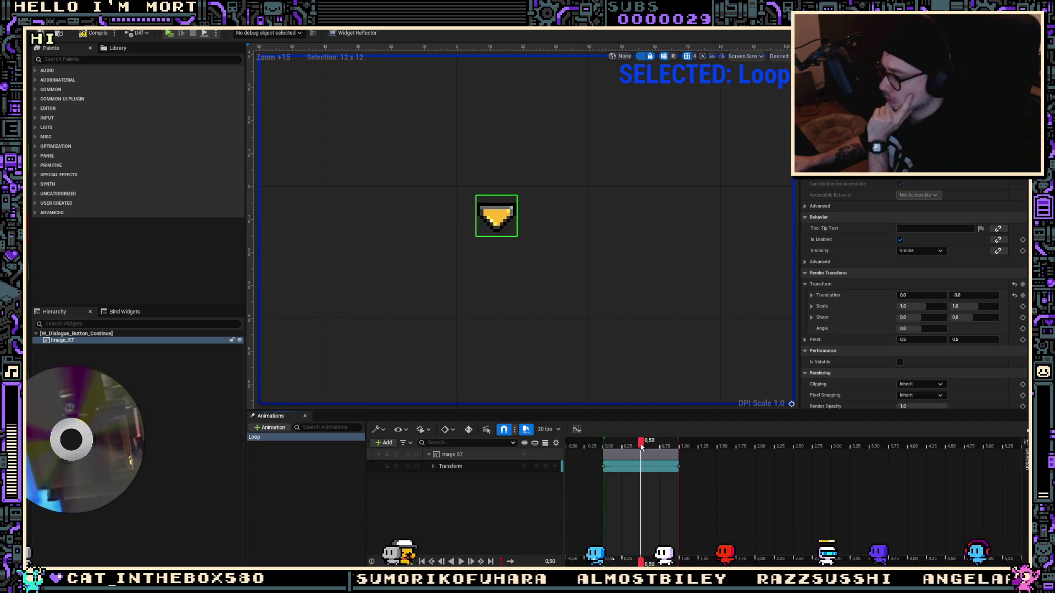
left_click(974, 295)
type("0")
key("Return")
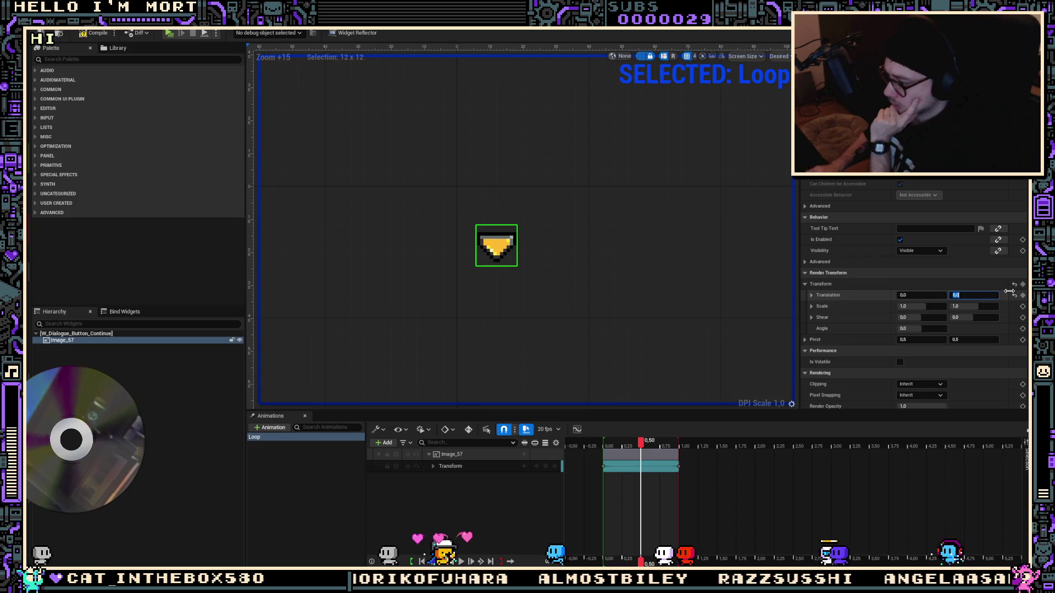
key("Return")
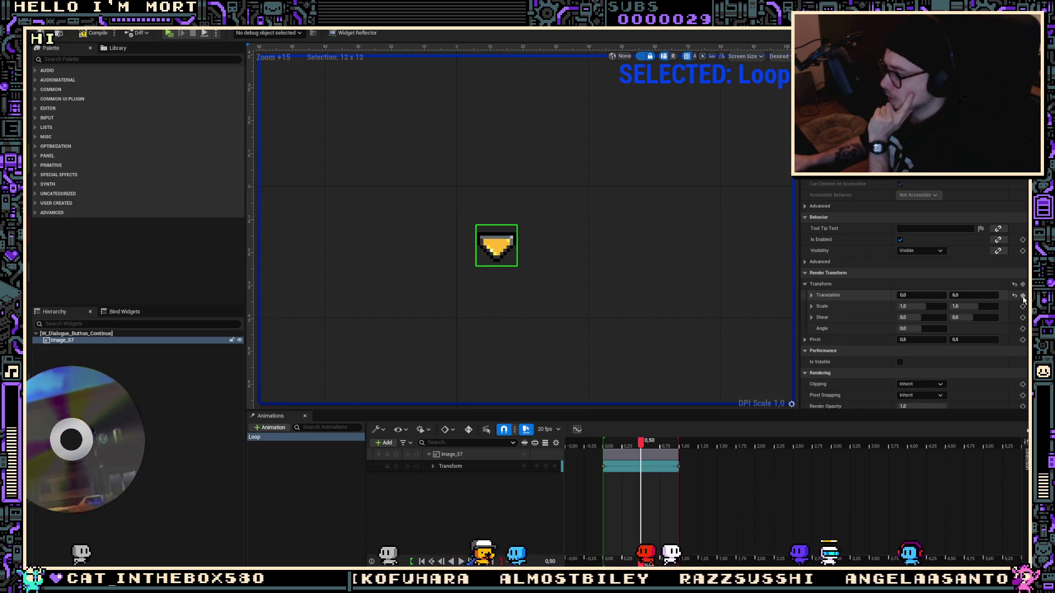
scroll(686, 476, "left", 1)
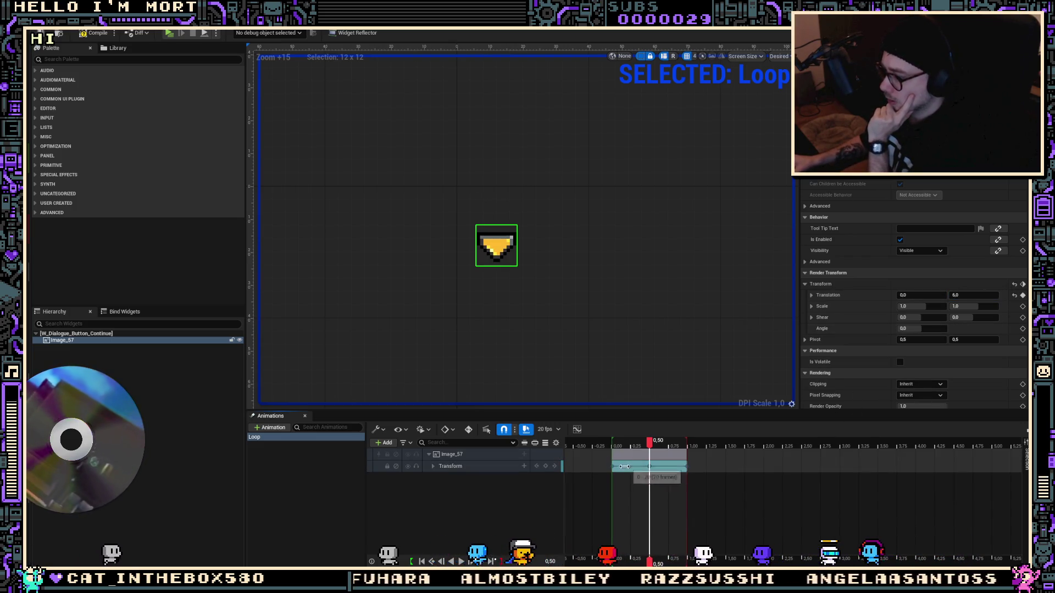
left_click(578, 429)
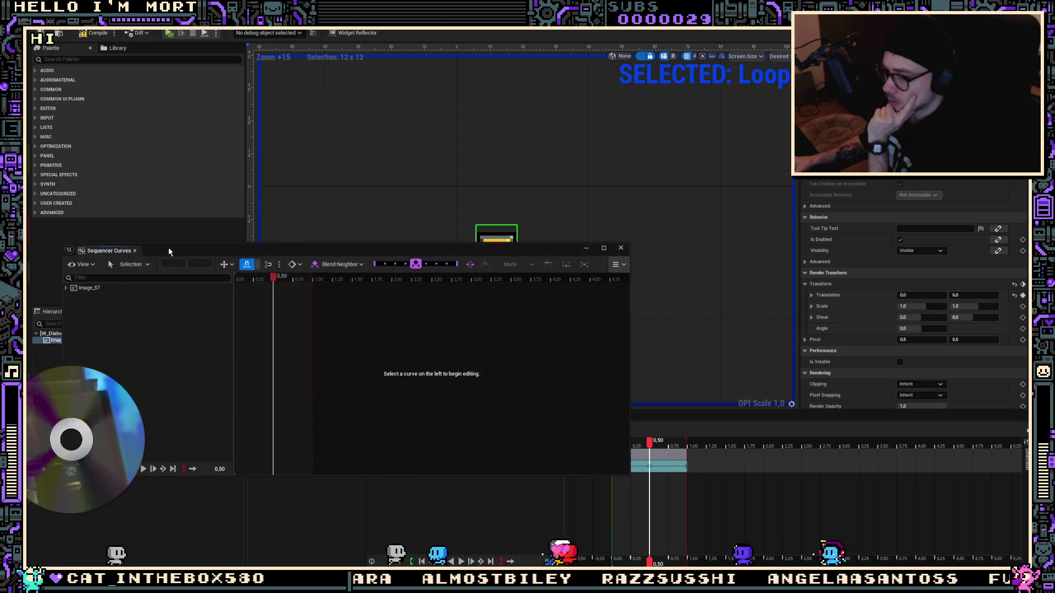
View Image_57's translation curve, close Sequencer Curves, and scrub the Loop timeline
left_click(88, 288)
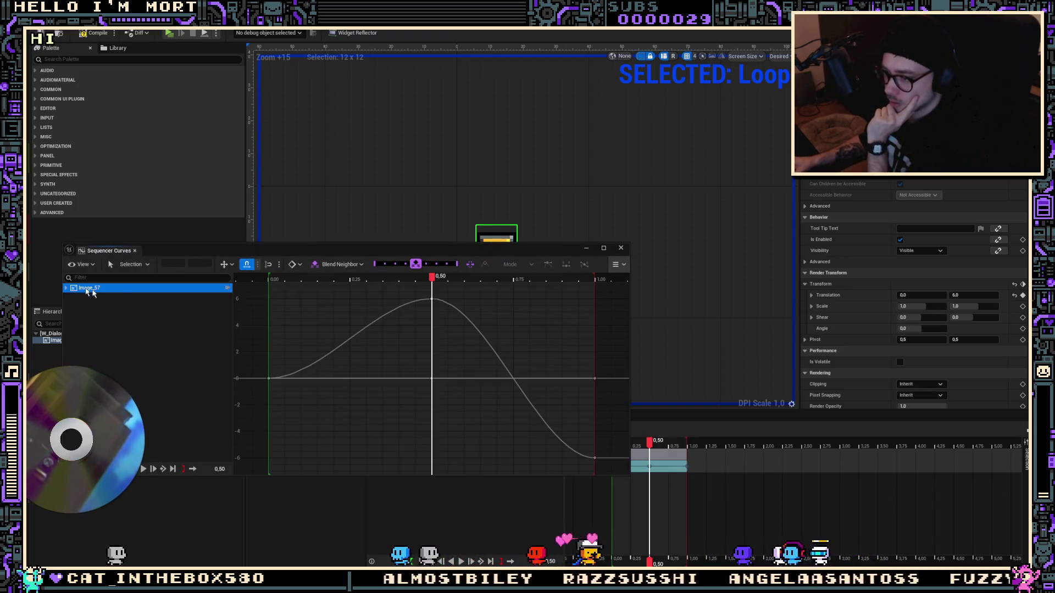
scroll(558, 430, "down", 2)
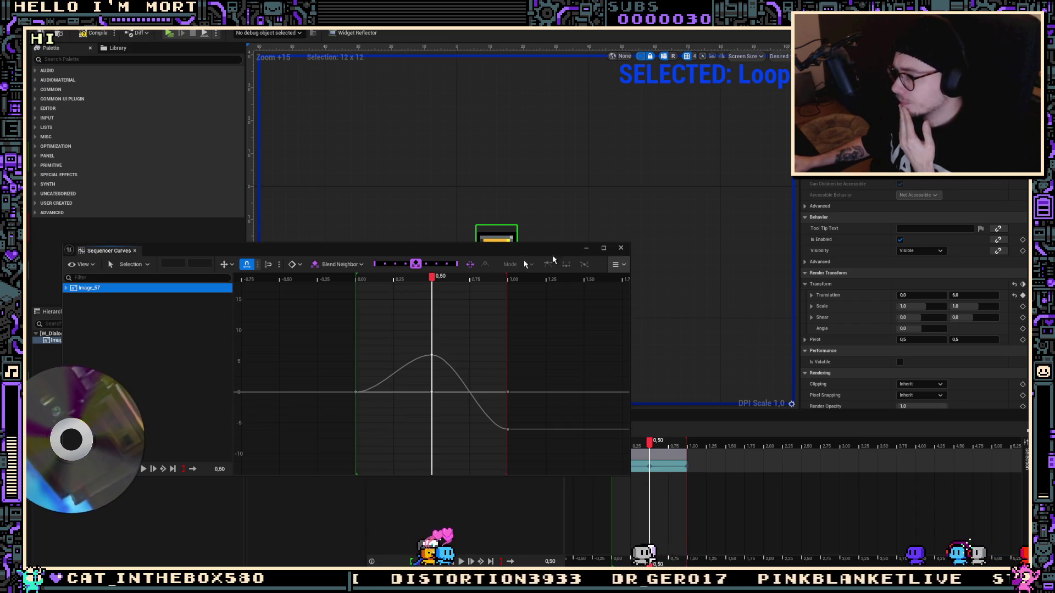
left_click(135, 250)
mouse_move(654, 448)
left_mouse_down()
mouse_move(610, 444)
mouse_move(684, 431)
mouse_move(631, 436)
left_mouse_up()
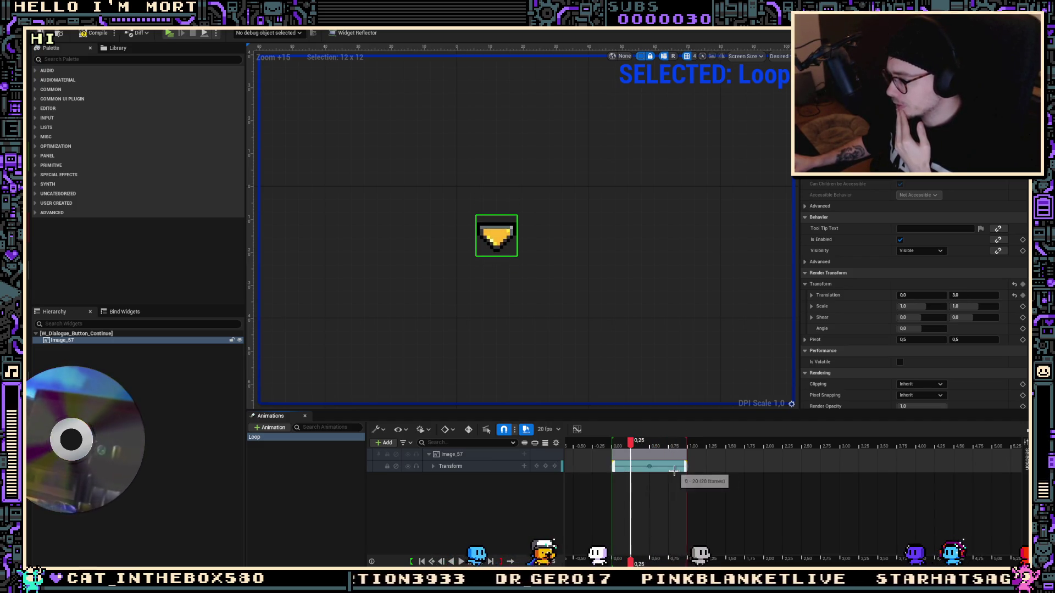
Set the Transform section's keys to Cubic (Smart Auto) interpolation
right_click(647, 468)
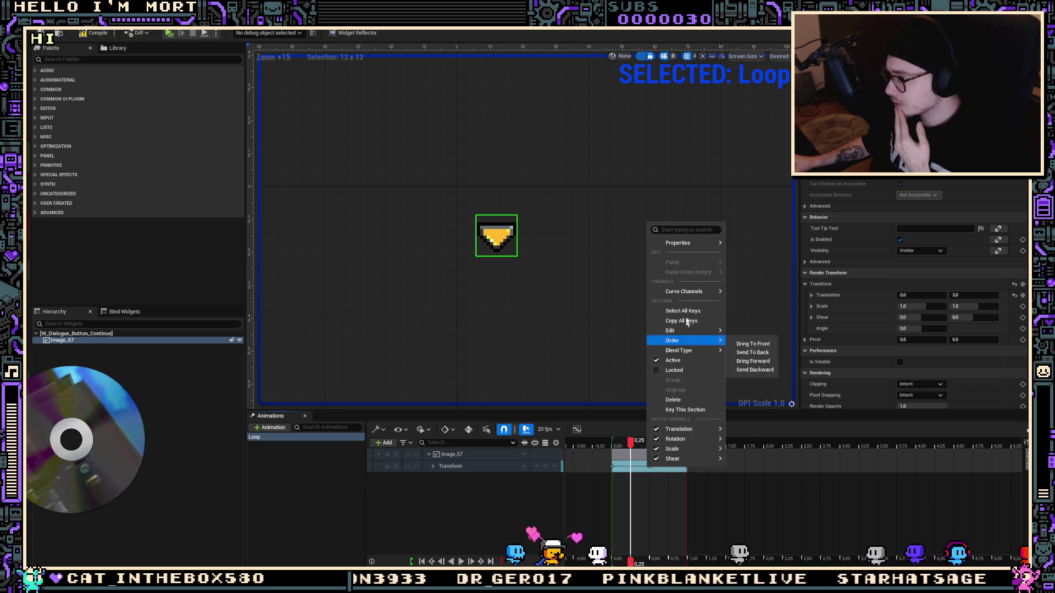
mouse_move(687, 343)
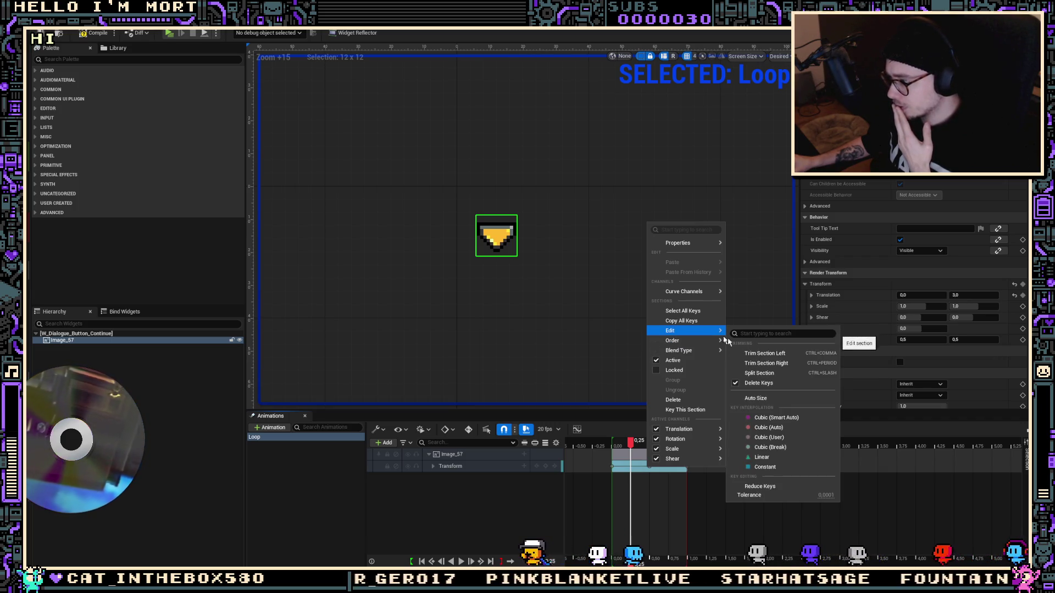
left_click(799, 417)
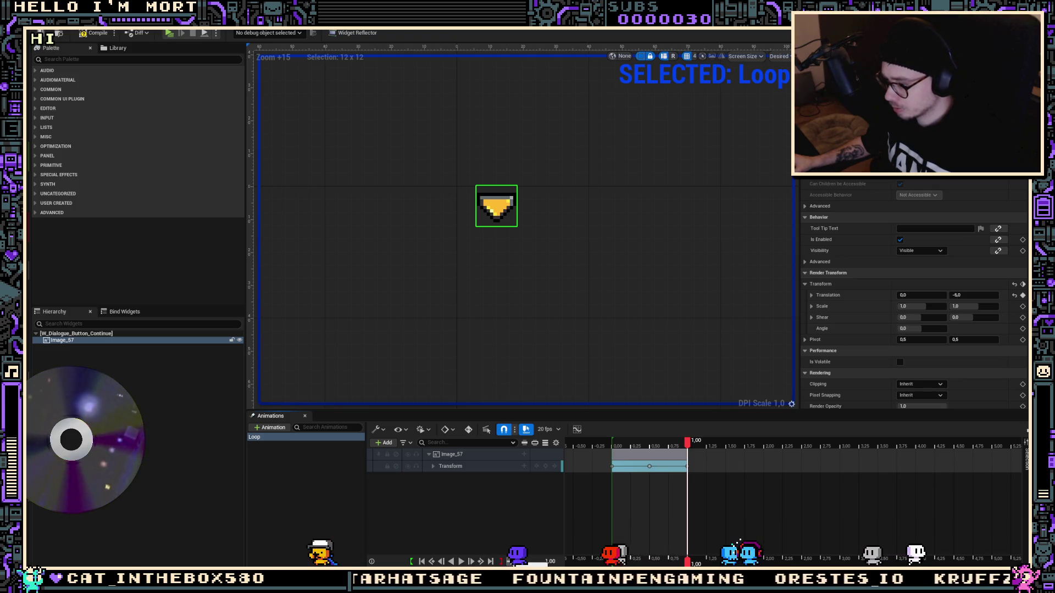
Preview Loop, set the starting Translation Y to -6.0, and replay it
key("space")
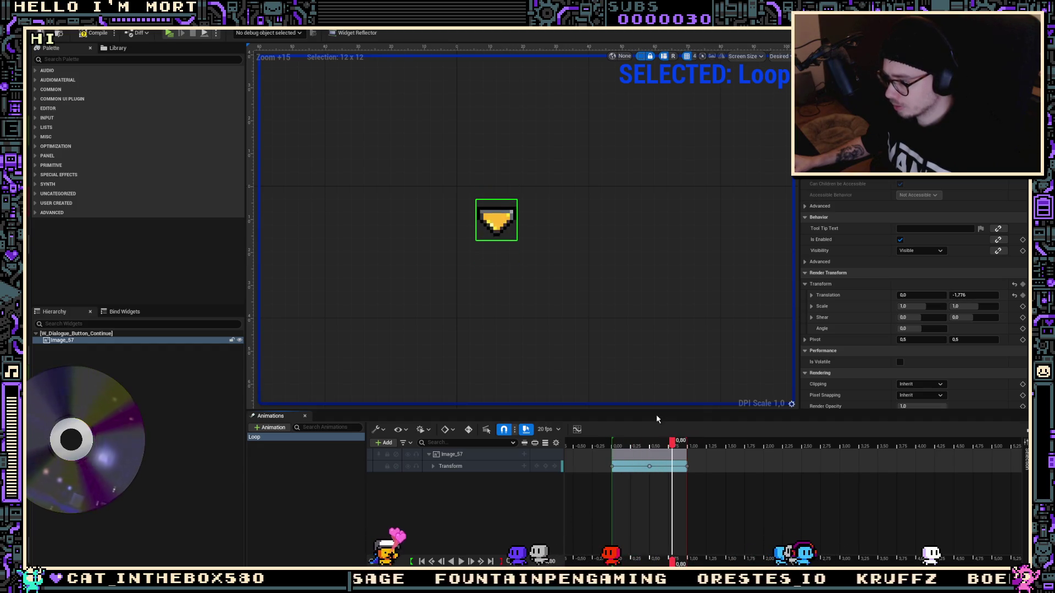
left_click_drag(652, 452, 612, 452)
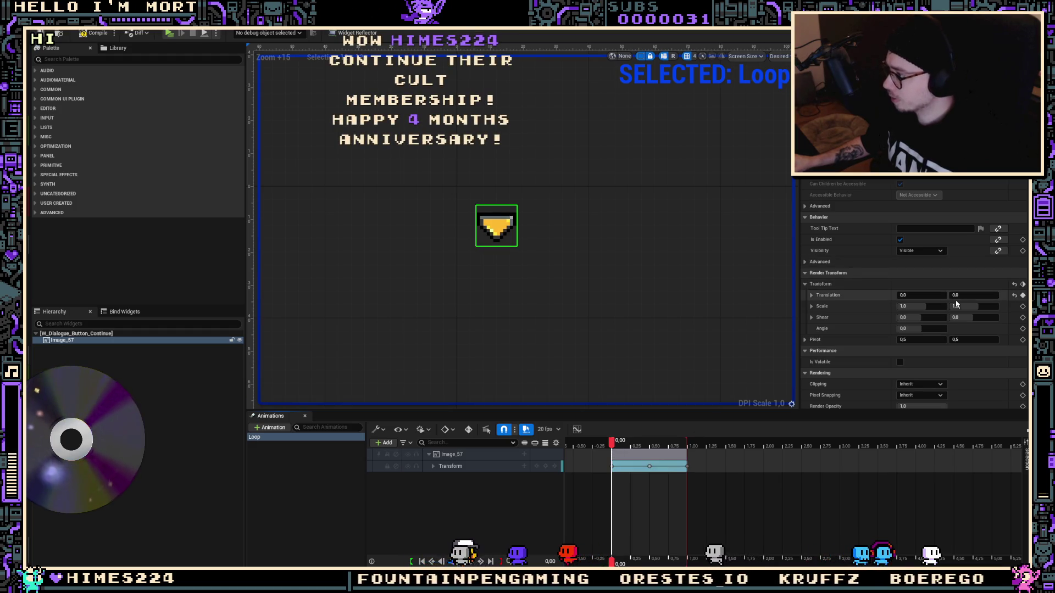
type("-6")
key("Return")
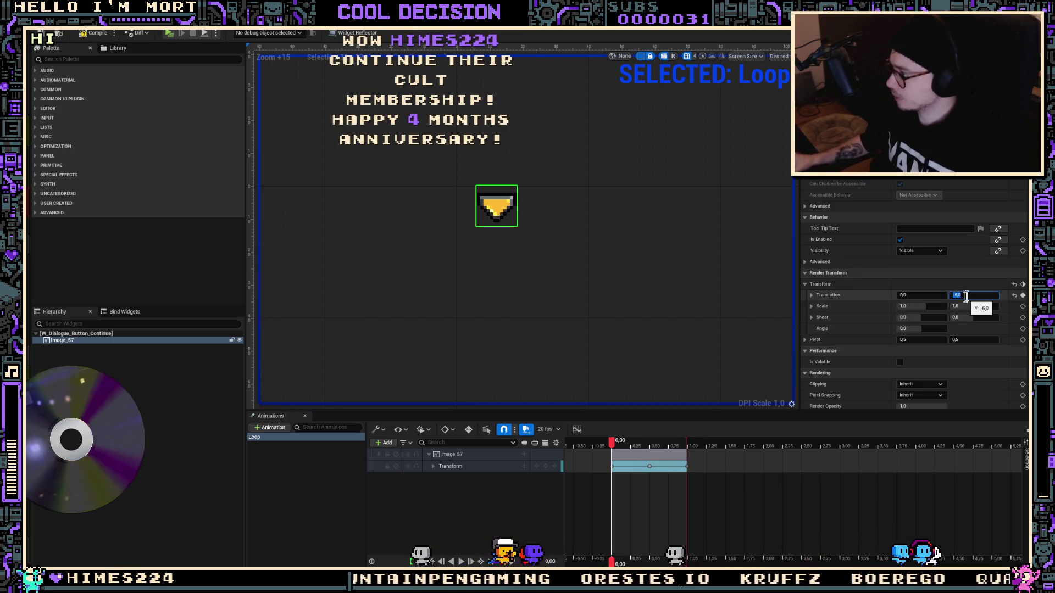
left_click(662, 483)
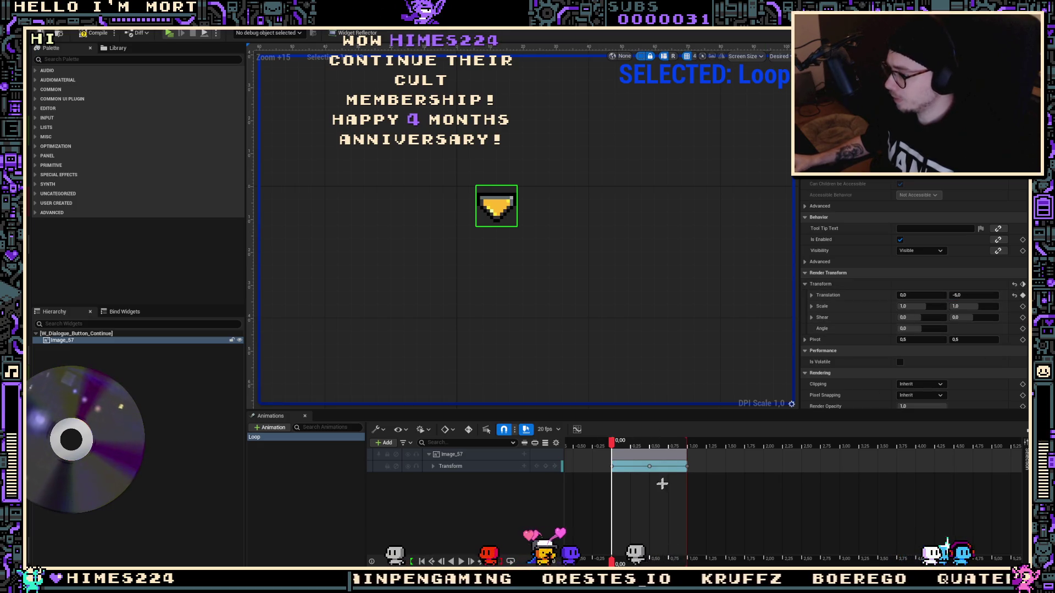
key("space")
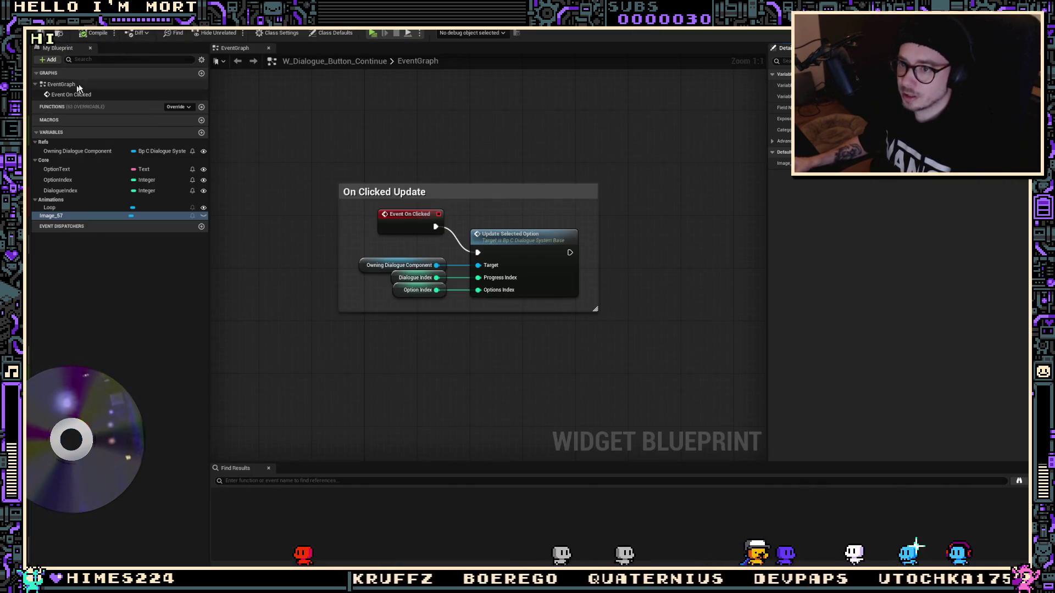
Add an Event Construct node to the widget's Event Graph
right_click(361, 193)
type("even con")
key("Return")
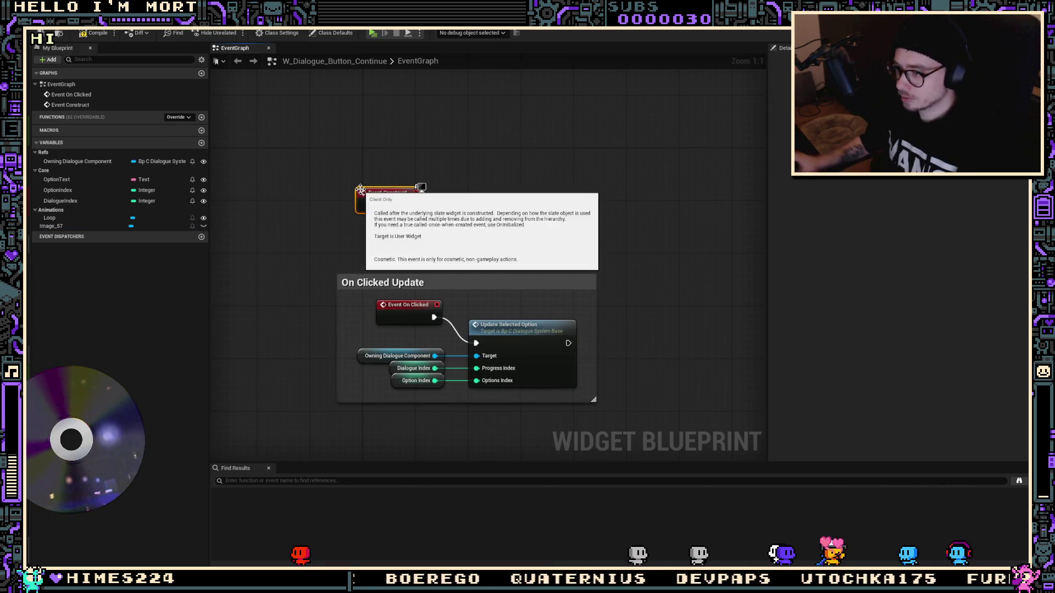
left_click_drag(364, 194, 365, 155)
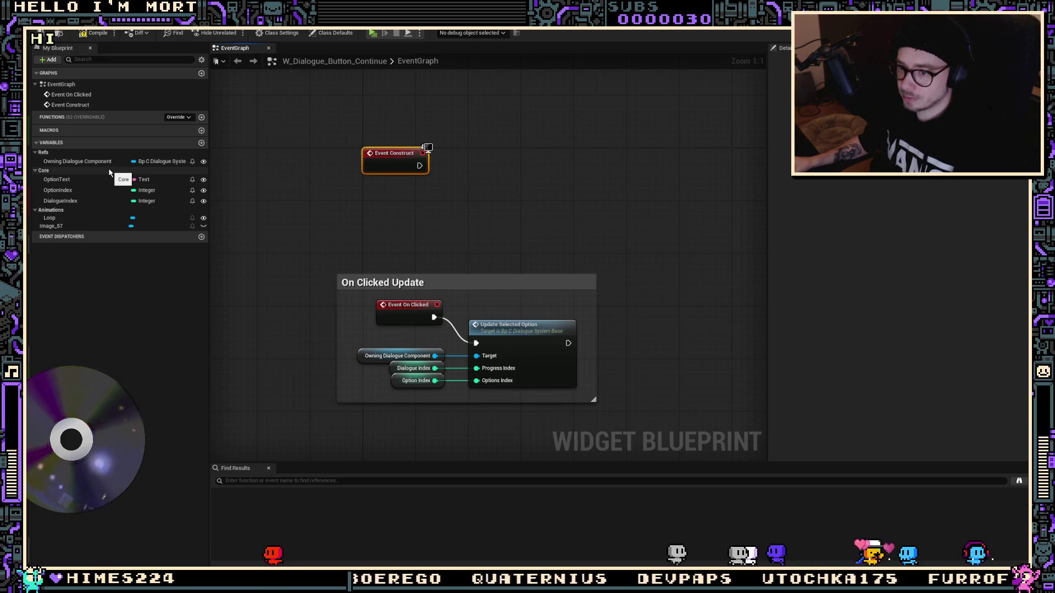
Add Get Loop and Play Animation with Num Loops -1, wired to Event Construct
left_click_drag(49, 217, 432, 193)
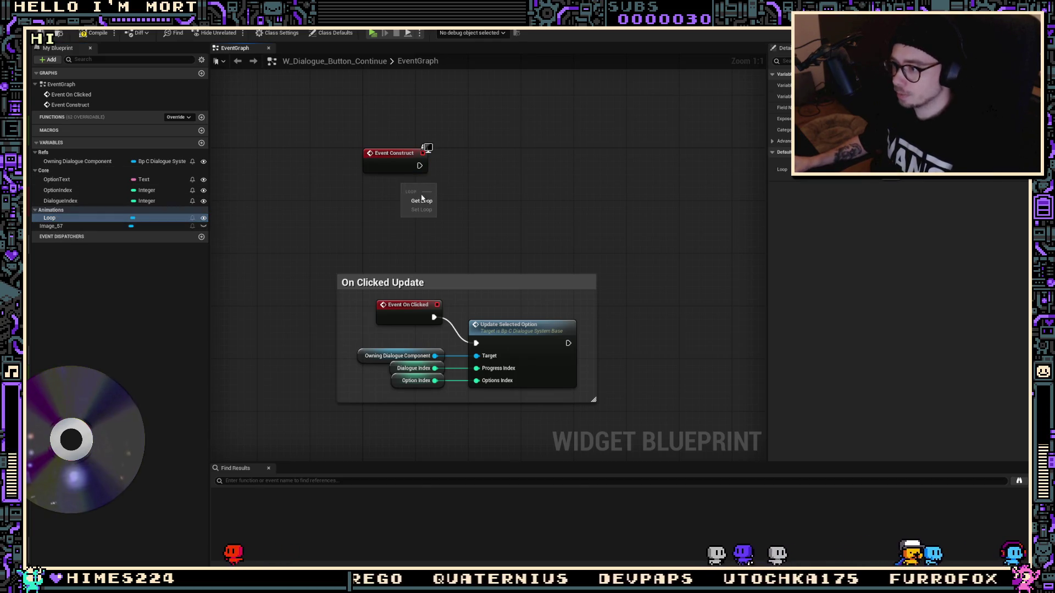
left_click(422, 201)
left_click_drag(522, 174, 491, 171)
type("play anim")
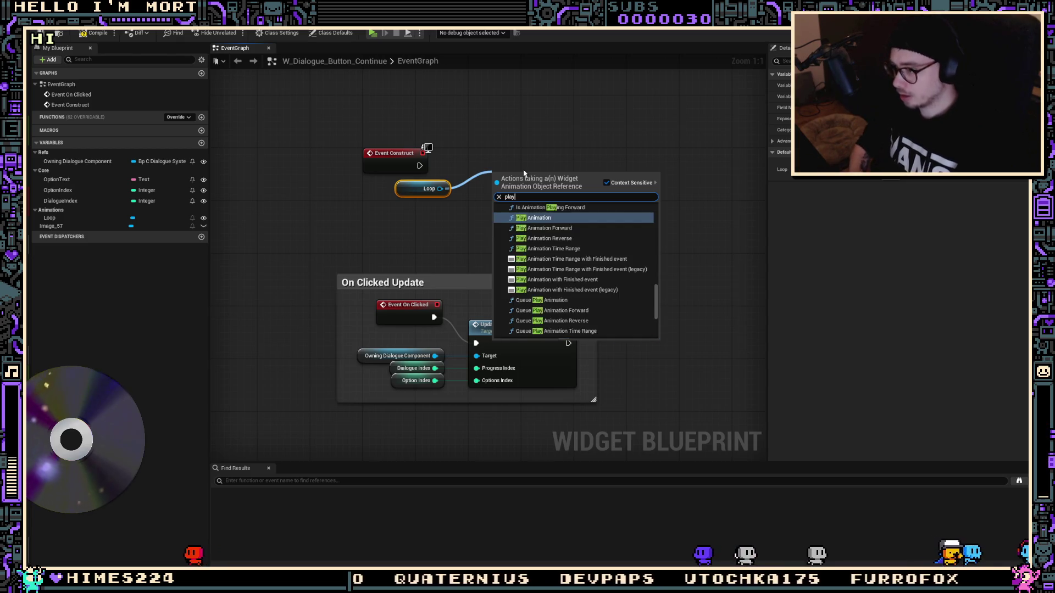
left_click(605, 199)
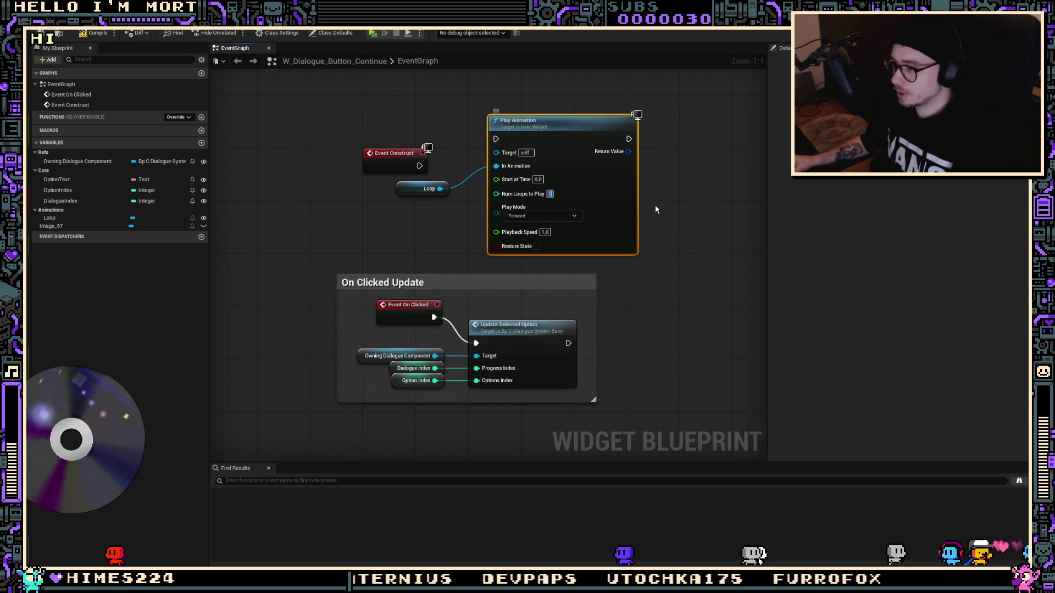
type("-1")
mouse_move(386, 157)
left_mouse_down()
mouse_move(413, 130)
mouse_move(398, 137)
mouse_move(432, 147)
left_mouse_up()
left_click_drag(501, 146, 433, 147)
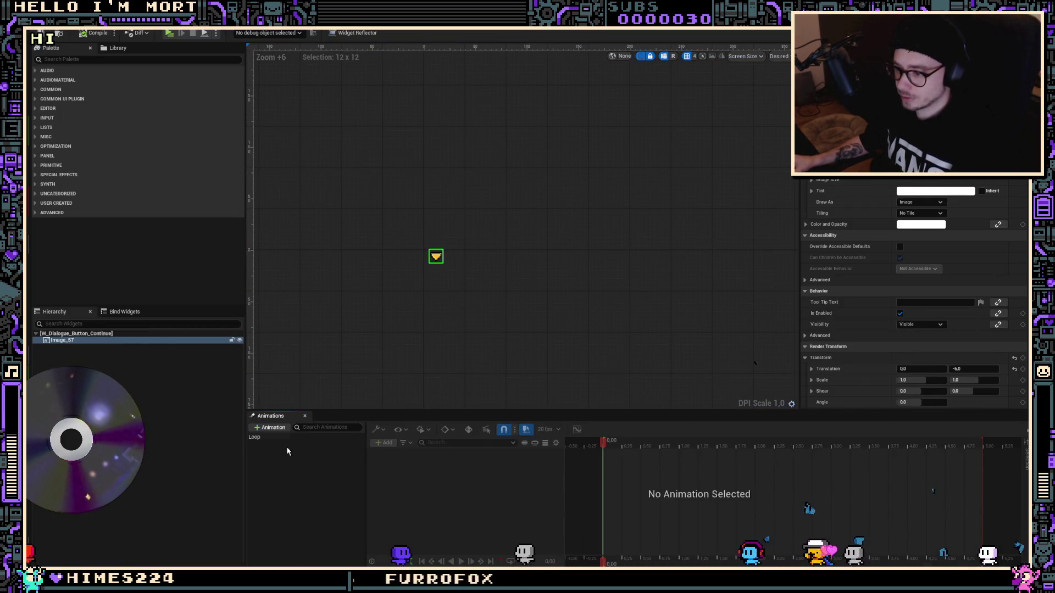
Set Loop's start key Translation Y to -2.0 and the 0.50 key to 2.0
left_click(270, 437)
scroll(929, 321, "down", 3)
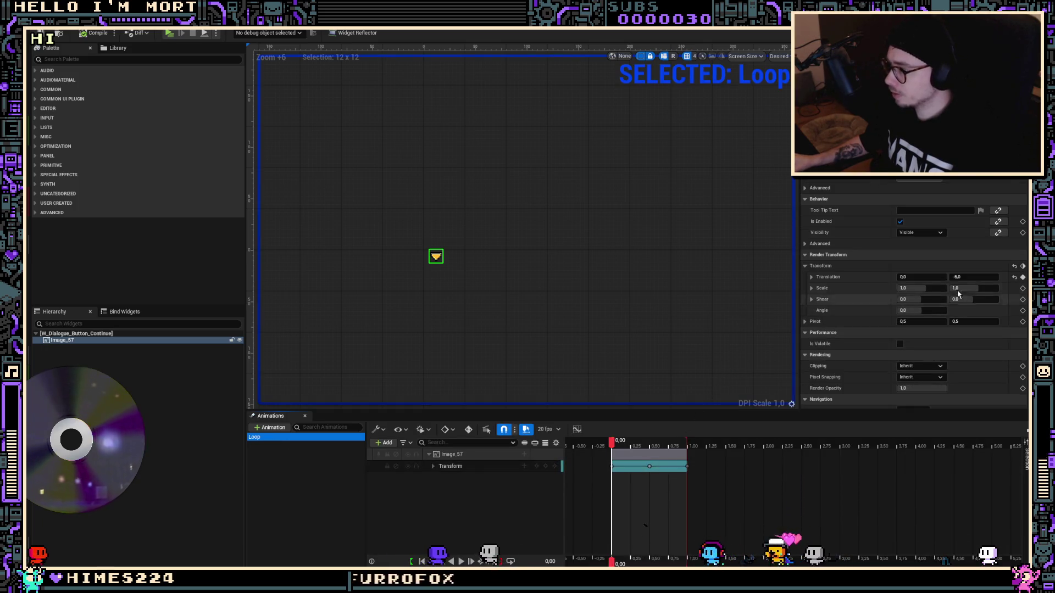
left_click(968, 277)
type("-2")
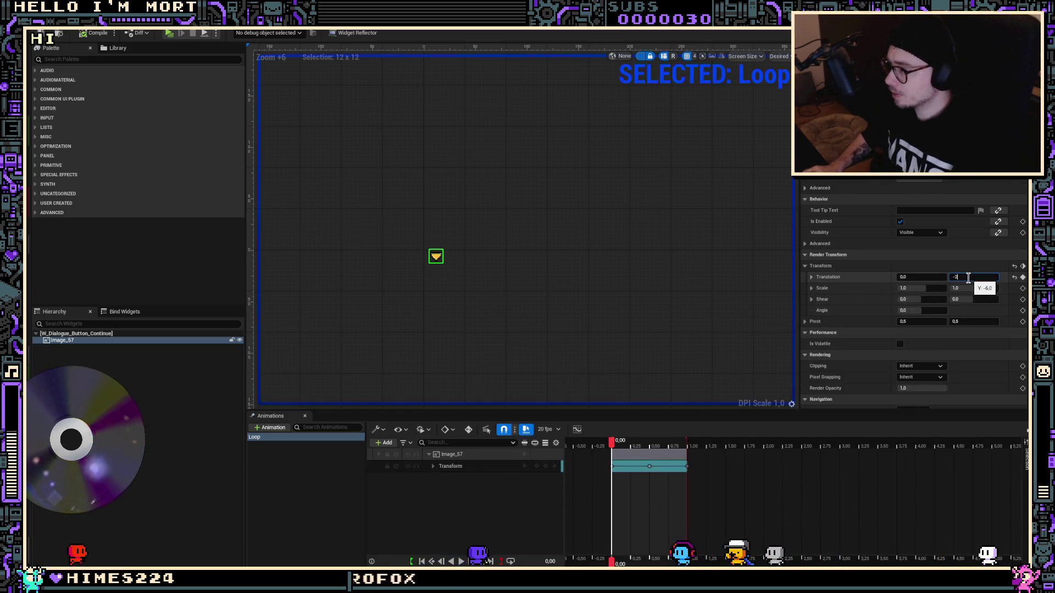
key("Return")
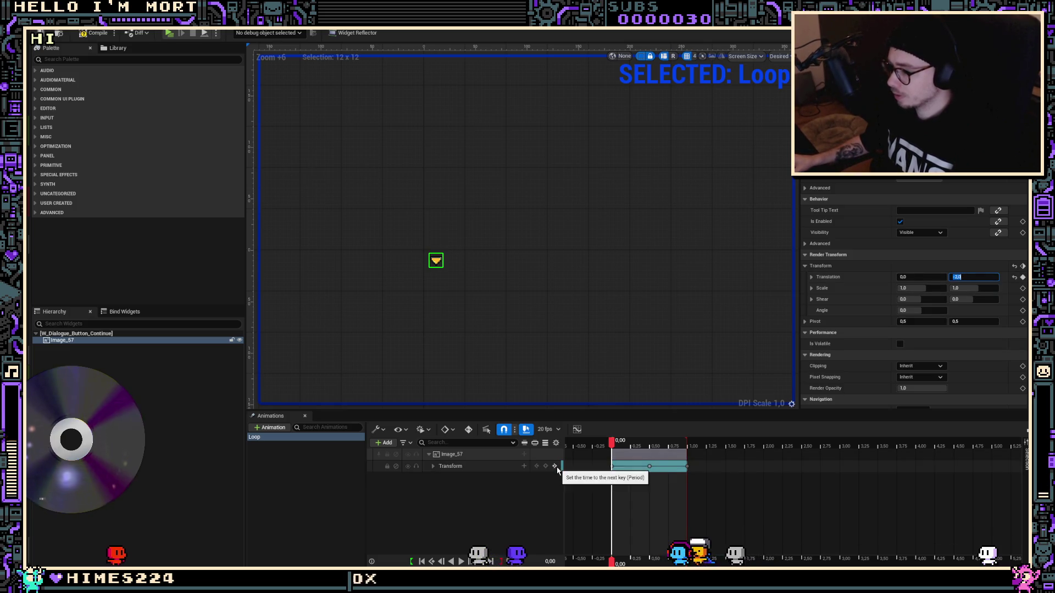
left_click(649, 441)
left_click(961, 277)
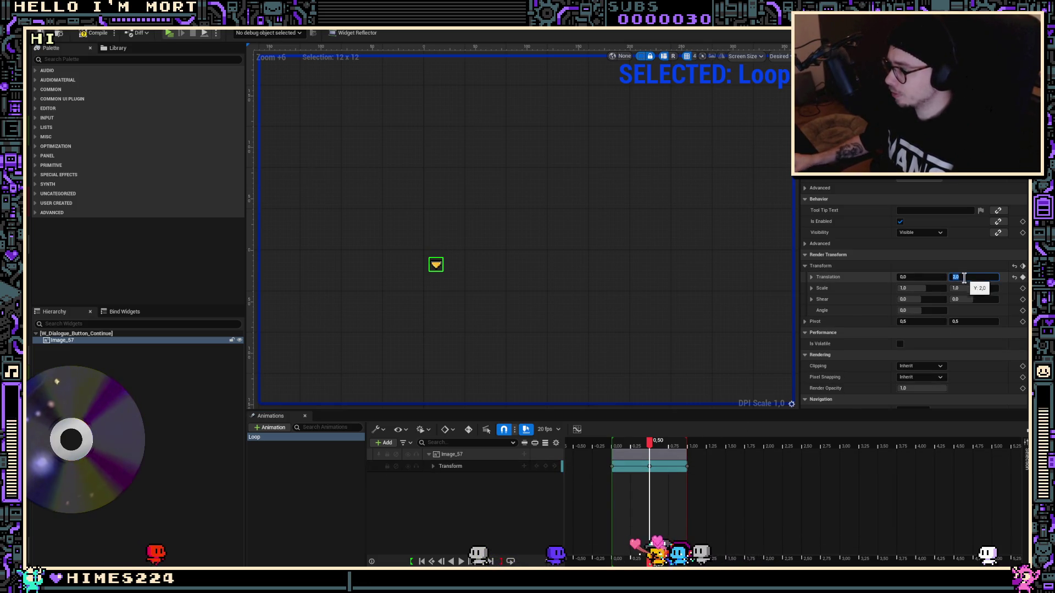
left_click(861, 328)
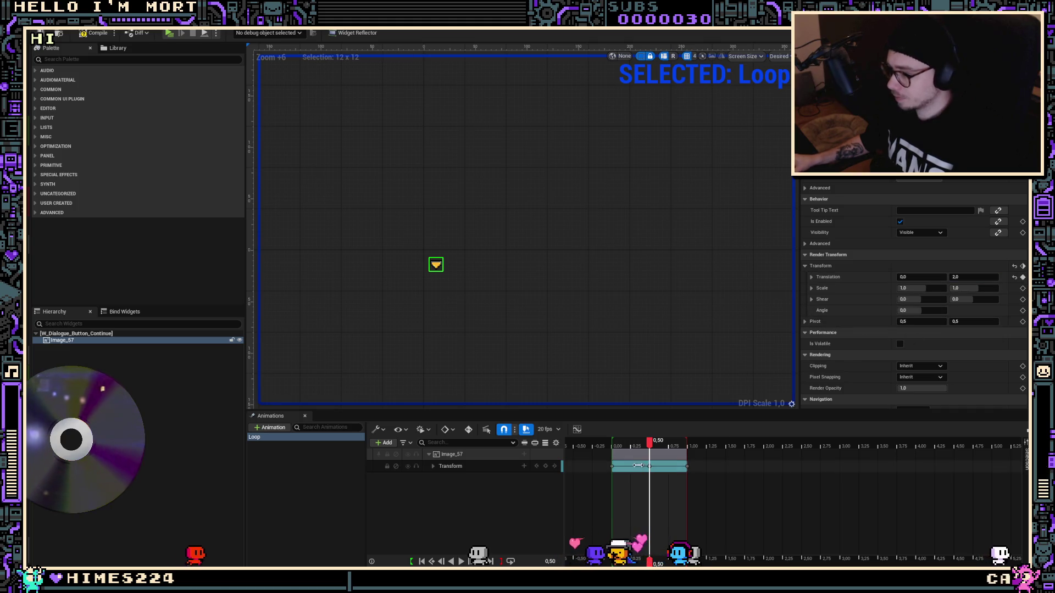
Turn on auto-key and re-enter -2 as the first key's Translation Y
left_click(468, 429)
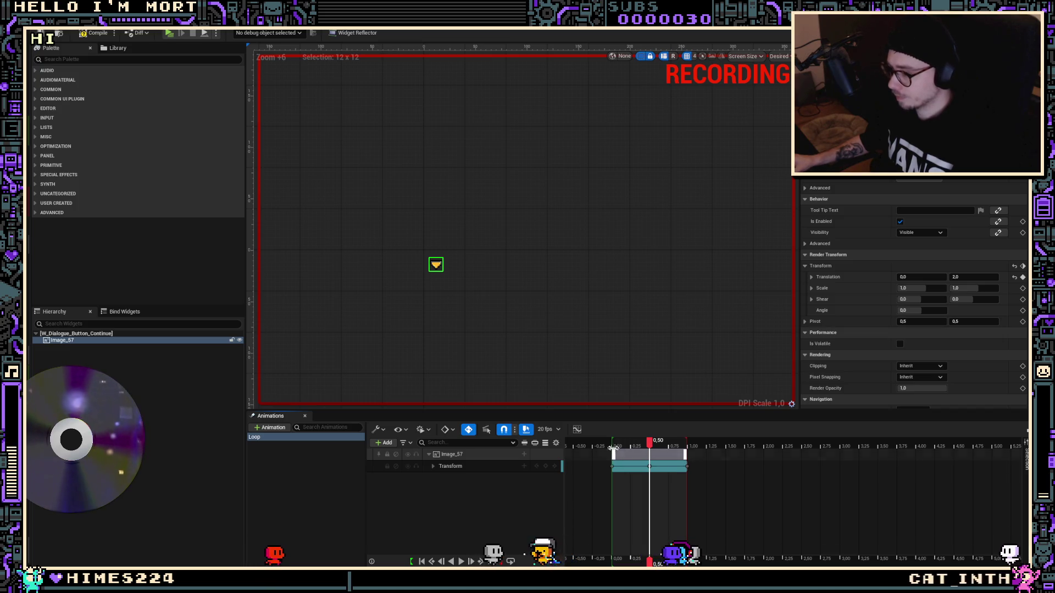
left_click(538, 467)
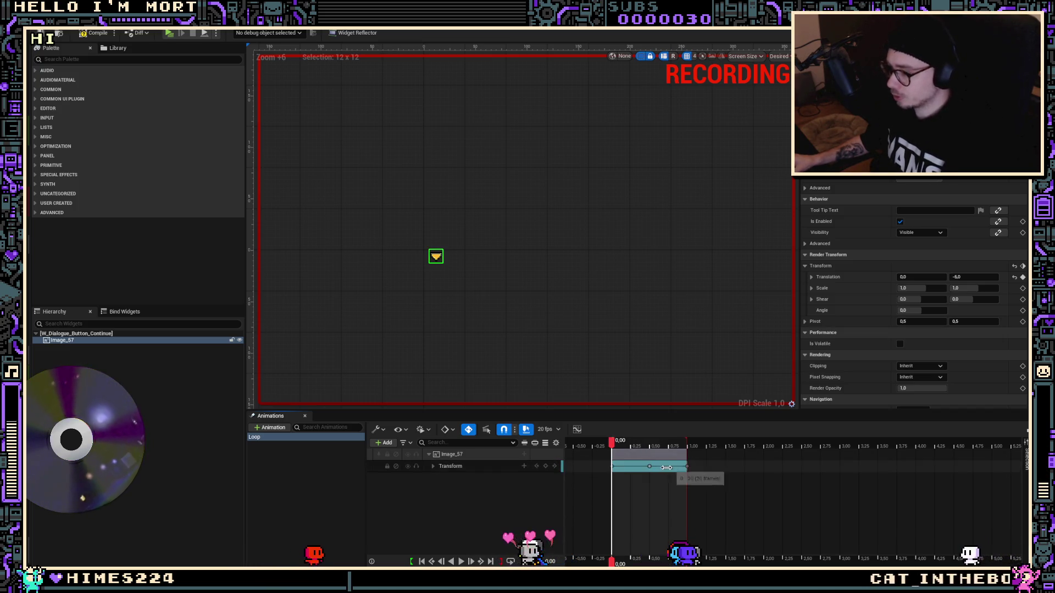
key("Right")
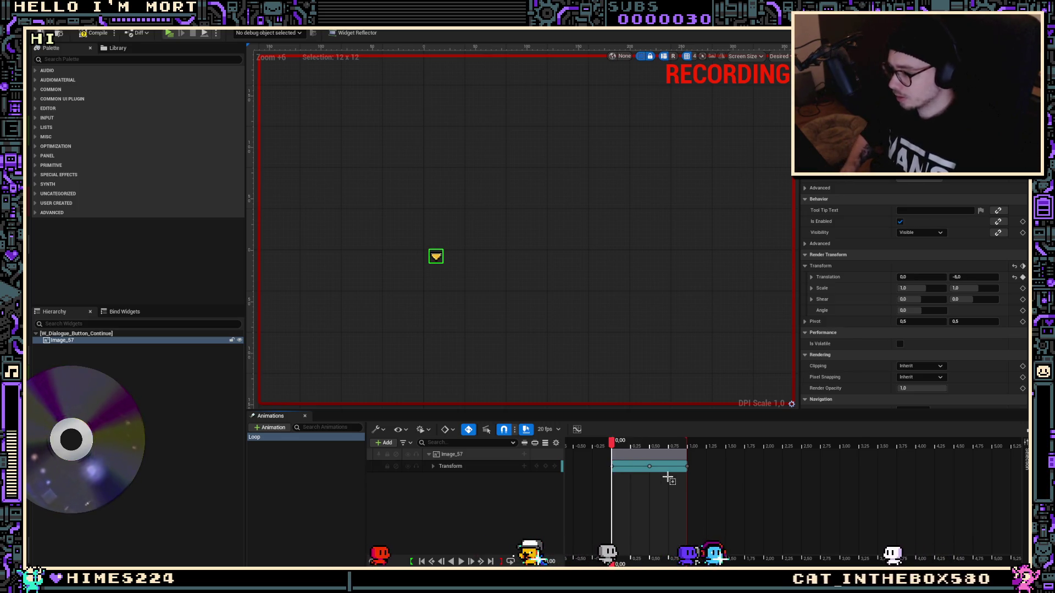
key("Up")
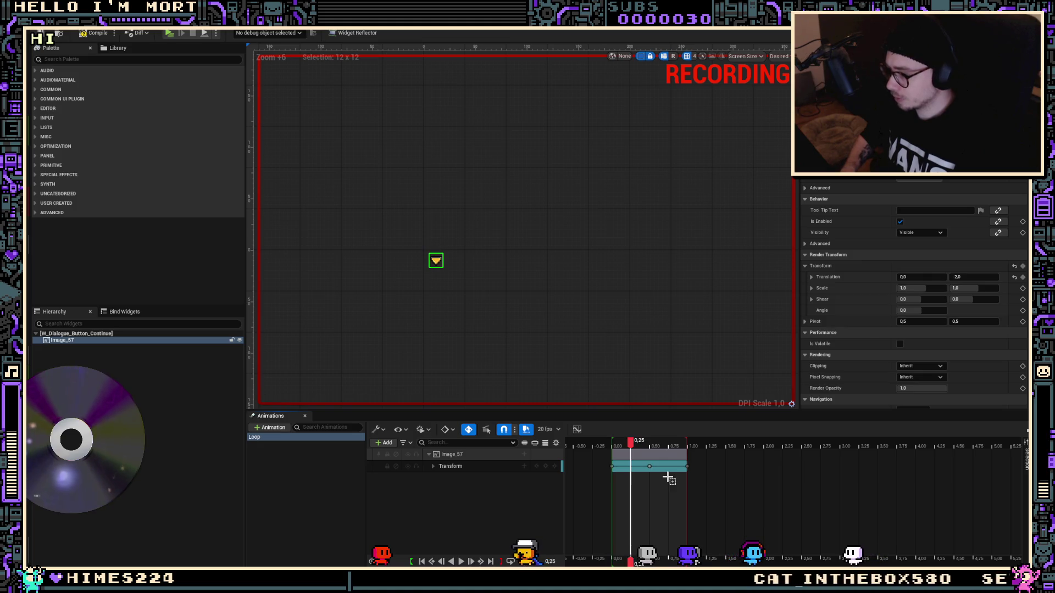
left_click(555, 466)
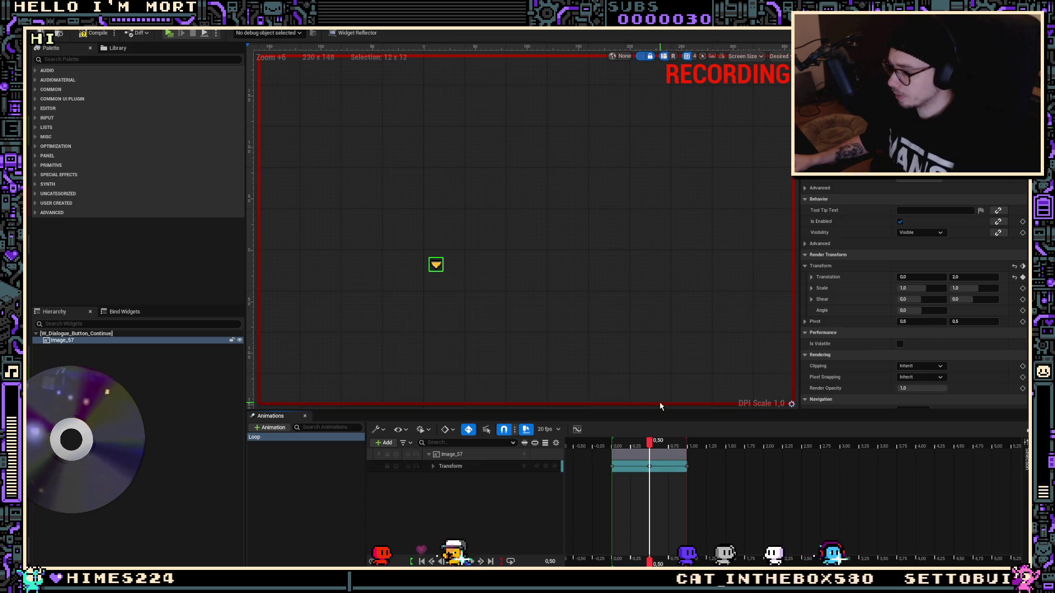
left_click_drag(650, 442, 618, 442)
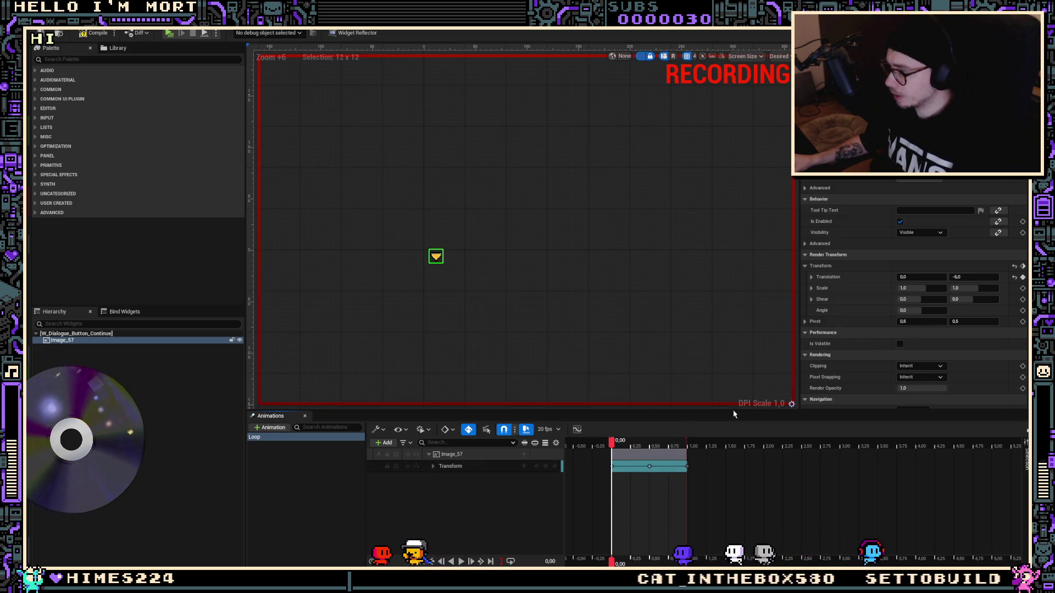
left_click(974, 277)
type("-2")
key("Return")
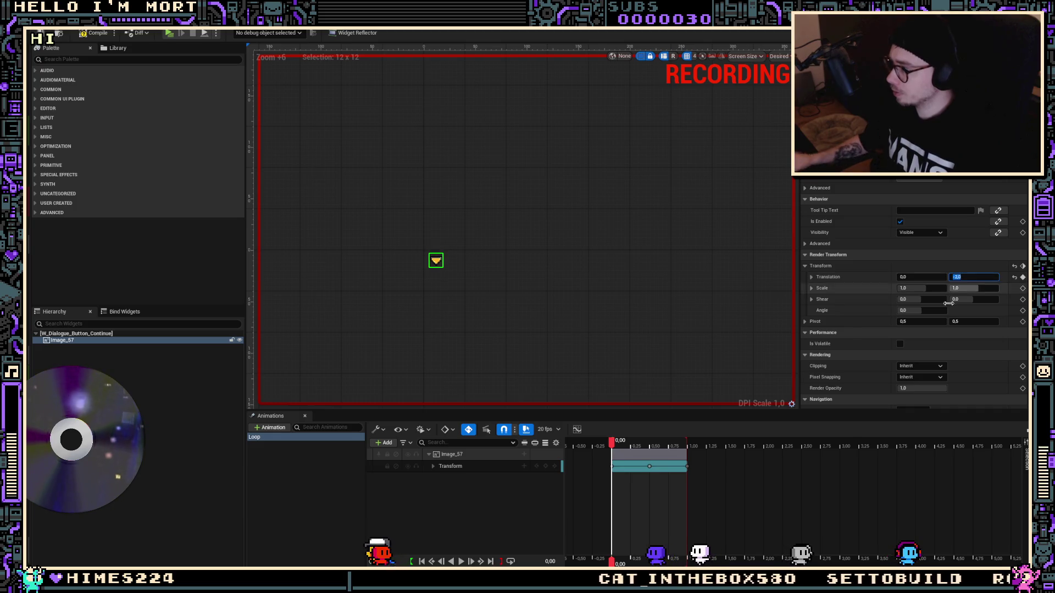
Set the end key at 1.00 to Translation Y -2
left_click(556, 467)
left_click(556, 468)
type("-2")
key("Return")
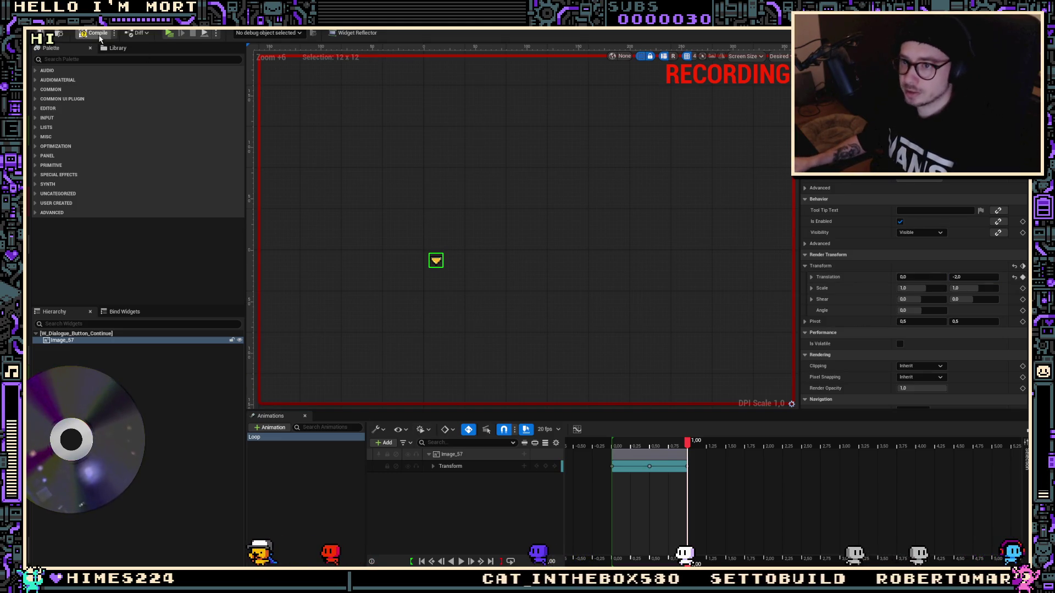
Play in editor, talk to the NPC and advance the dialogue to watch the arrow
left_click(169, 34)
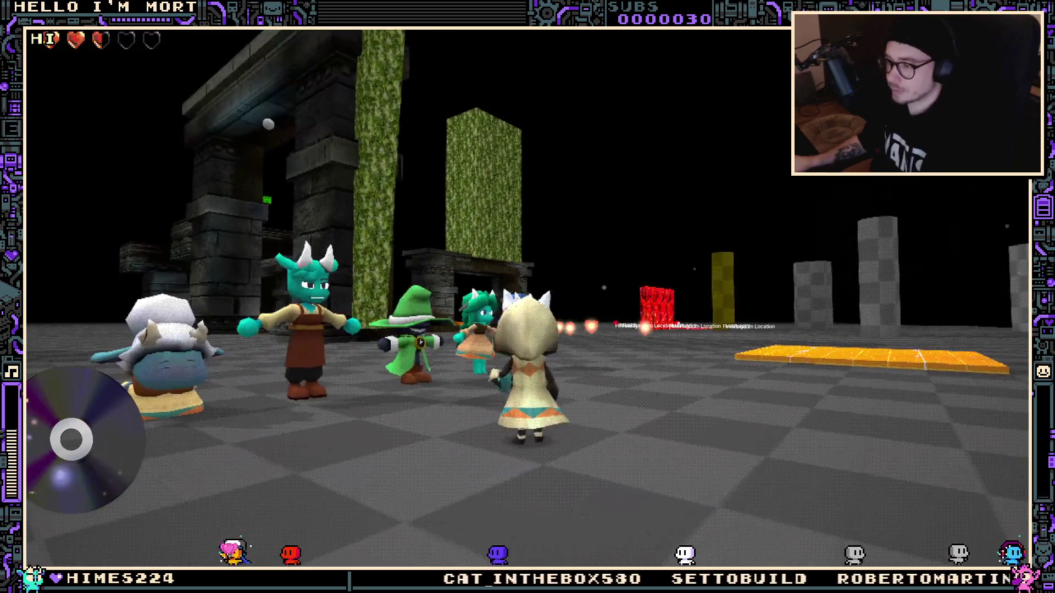
key("w")
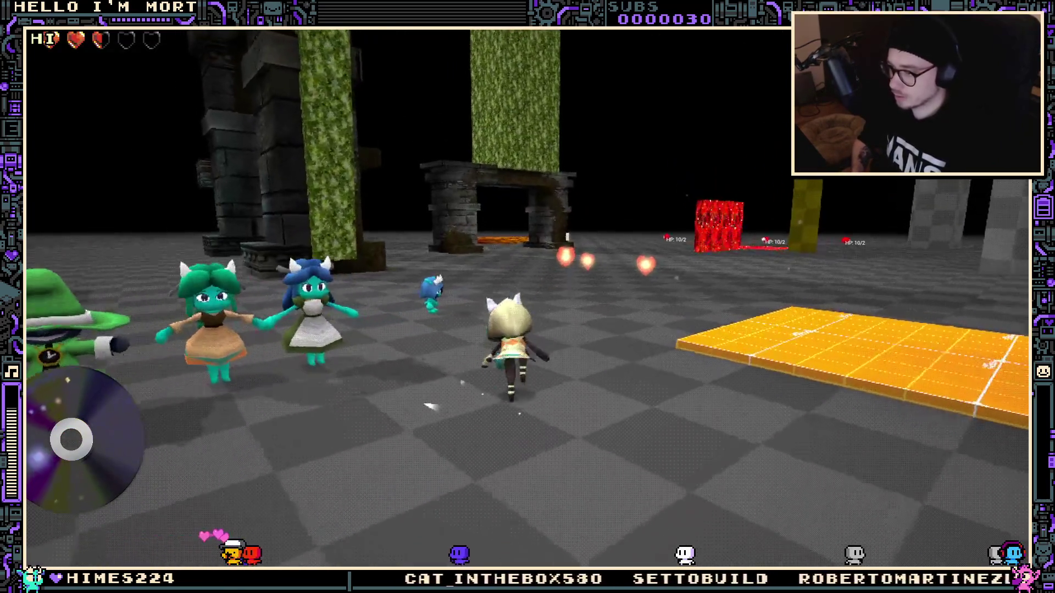
key("e")
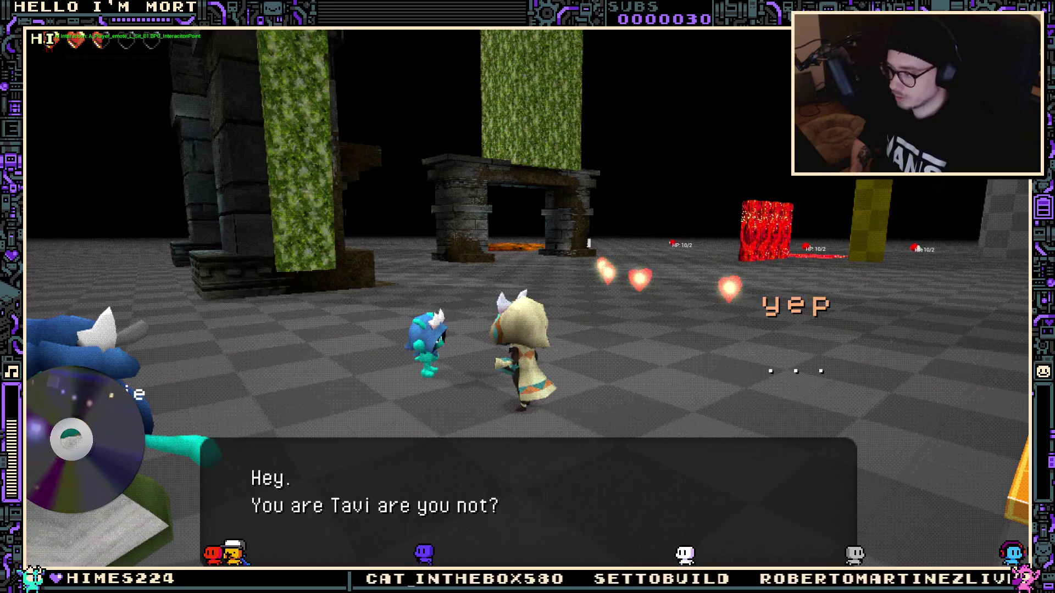
key("e")
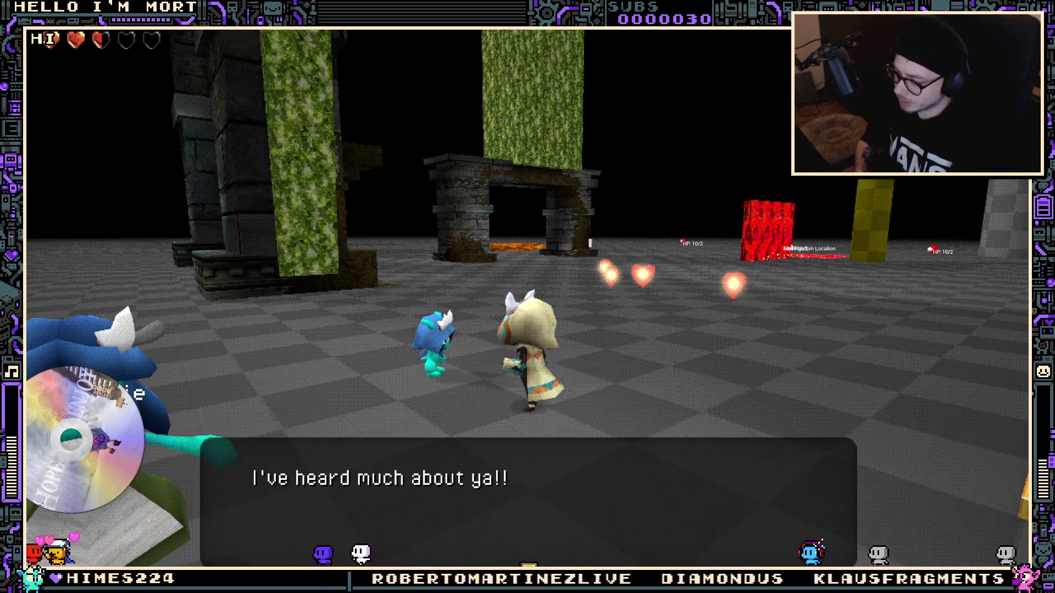
left_click(608, 317)
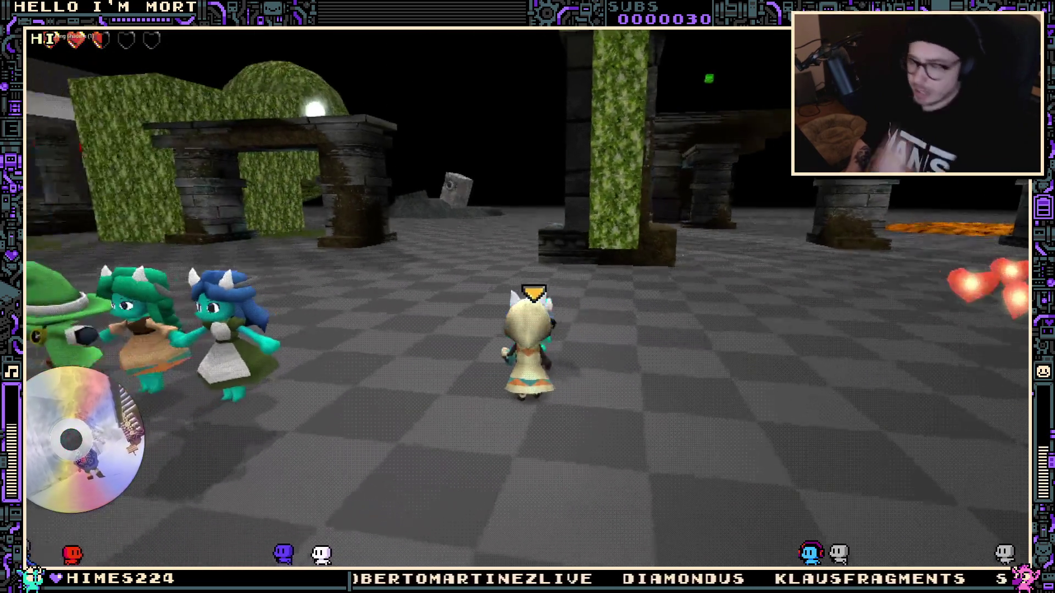
key("w")
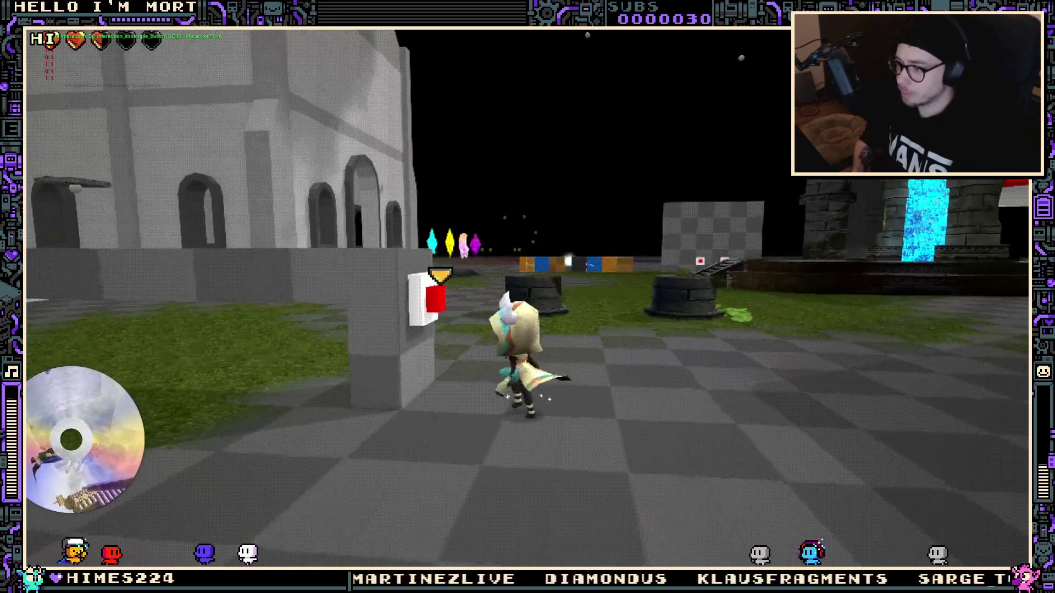
key("e")
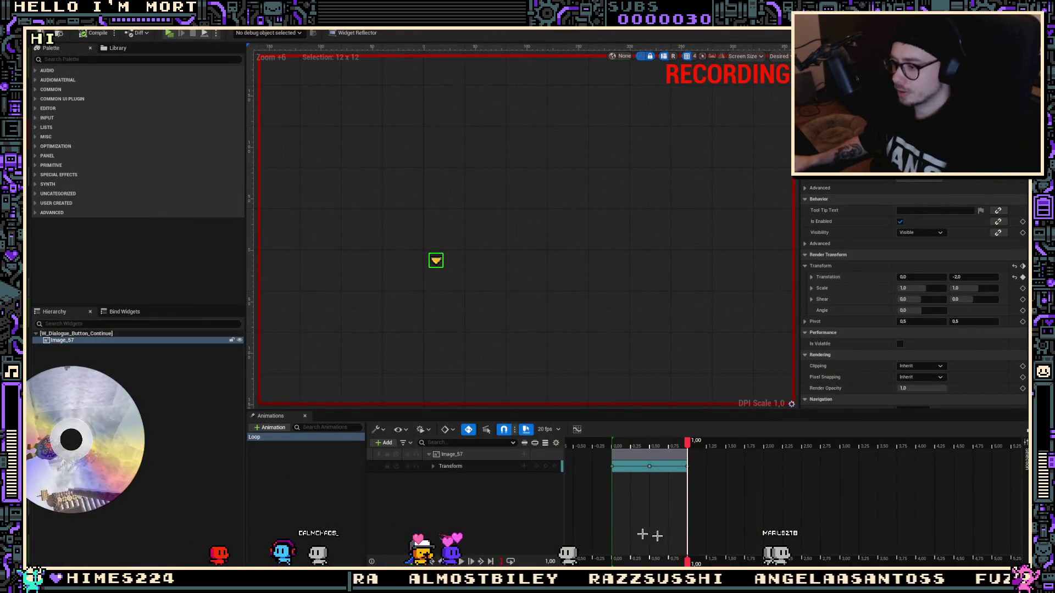
Set the end key's Translation Y to -1, discarding a stray midpoint edit
left_click(973, 277)
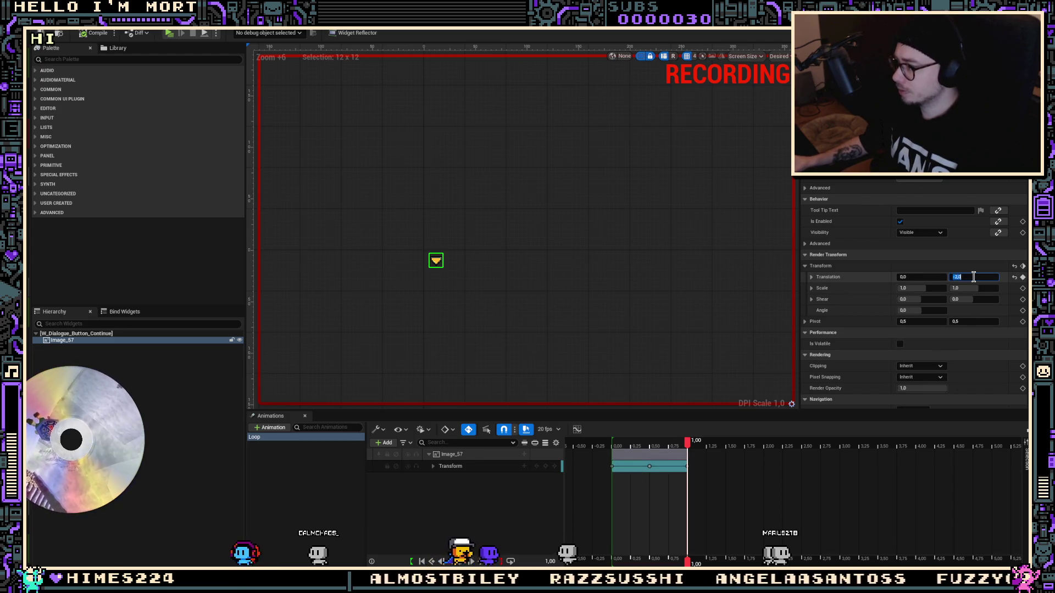
type("-1")
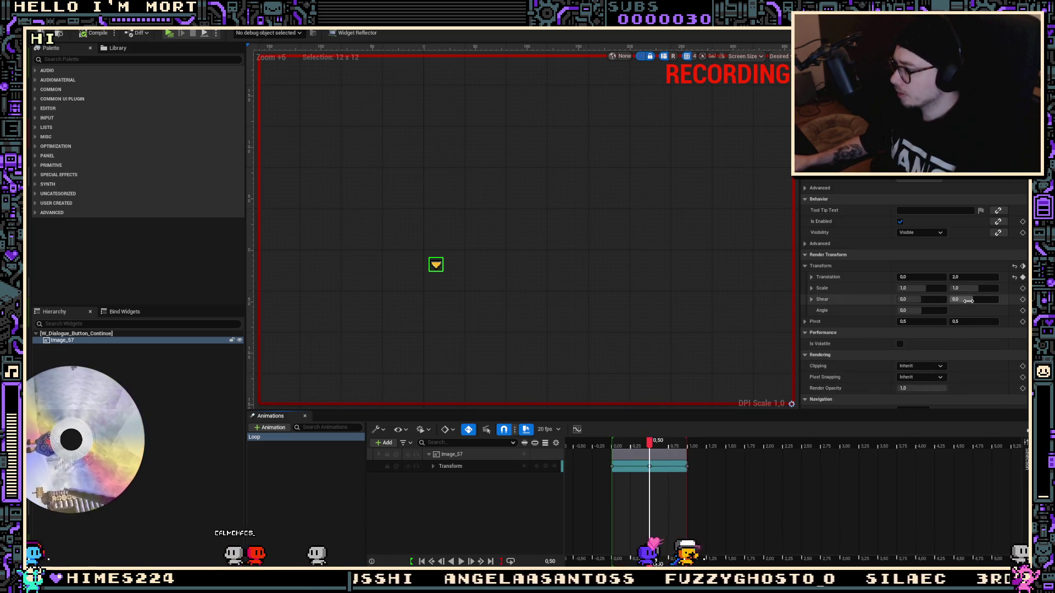
left_click(985, 278)
type("-")
key("BackSpace")
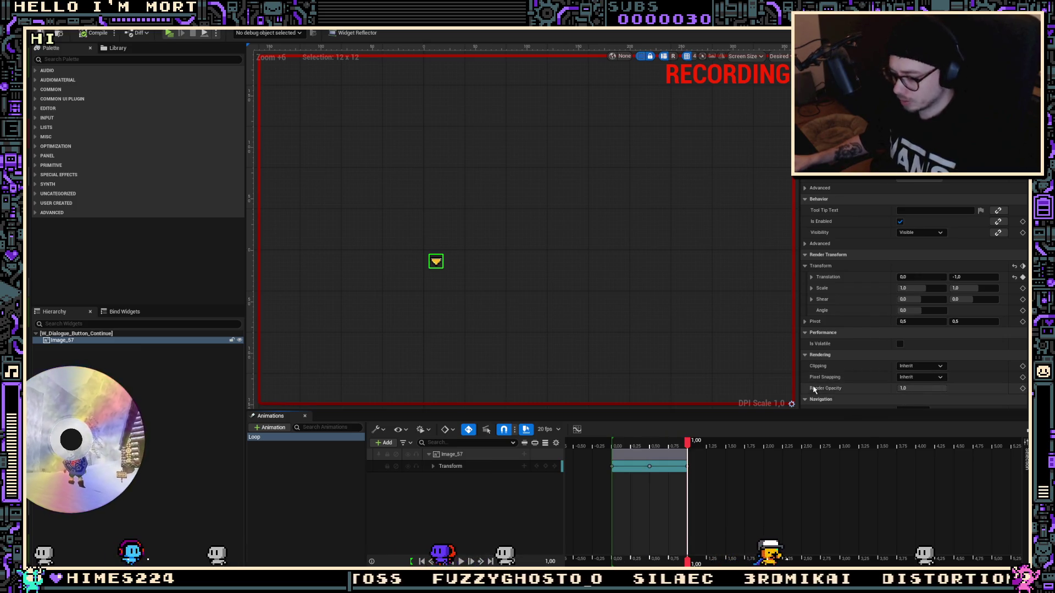
Play, open the blue NPC's dialogue, stop, and check the Translation Y value
left_click(169, 32)
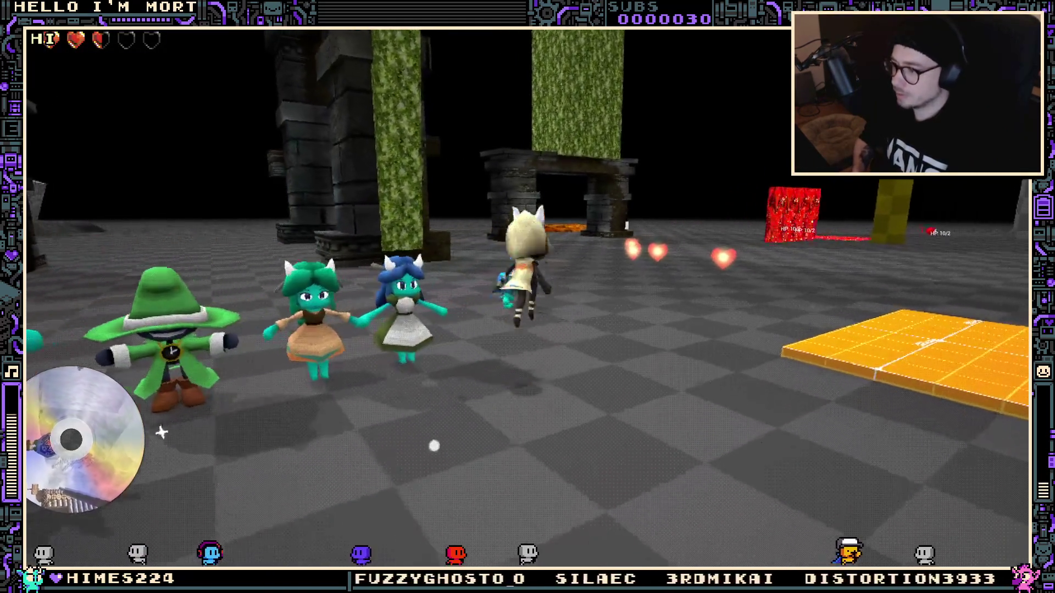
key("w")
key("e")
key("e")
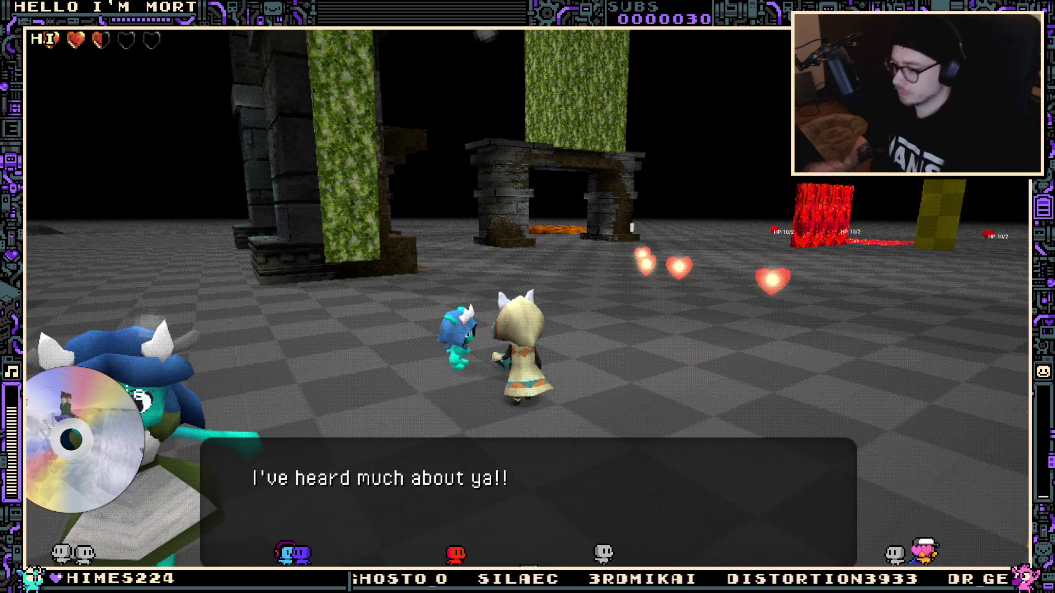
key("Escape")
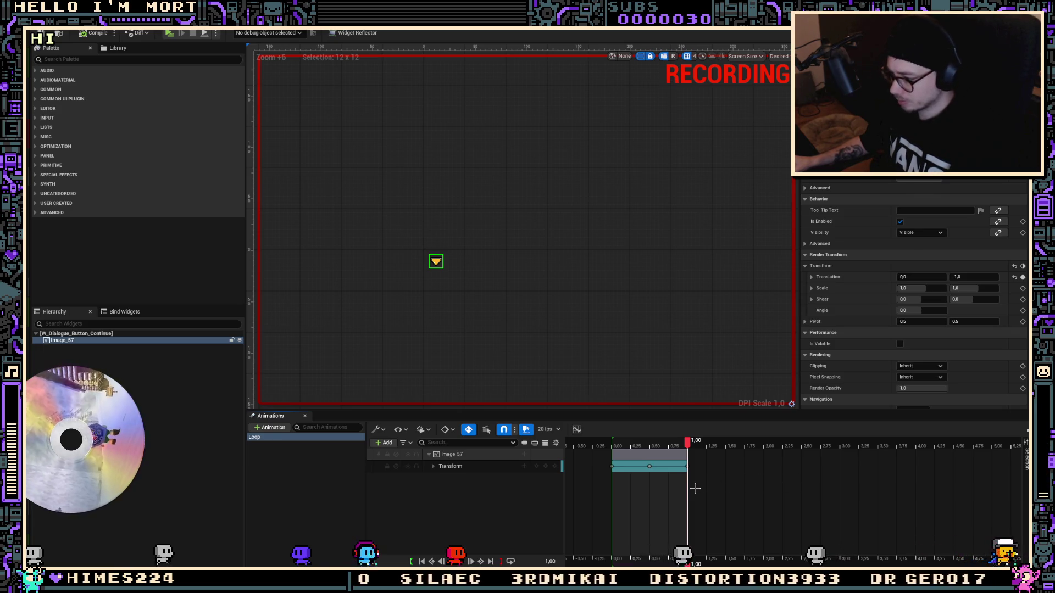
left_click(968, 278)
key("Return")
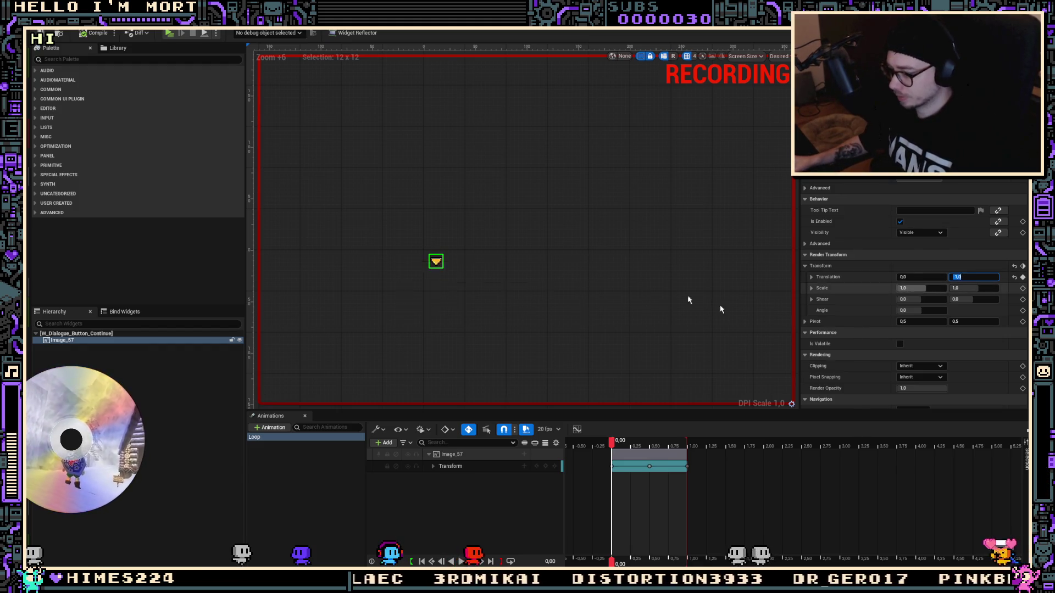
Play again and advance the NPC dialogue to check the arrow's bob
left_click(168, 33)
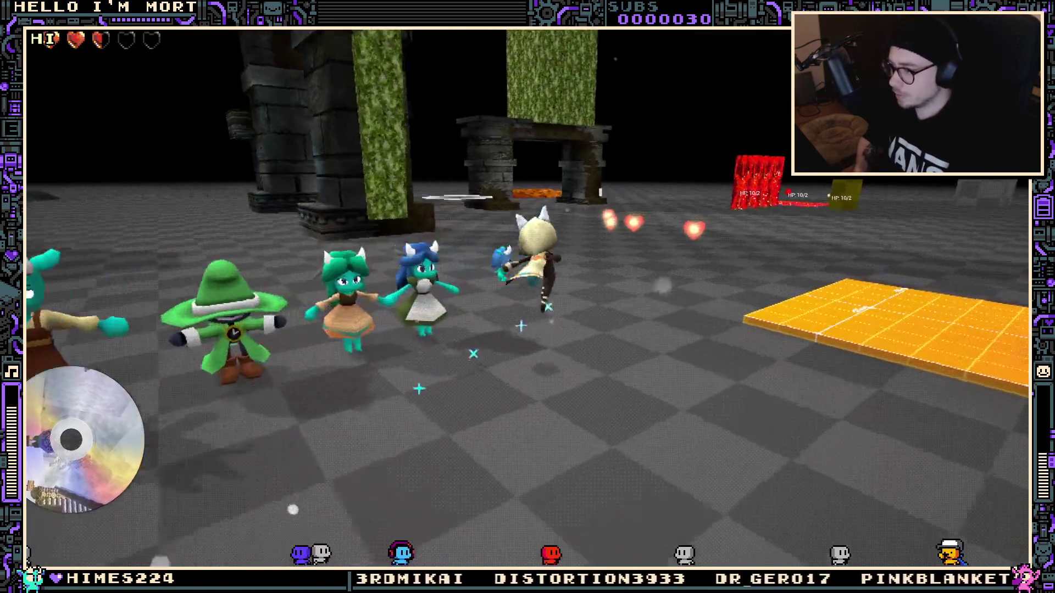
key("e")
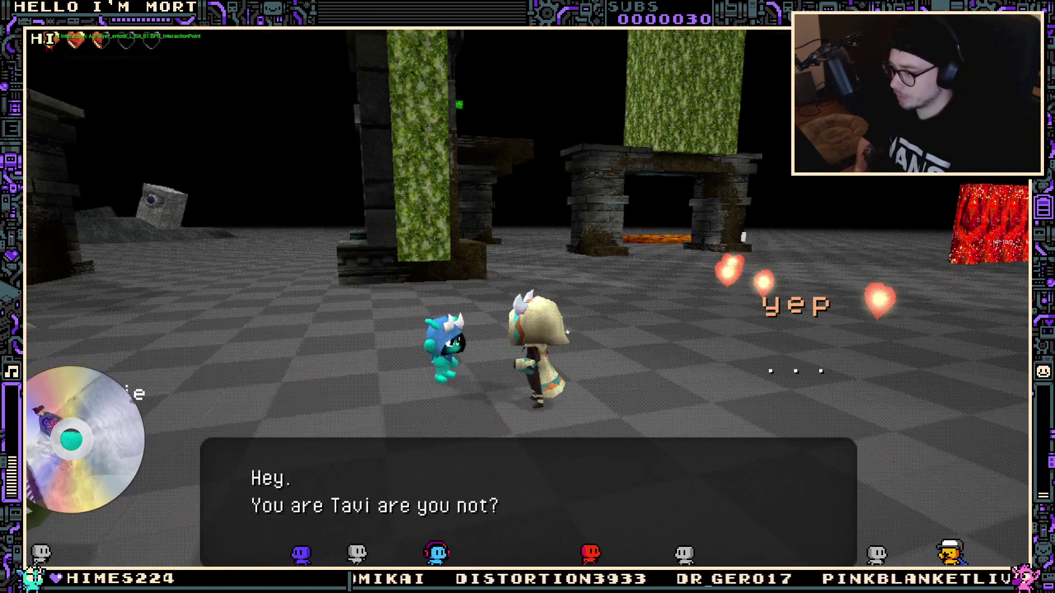
key("e")
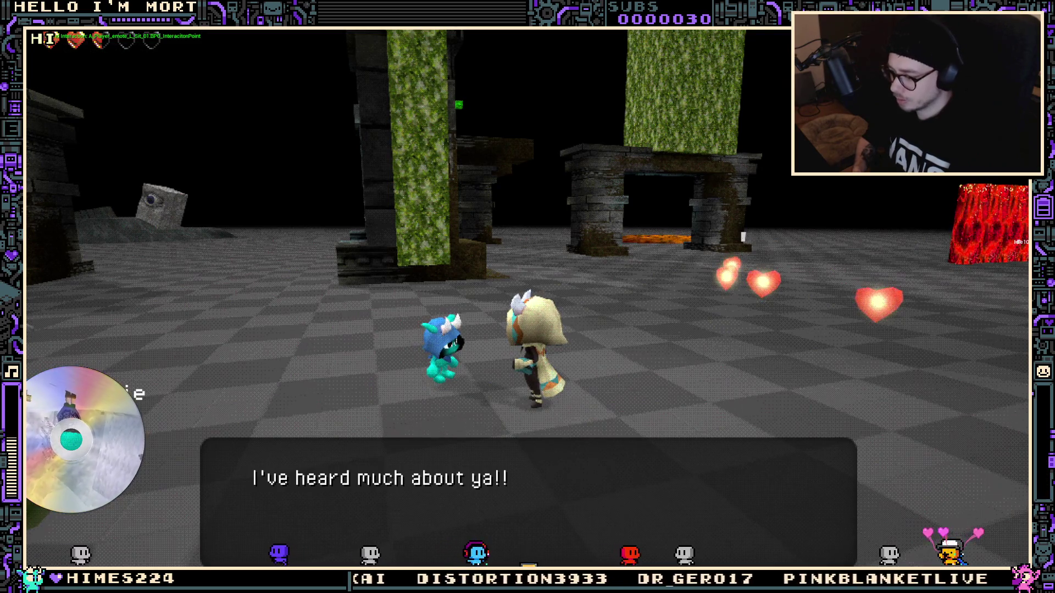
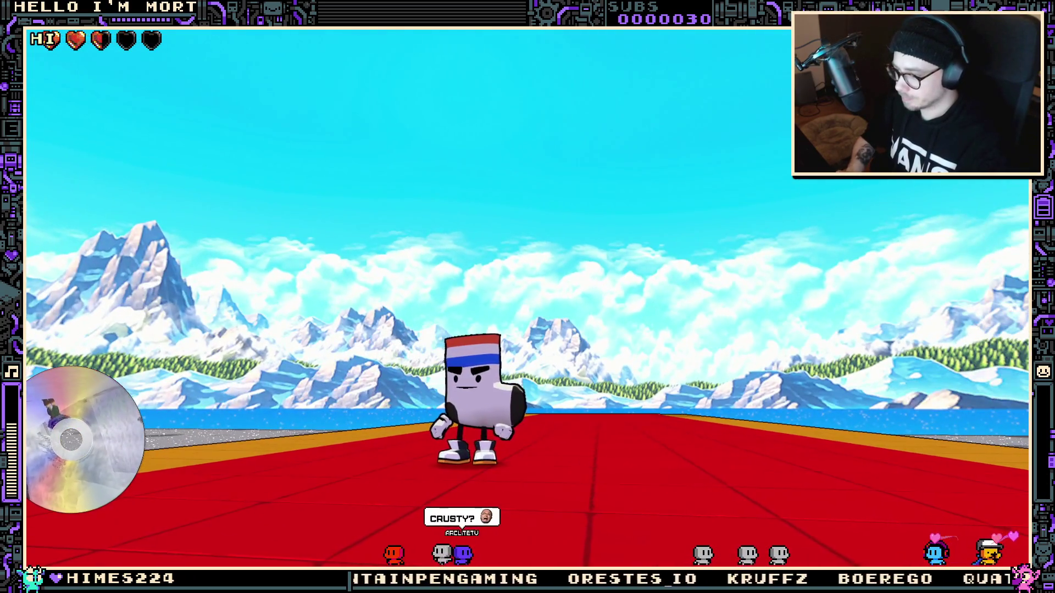
Reload the level from the pause menu and talk through the blue NPC's greeting lines
key("Escape")
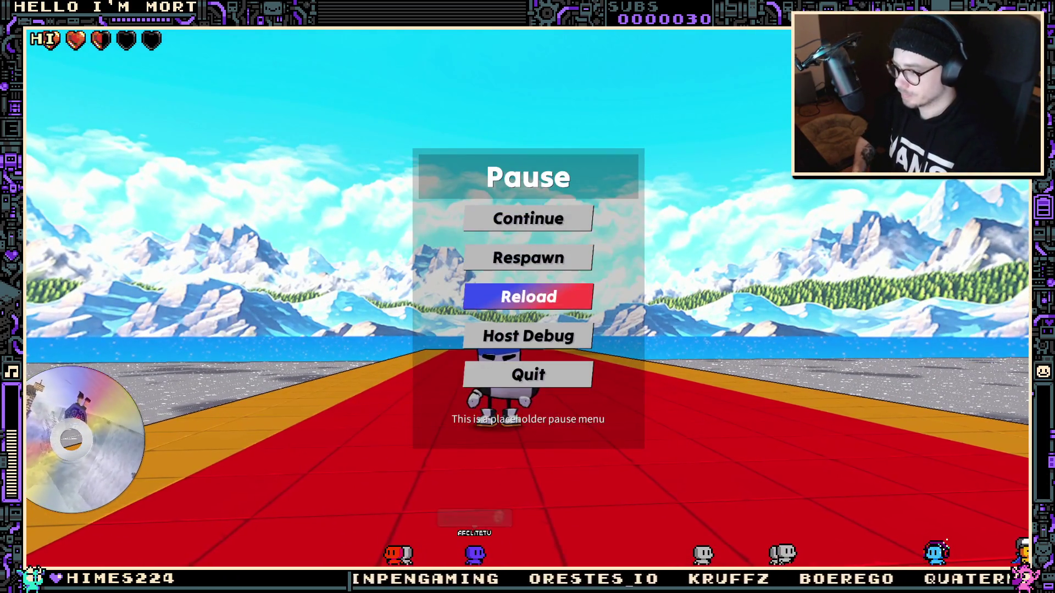
key("Return")
key("Return")
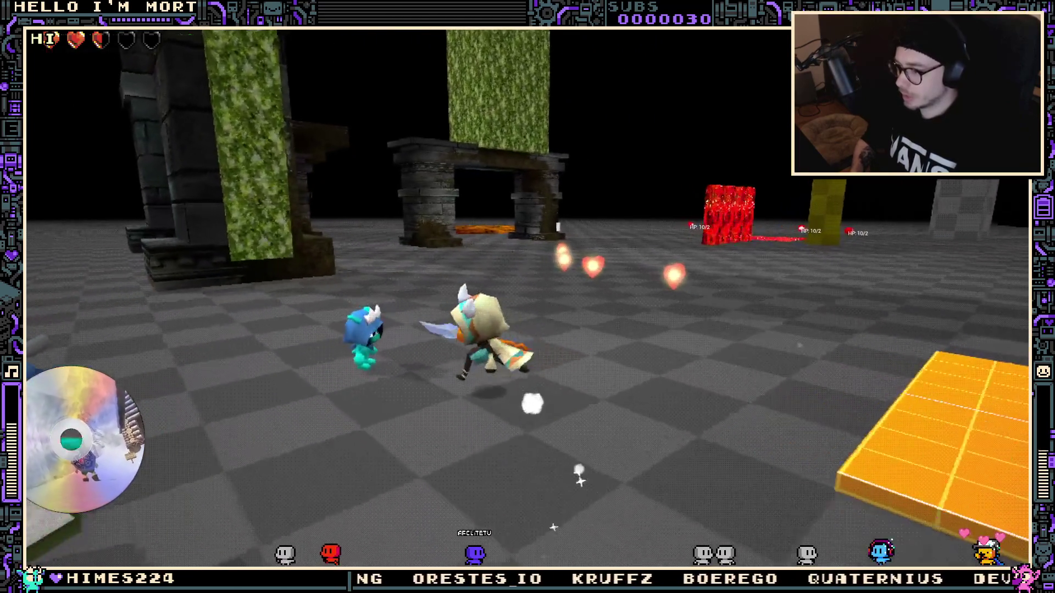
key("e")
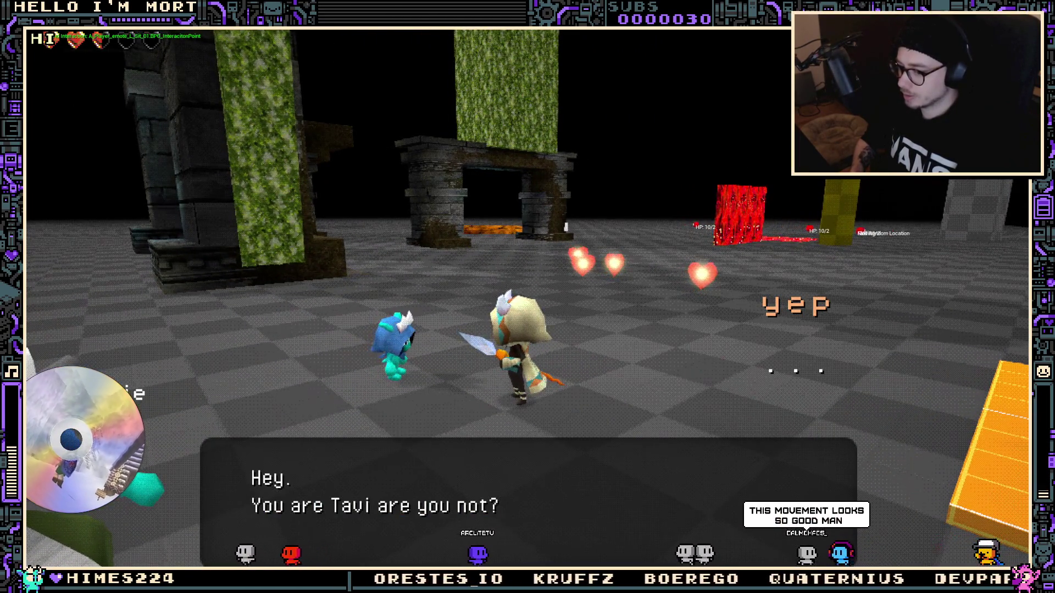
key("e")
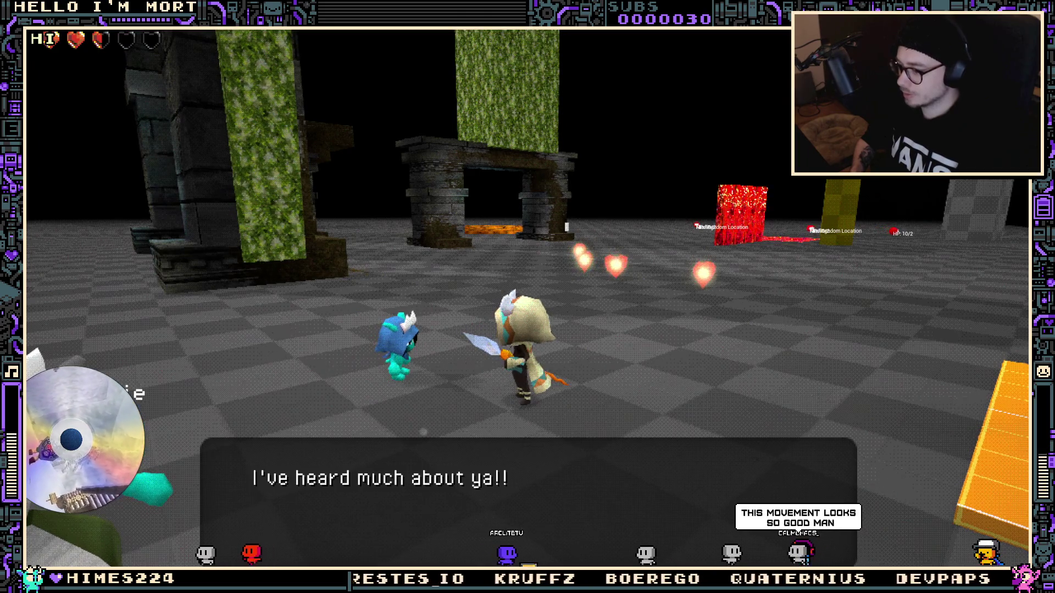
key("e")
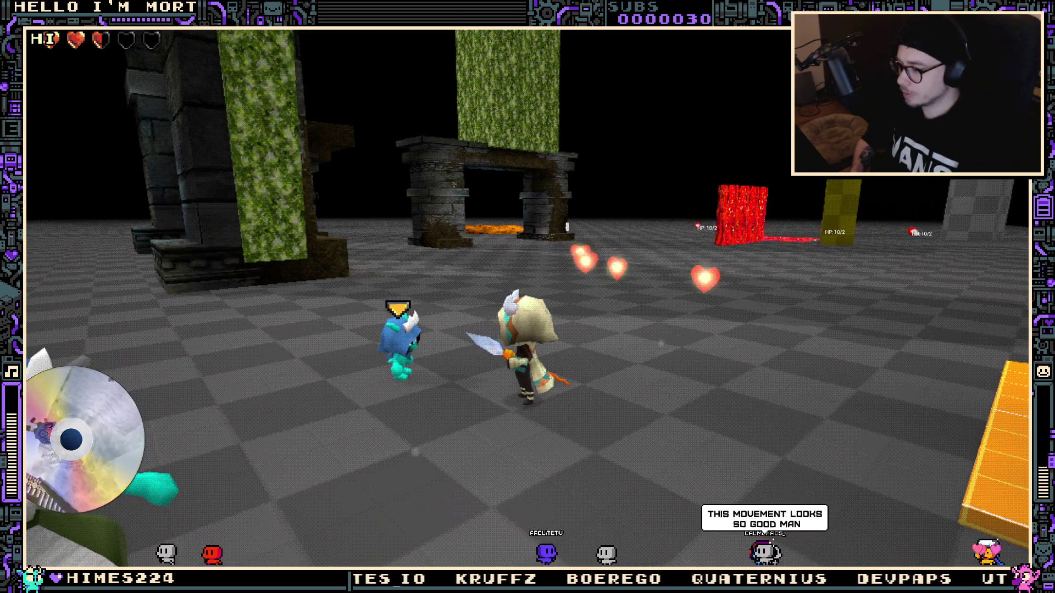
key("e")
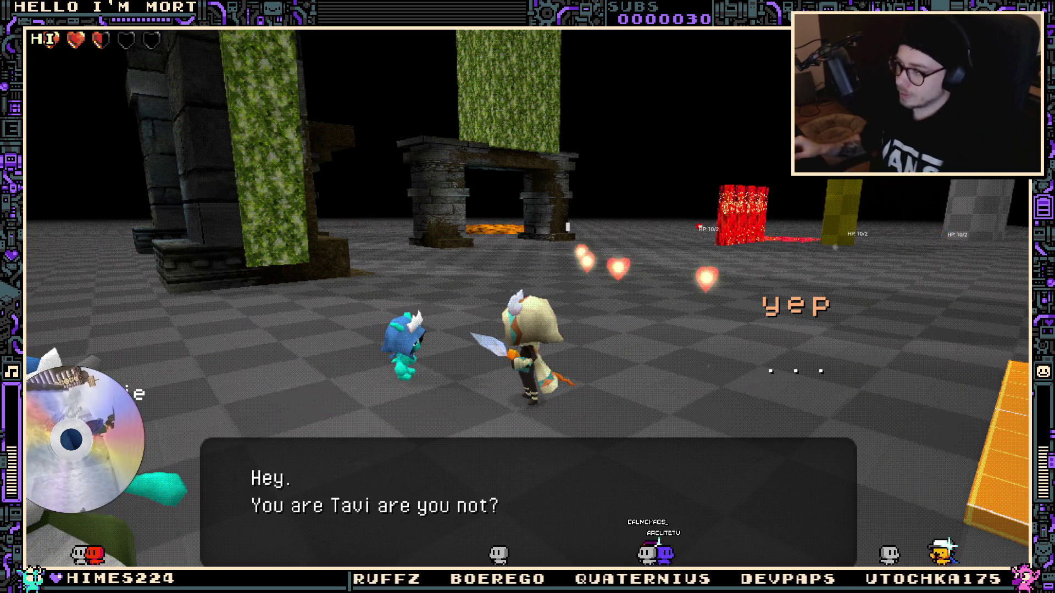
key("Escape")
Turn off animation key recording and bring up the changed W_Dialogue_Button_Continue.uasset in GitHub Desktop
left_click_drag(529, 231, 535, 234)
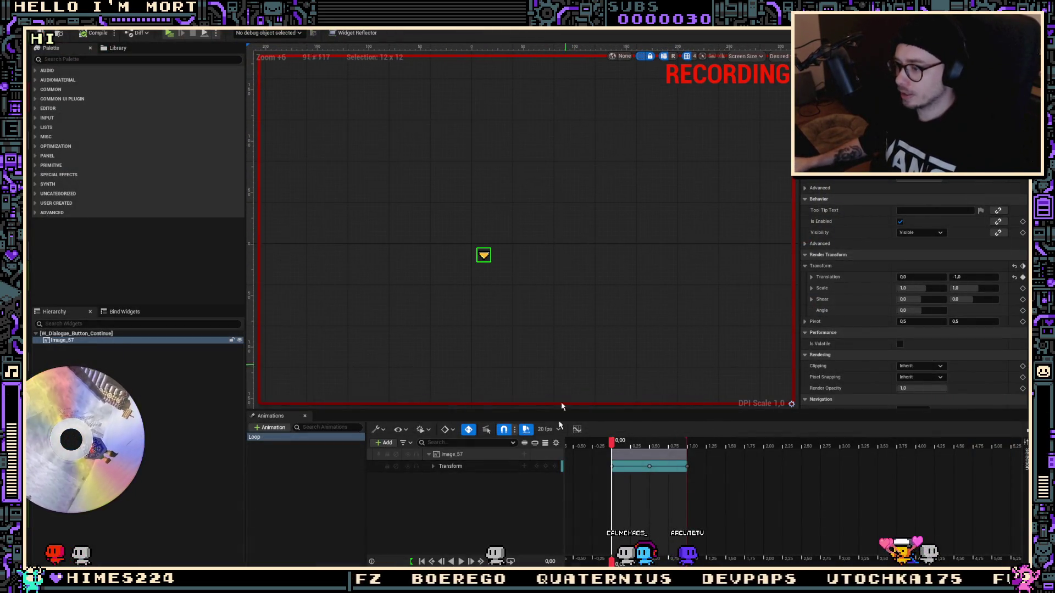
left_click(468, 430)
key("ctrl+space")
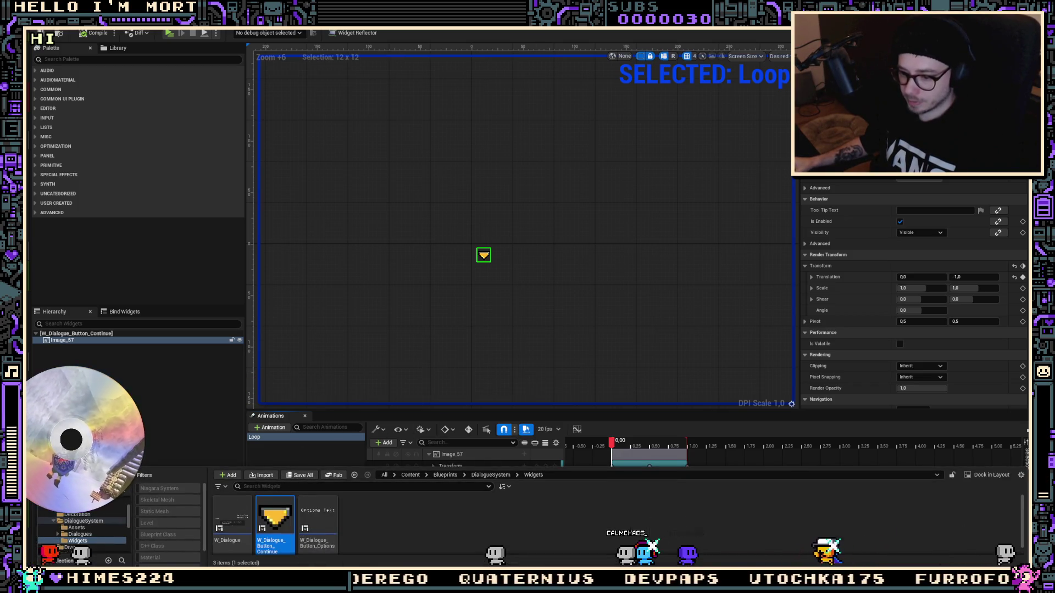
key("alt+Tab")
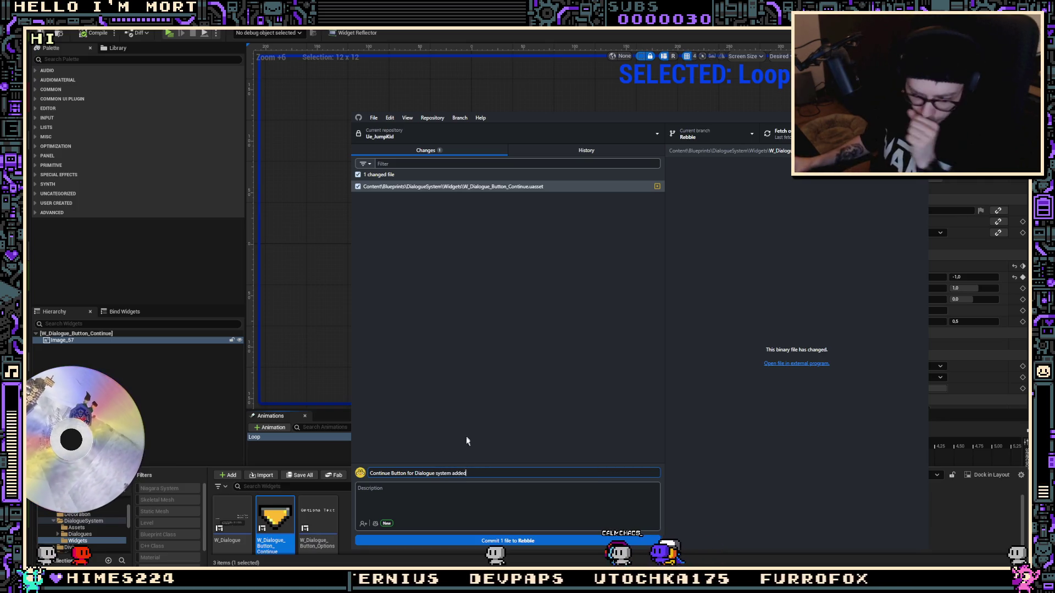
Commit 'Continue Button for Dialogue system added' to Rebble and bring up the Photoshop dialogue mockup
key("ctrl+Return")
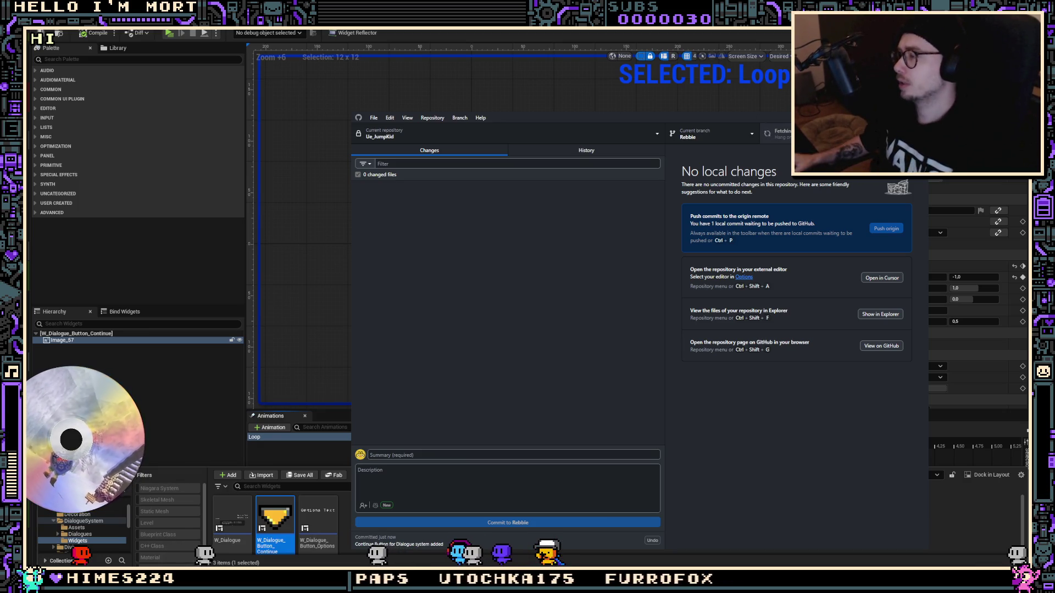
key("alt+Tab")
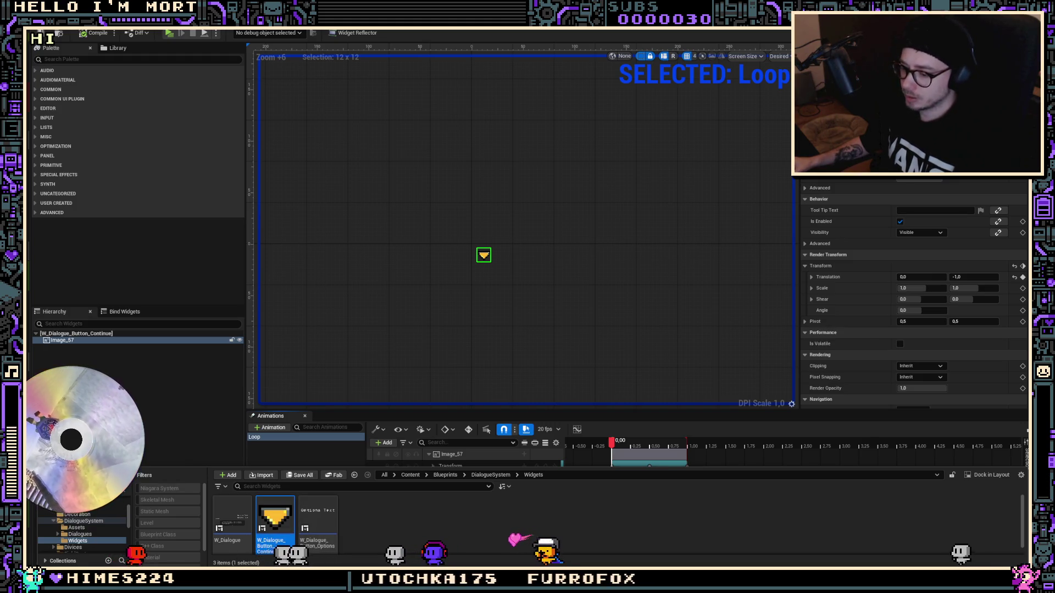
key("alt+Tab")
scroll(549, 456, "up", 5)
mouse_move(549, 457)
left_mouse_down()
mouse_move(607, 373)
mouse_move(630, 360)
left_mouse_up()
Compare the frame layer variants, leaving the dark blank dialogue frame visible
left_click(905, 468)
left_click(904, 452)
left_click(904, 452)
left_click(905, 469)
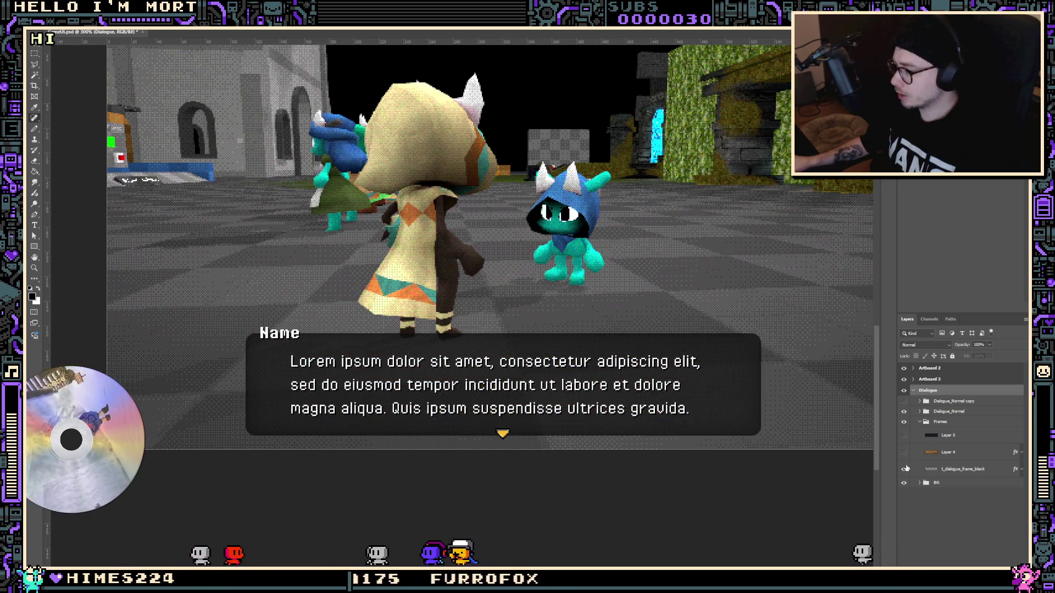
left_click(919, 422)
left_click(905, 421)
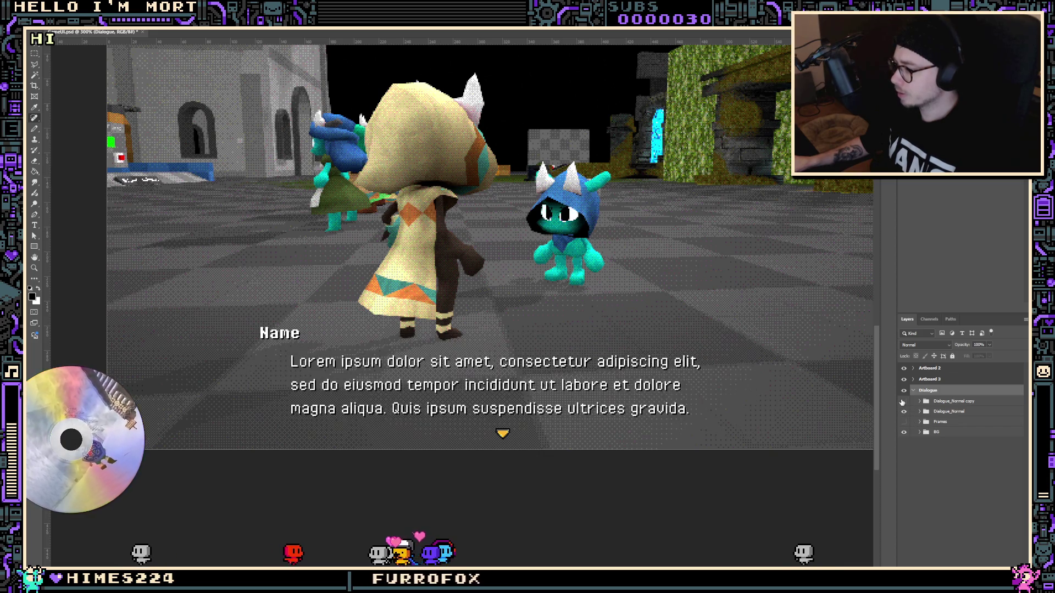
left_click(904, 422)
Show the Option A/B reply text layer and hide the Lorem paragraph and Dialogue_Normal layers
left_click(904, 401)
left_click(904, 411)
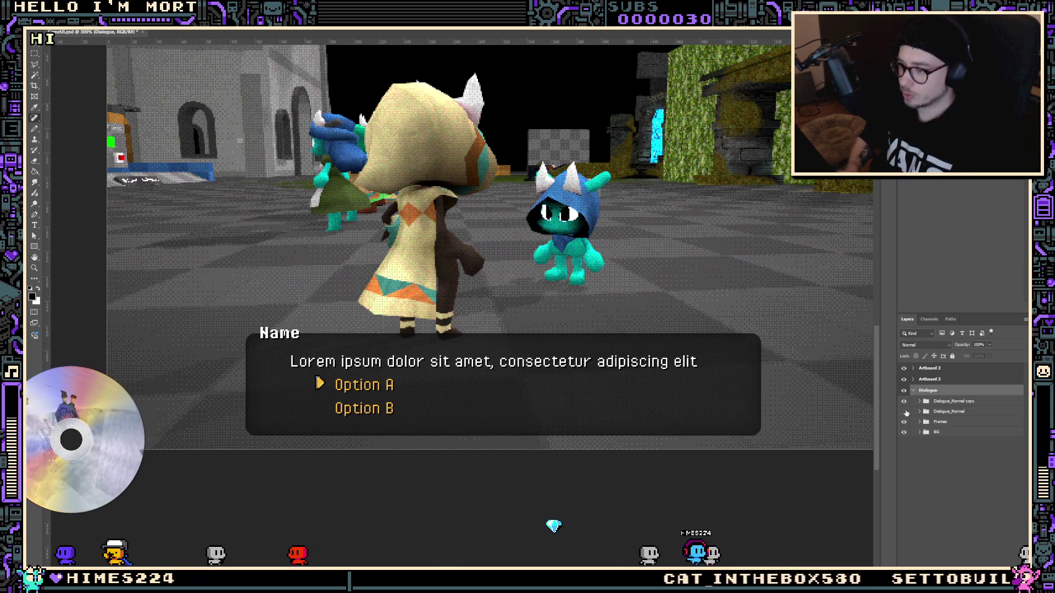
left_click(904, 412)
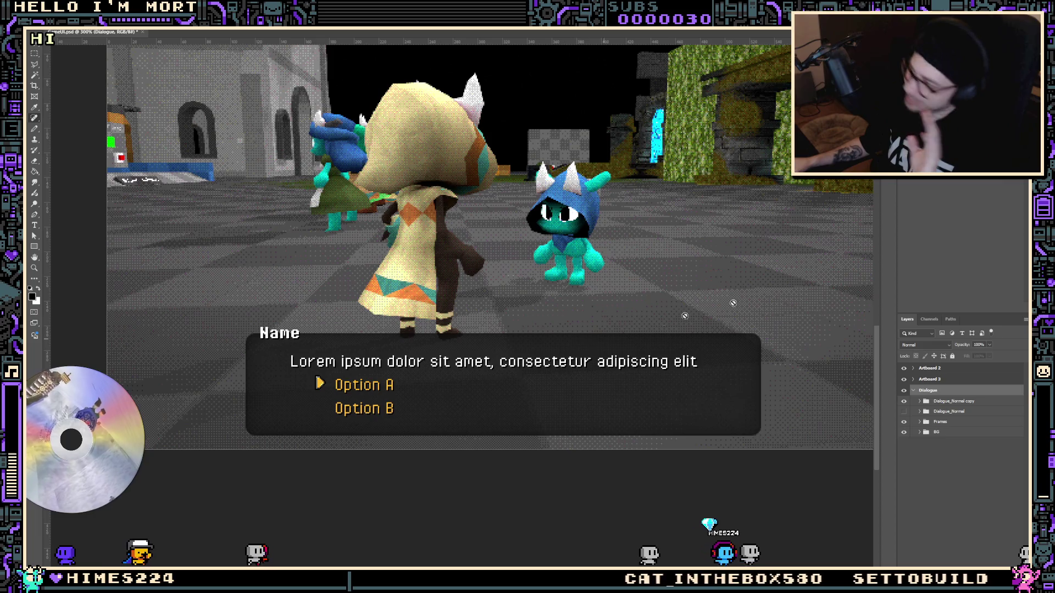
key("alt+Tab")
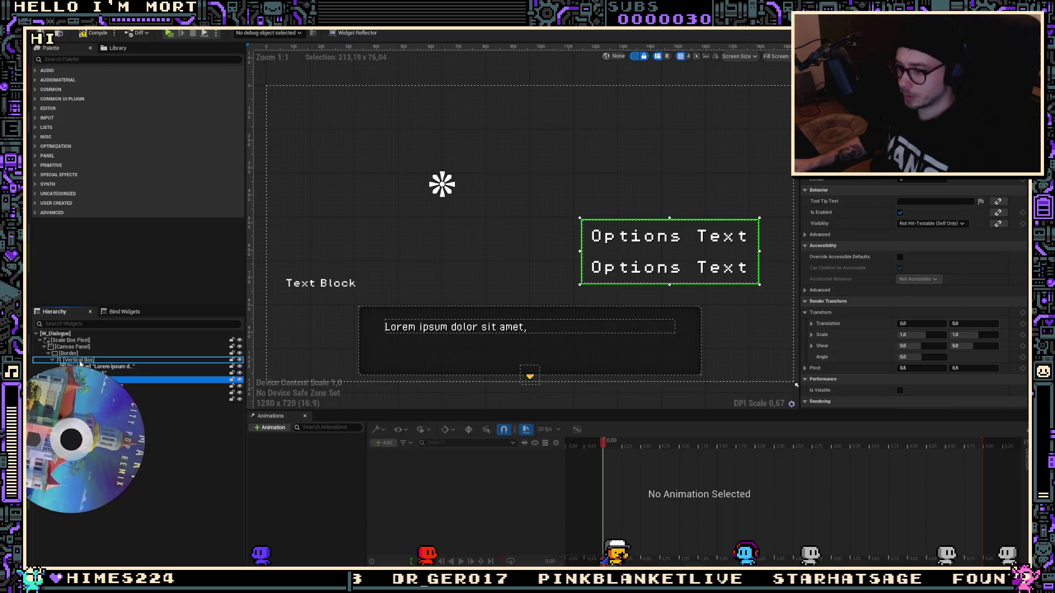
Save and compile W_Dialogue, then start a play session and run toward the NPC
key("ctrl+s")
left_click(88, 34)
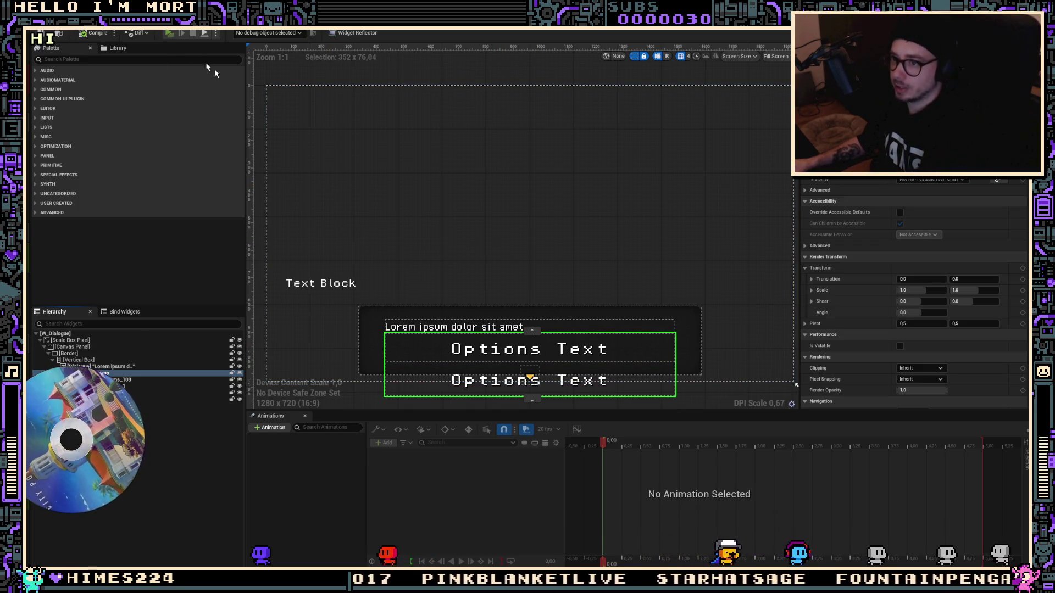
key("alt+p")
key("d")
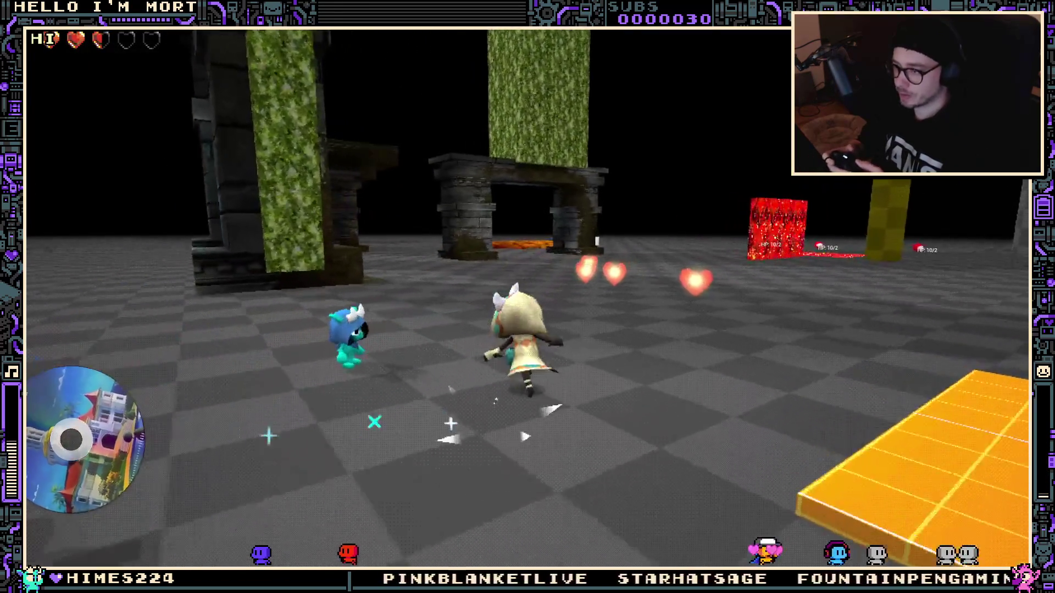
Talk to the NPC in-game, choose the yep reply, and end the play session
key("Return")
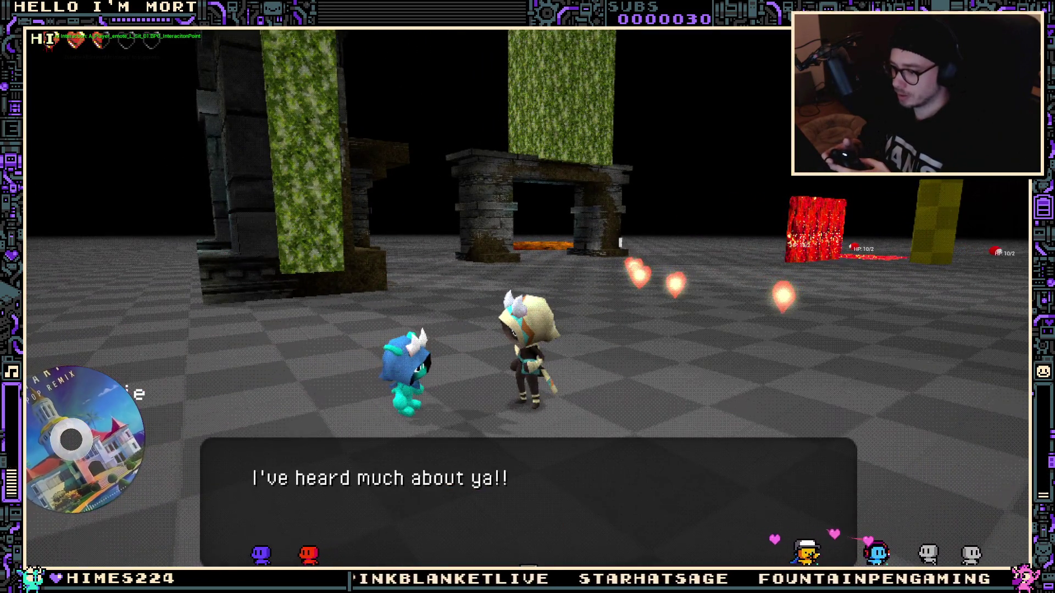
key("Return")
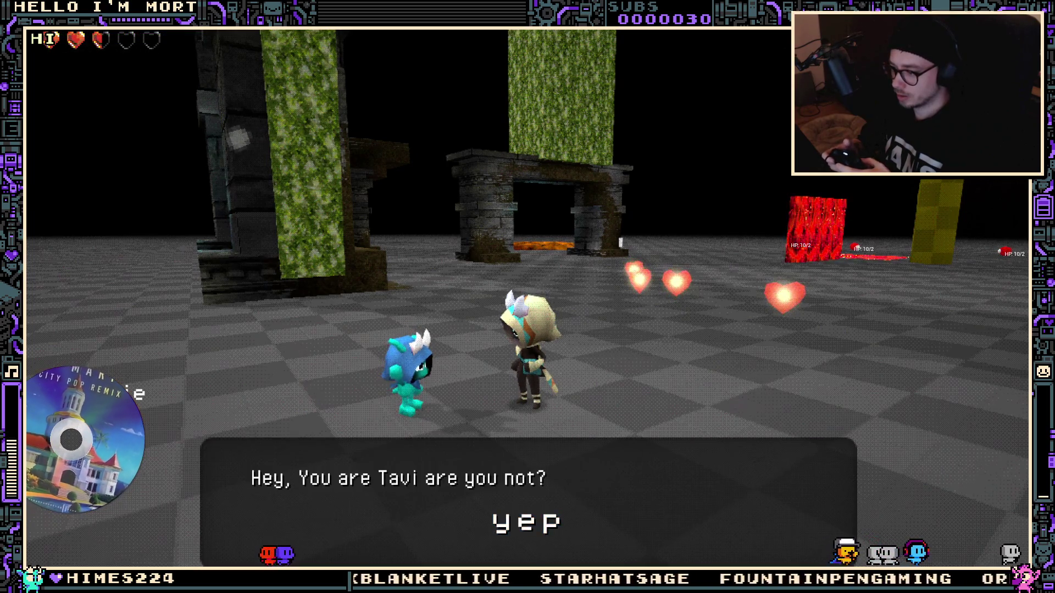
key("Return")
key("Return")
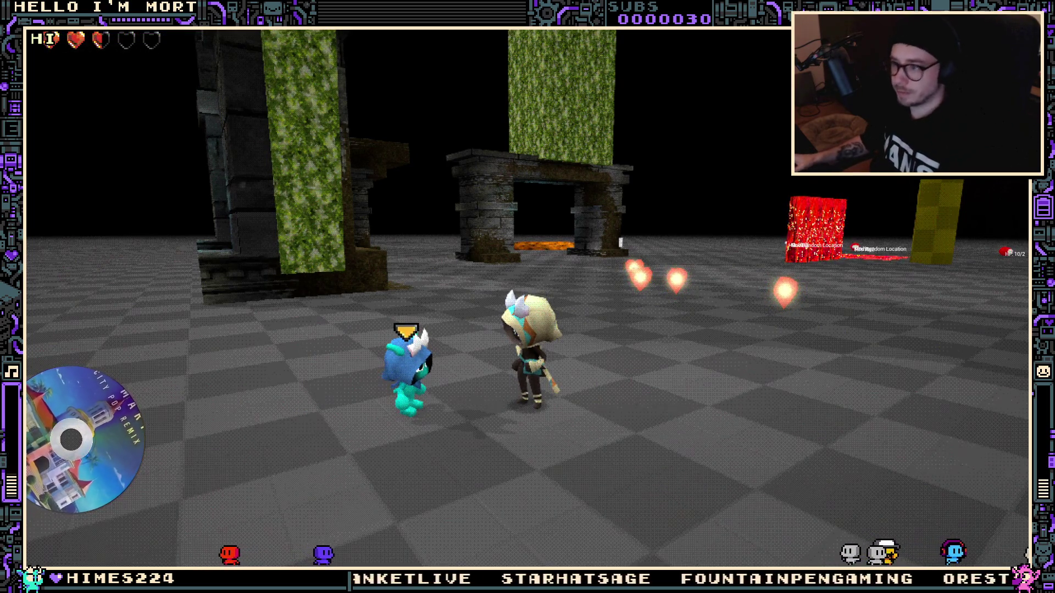
key("Escape")
key("ctrl+Tab")
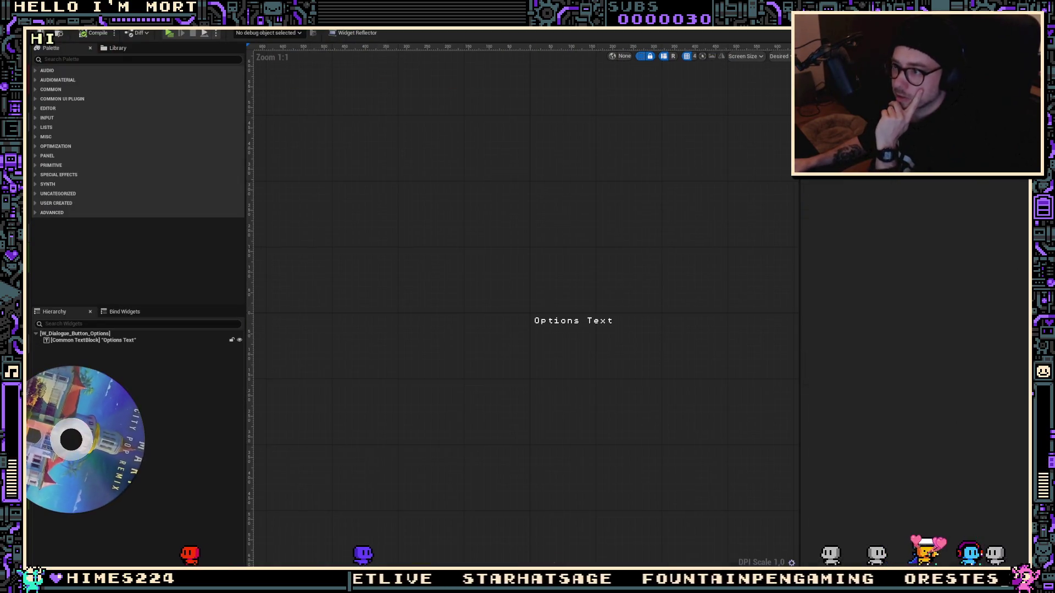
Select the NPC's dialogue component and open its blueprint graph at the Add Dialogue nodes
key("ctrl+Tab")
key("ctrl+Tab")
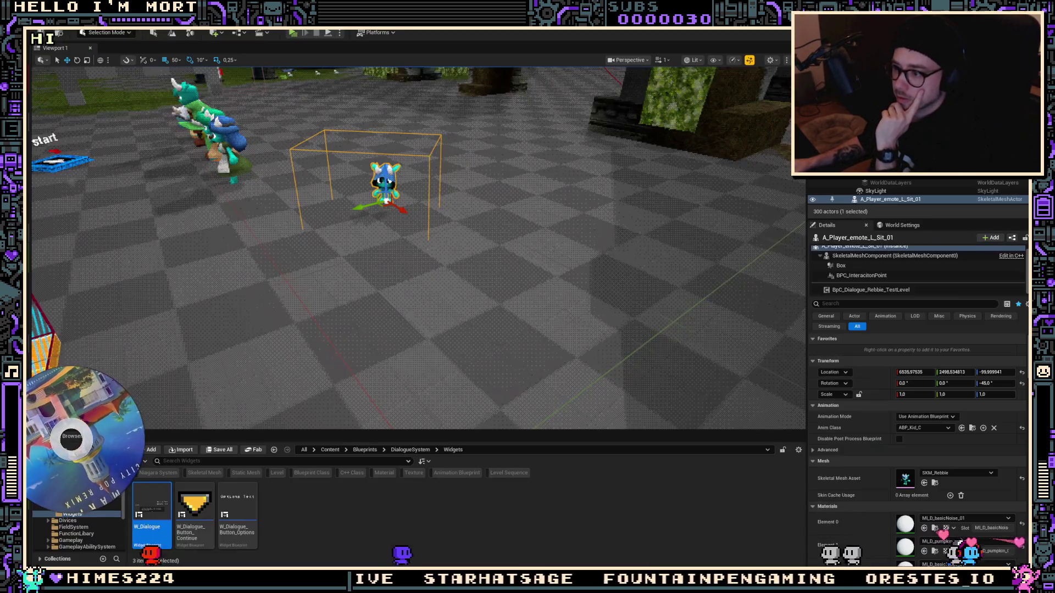
right_click(865, 292)
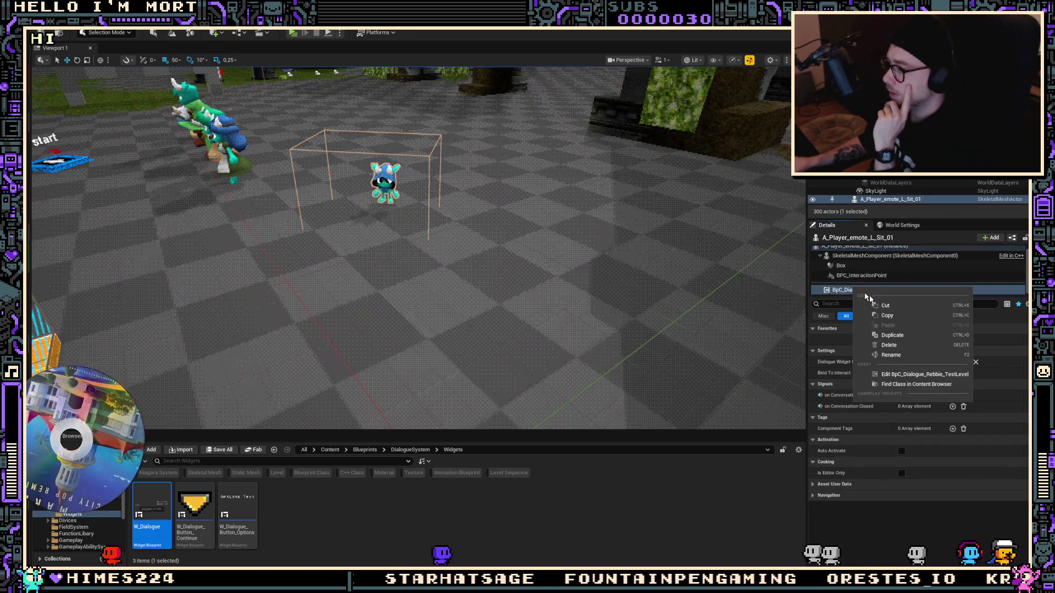
left_click(906, 376)
key("ctrl+Tab")
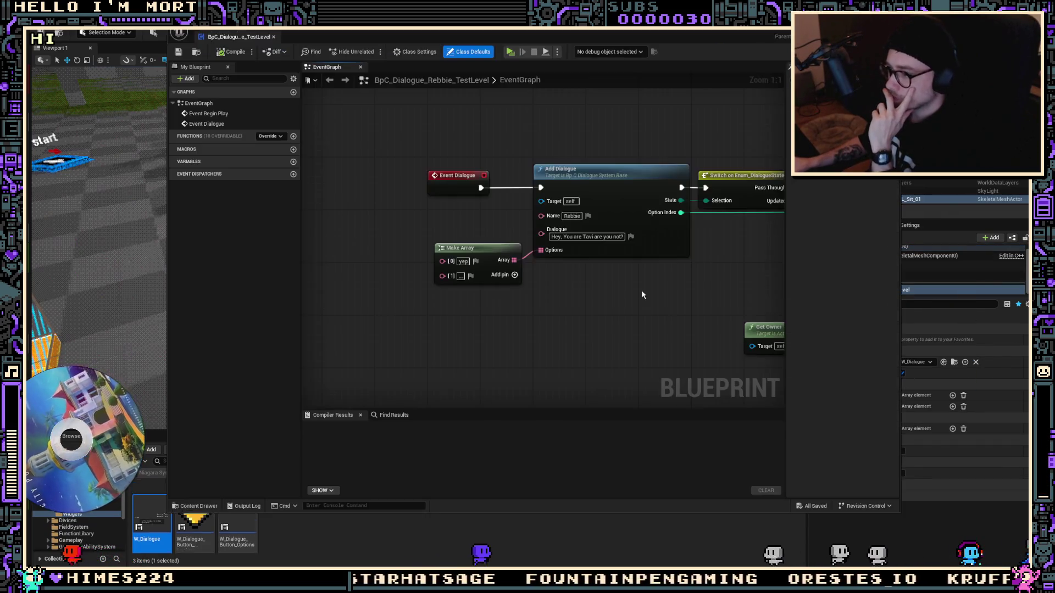
mouse_move(367, 386)
left_mouse_down()
mouse_move(367, 414)
mouse_move(442, 355)
mouse_move(547, 309)
mouse_move(341, 321)
left_mouse_up()
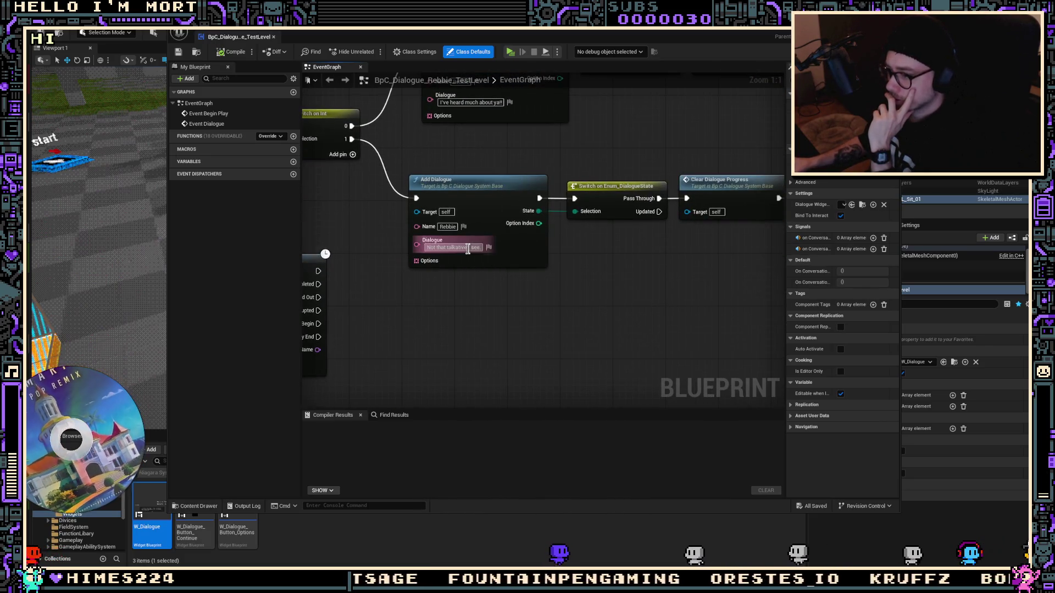
left_click_drag(662, 247, 687, 357)
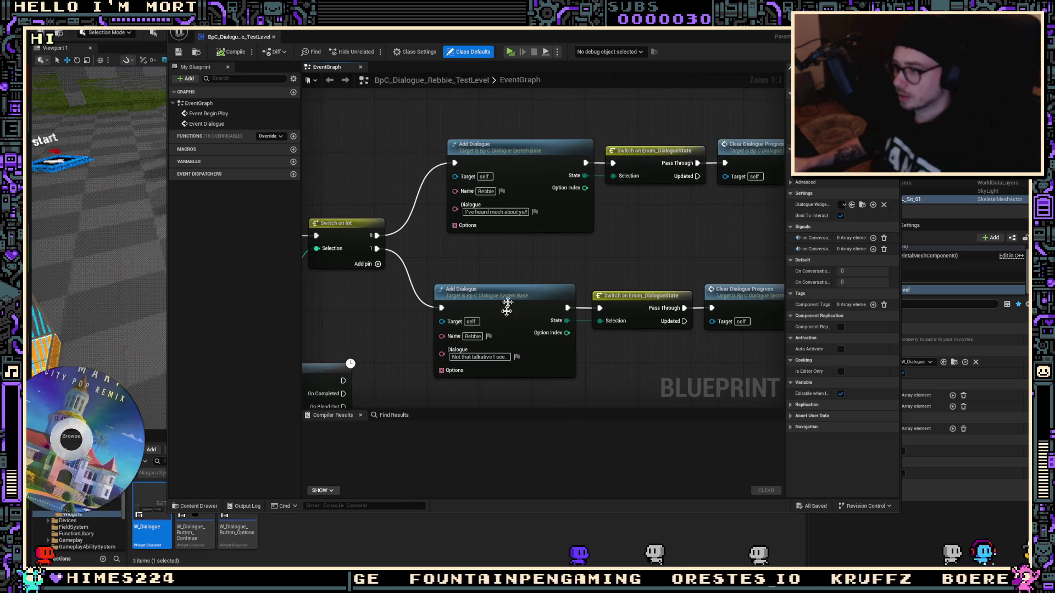
Add two more lines to the first Add Dialogue text and compile the blueprint
left_click(523, 212)
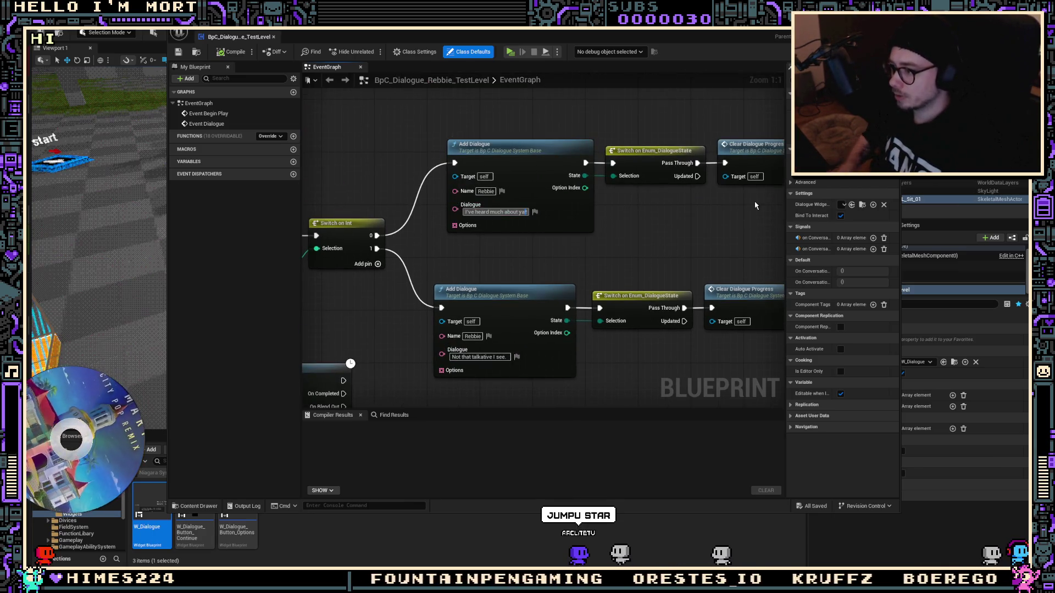
key("shift+Return")
type("Have you found that cool staff of yours?")
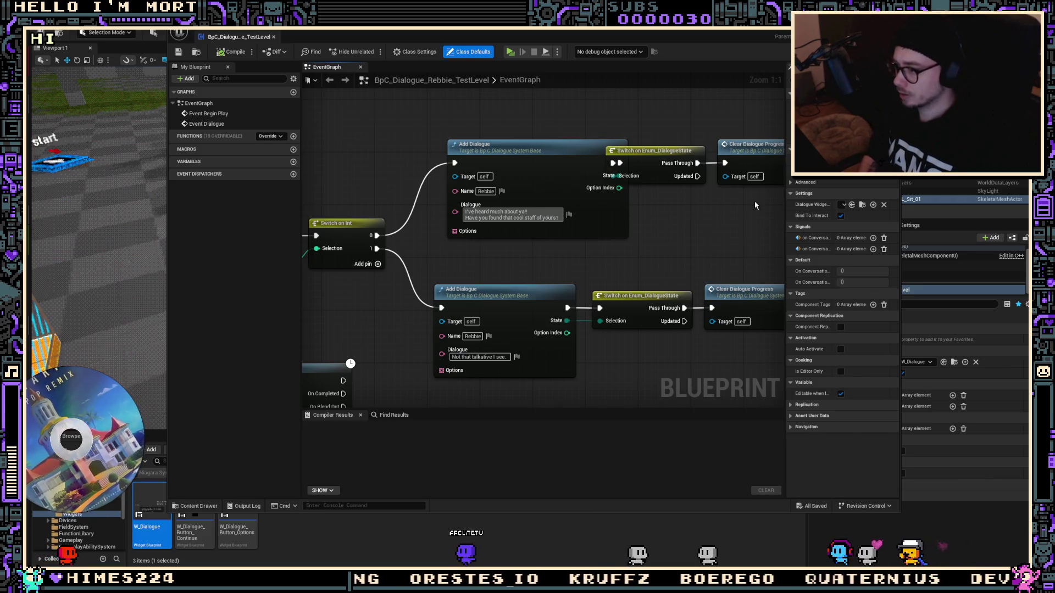
key("shift+Return")
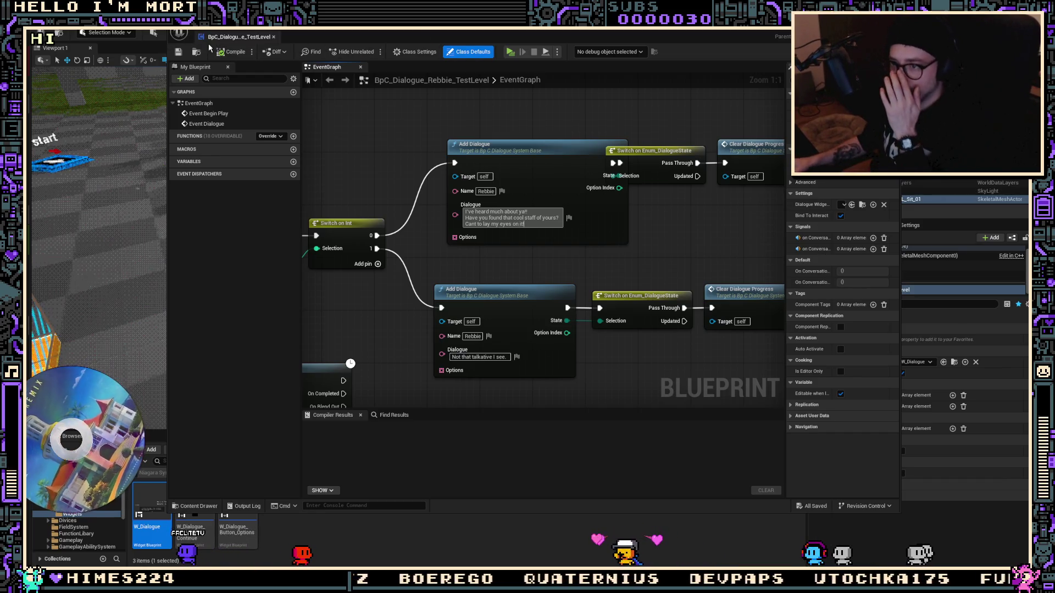
left_click(227, 52)
left_click(178, 52)
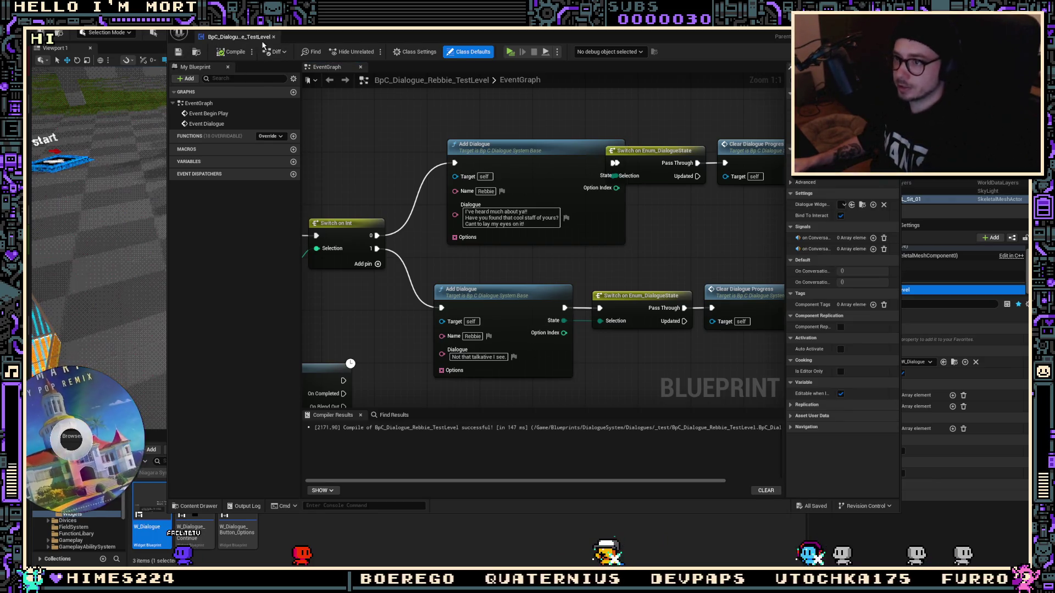
Play the level and talk to the NPC to verify the three-line staff greeting
left_click(273, 37)
key("alt+p")
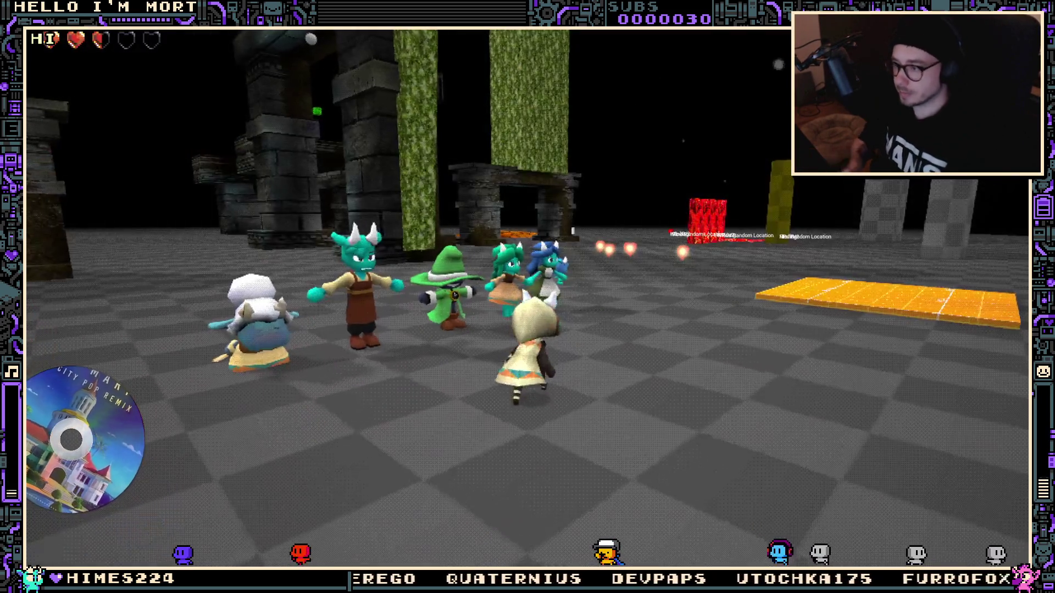
key("e")
key("e")
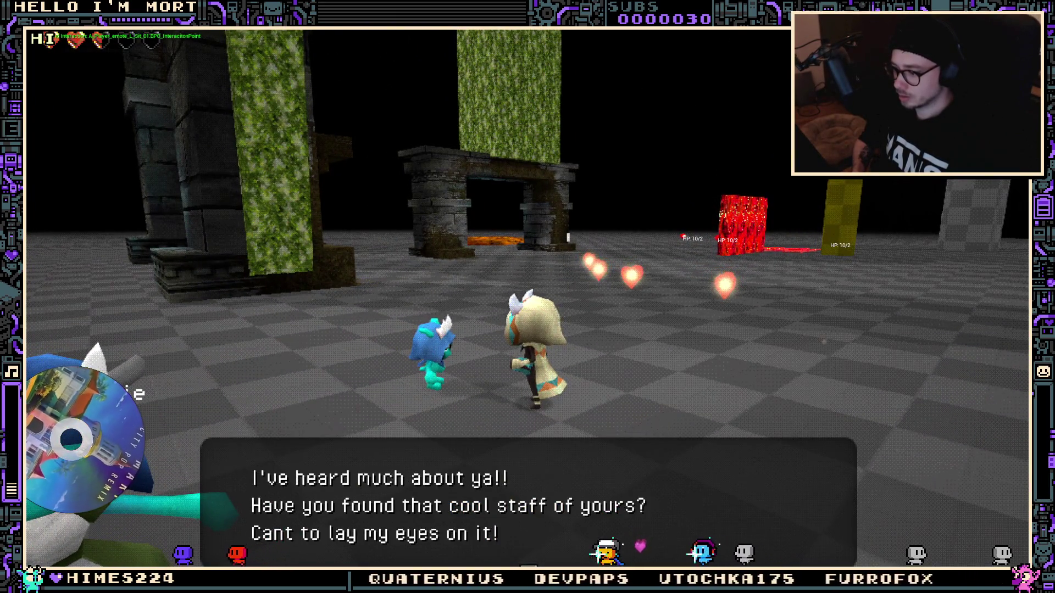
key("e")
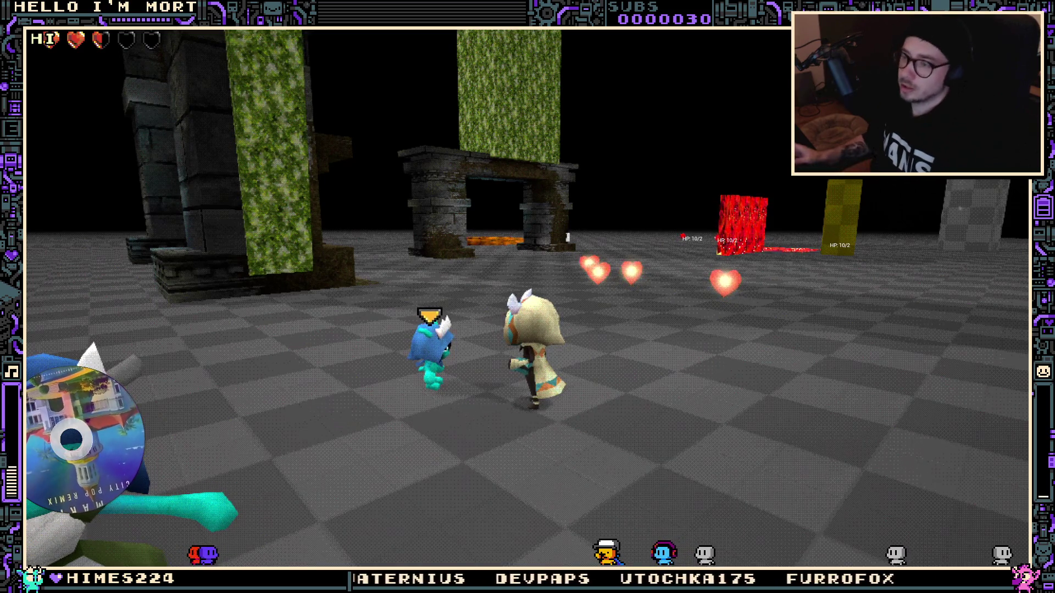
key("Escape")
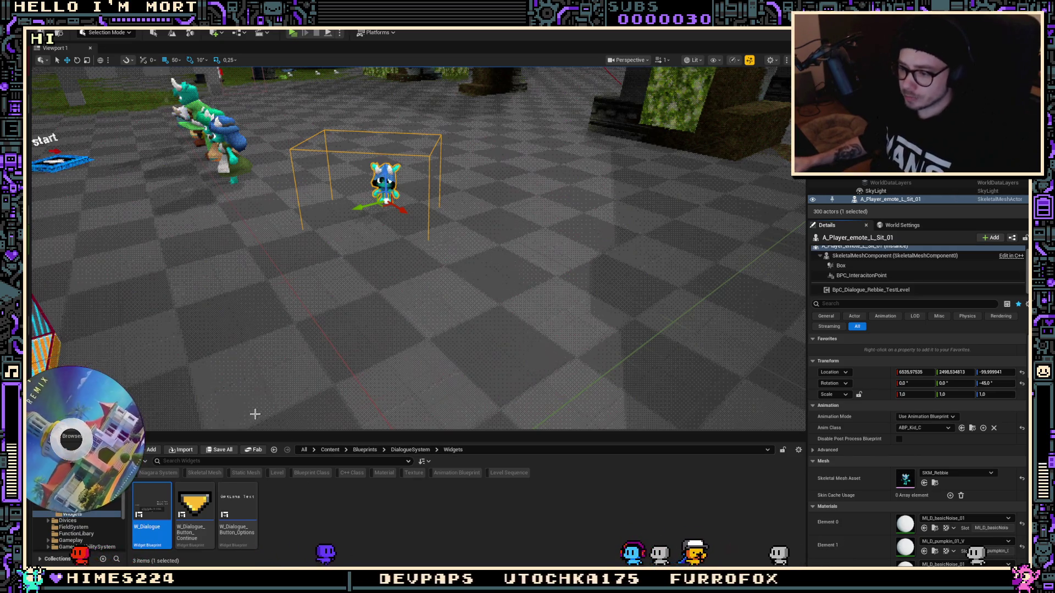
Open W_Dialogue_Button_Options, select its root, and keep style_button_Default as its button style
double_click(231, 502)
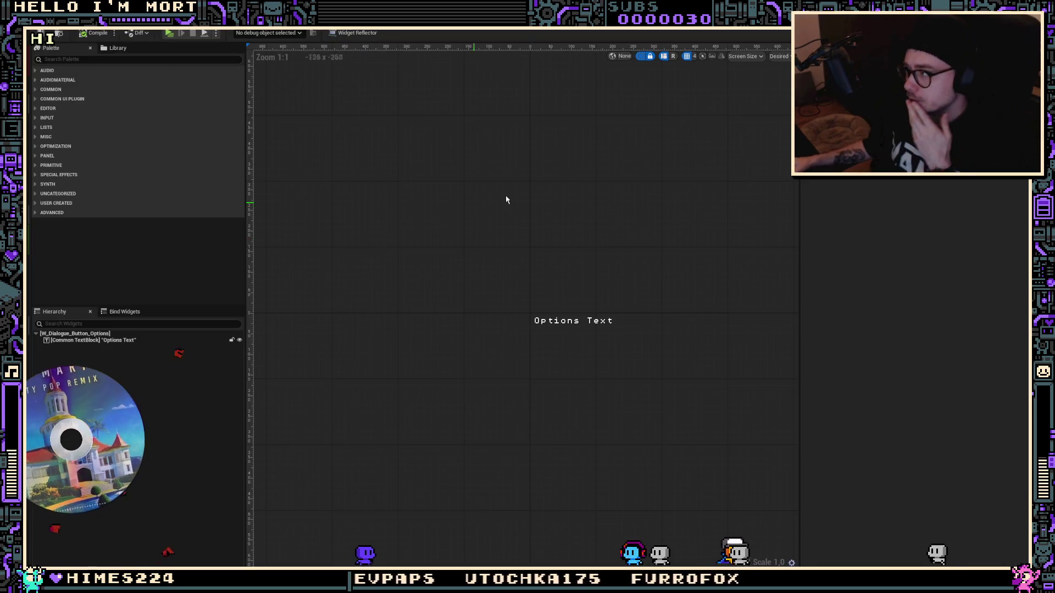
left_click(146, 340)
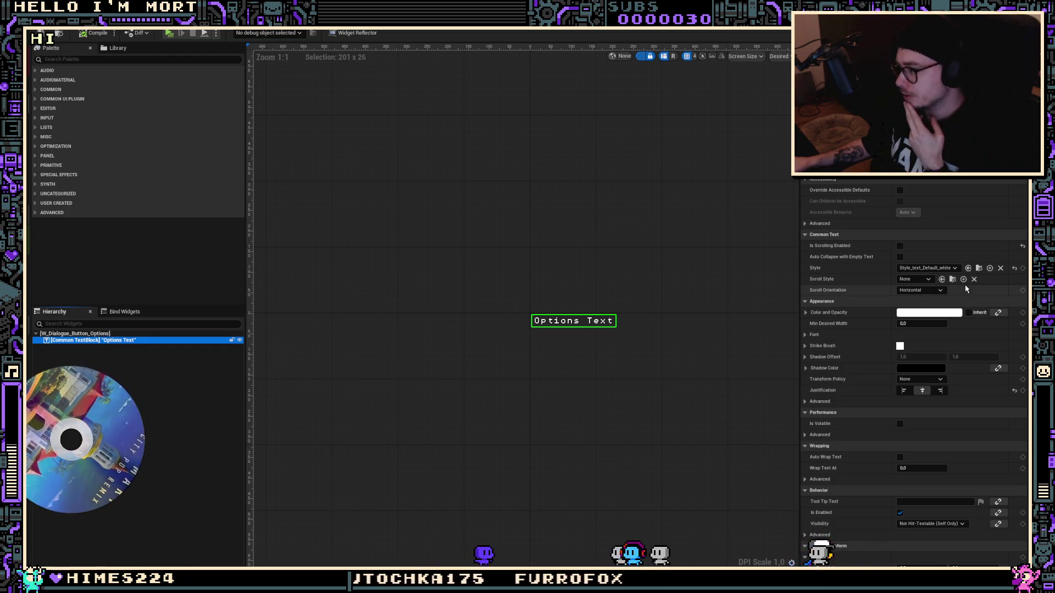
left_click(128, 334)
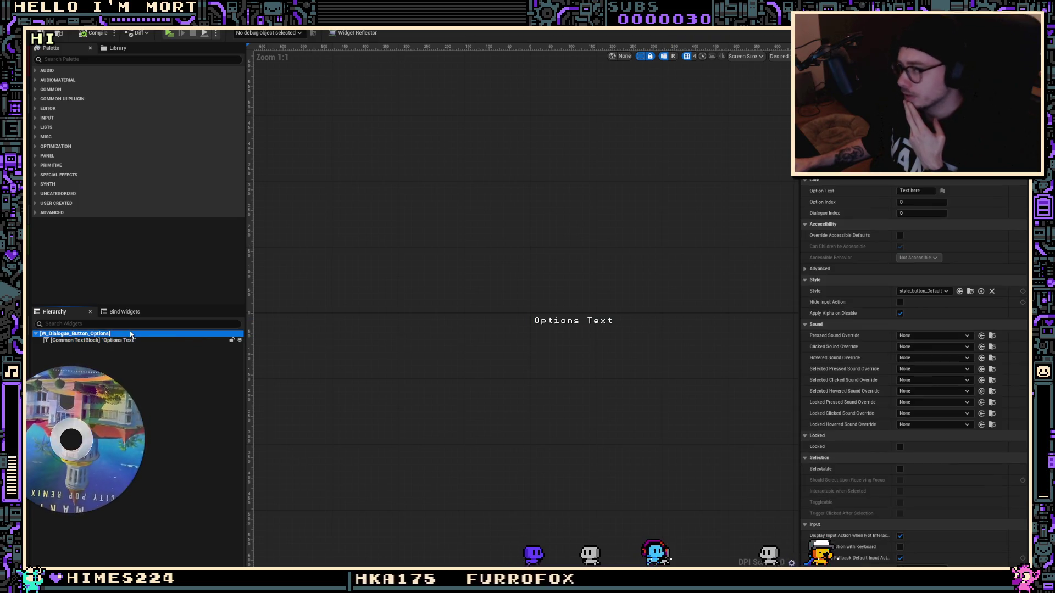
left_click(933, 292)
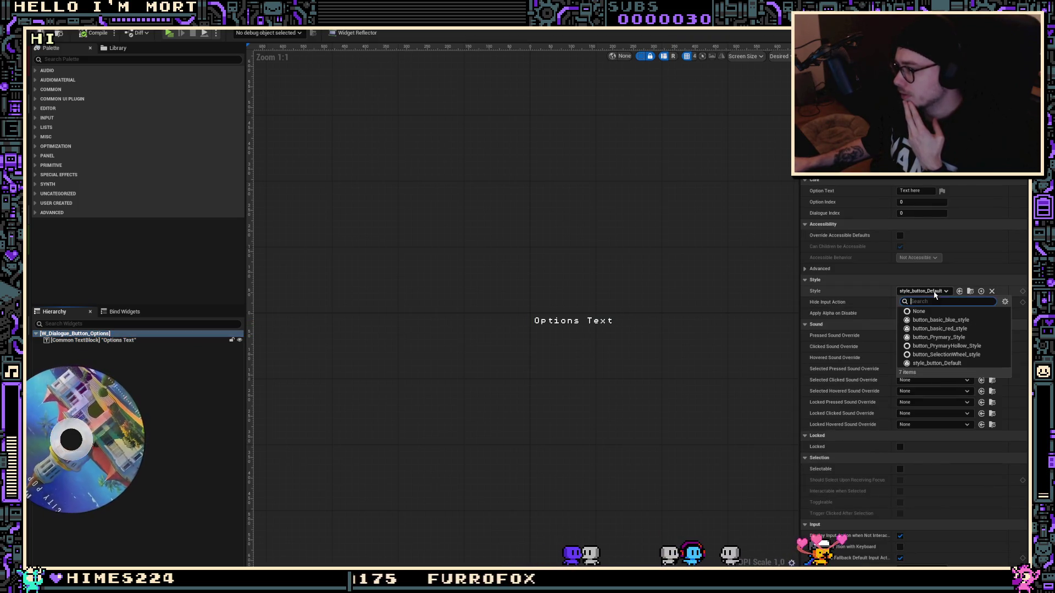
left_click(942, 364)
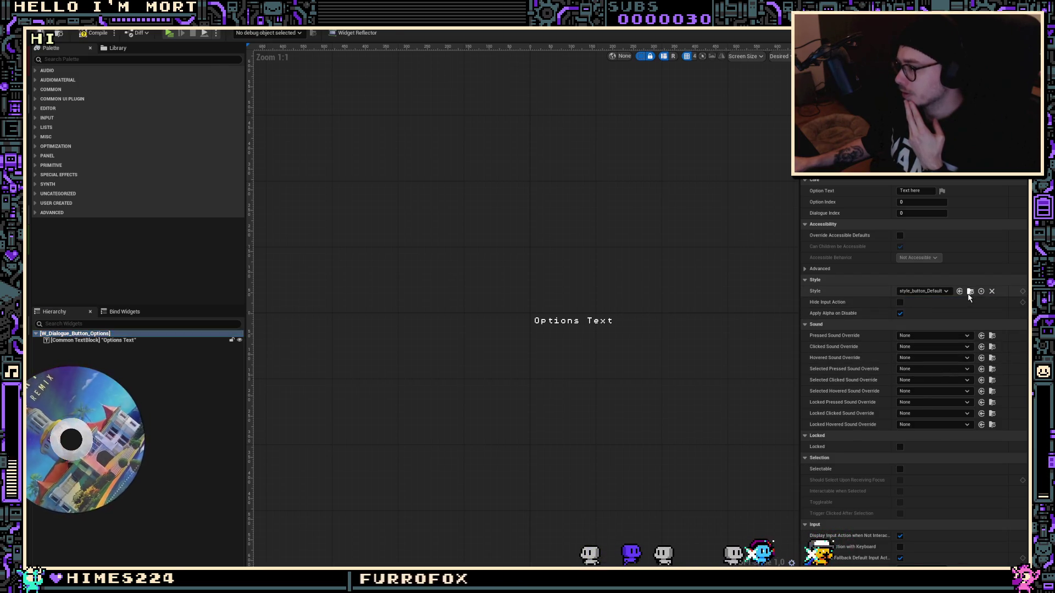
left_click(970, 292)
Open style_button_Default and set its Button Padding to 1.0
double_click(152, 503)
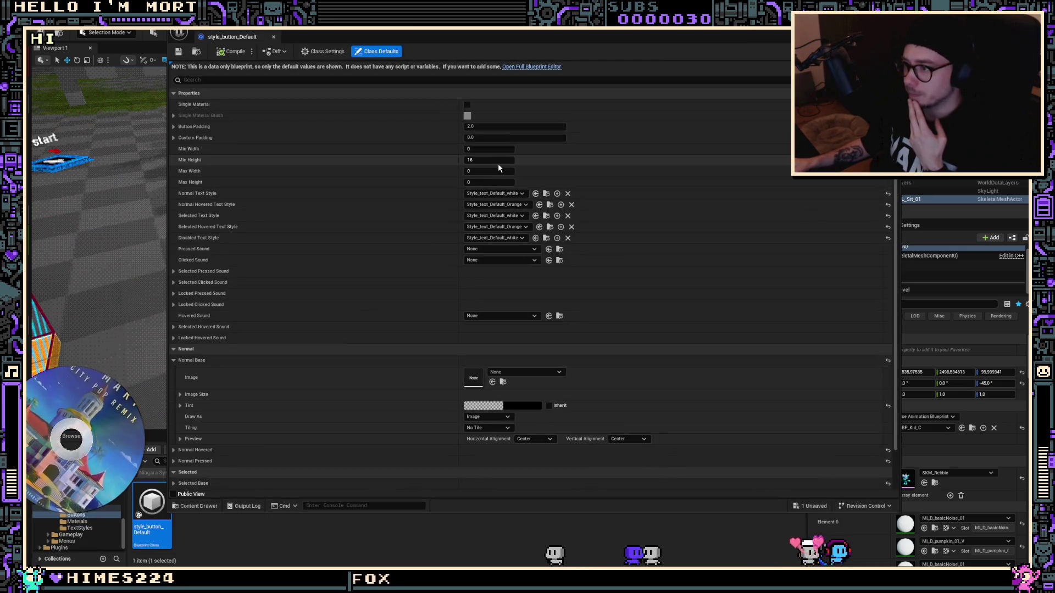
left_click(499, 126)
type("0")
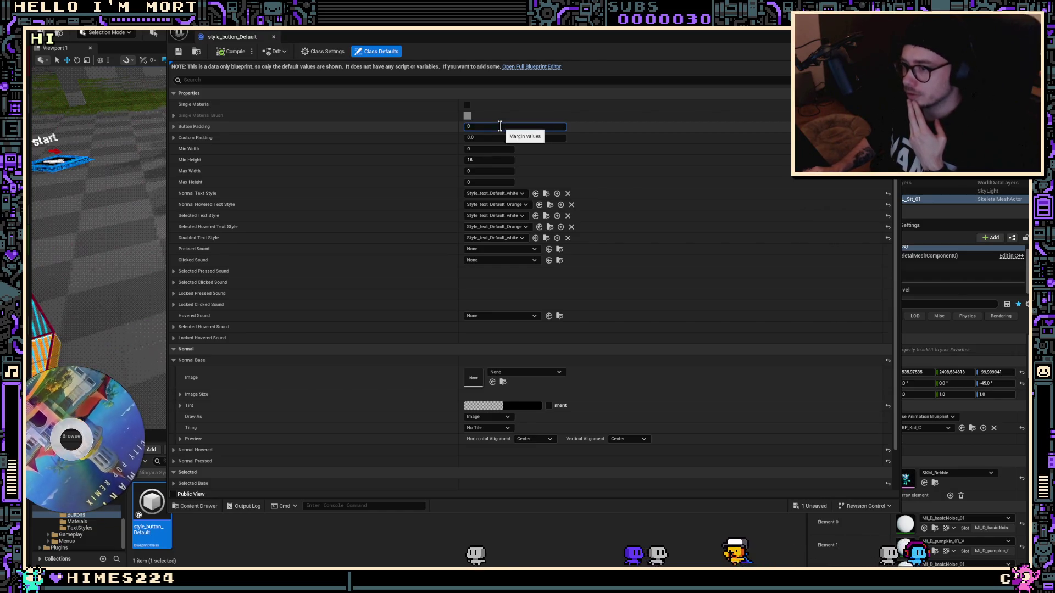
key("Return")
type("1.")
key("Return")
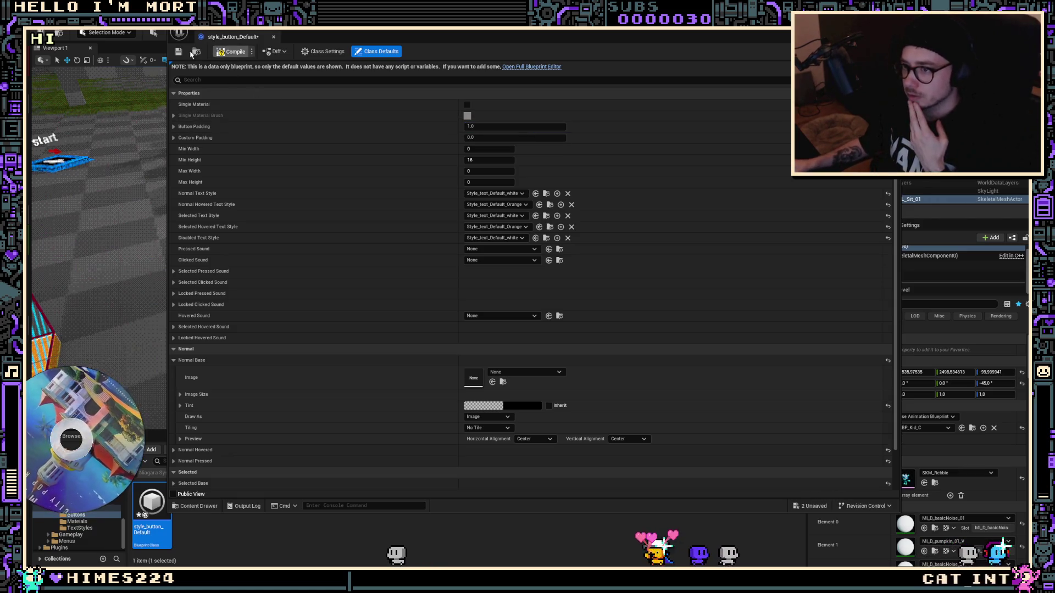
Open Style_text_Default_white, expand its Font settings, and enlarge its editor window
left_click(548, 194)
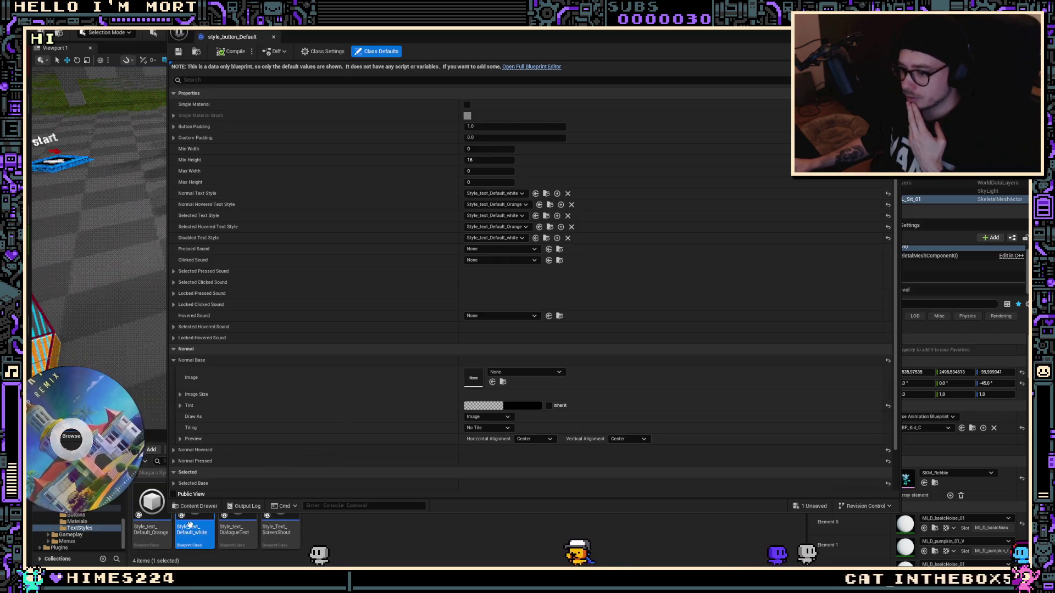
double_click(195, 529)
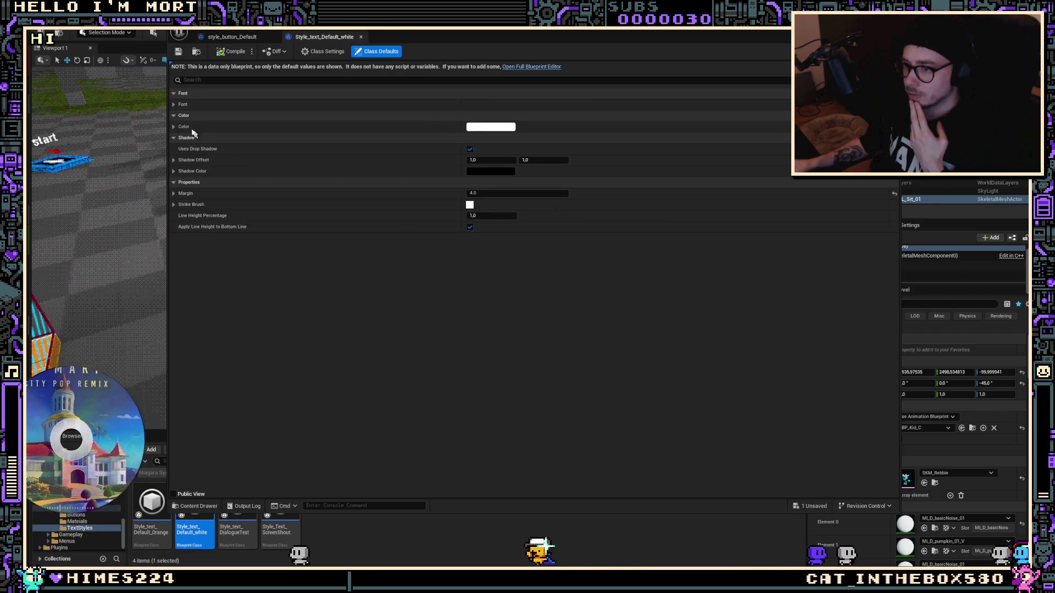
left_click(450, 106)
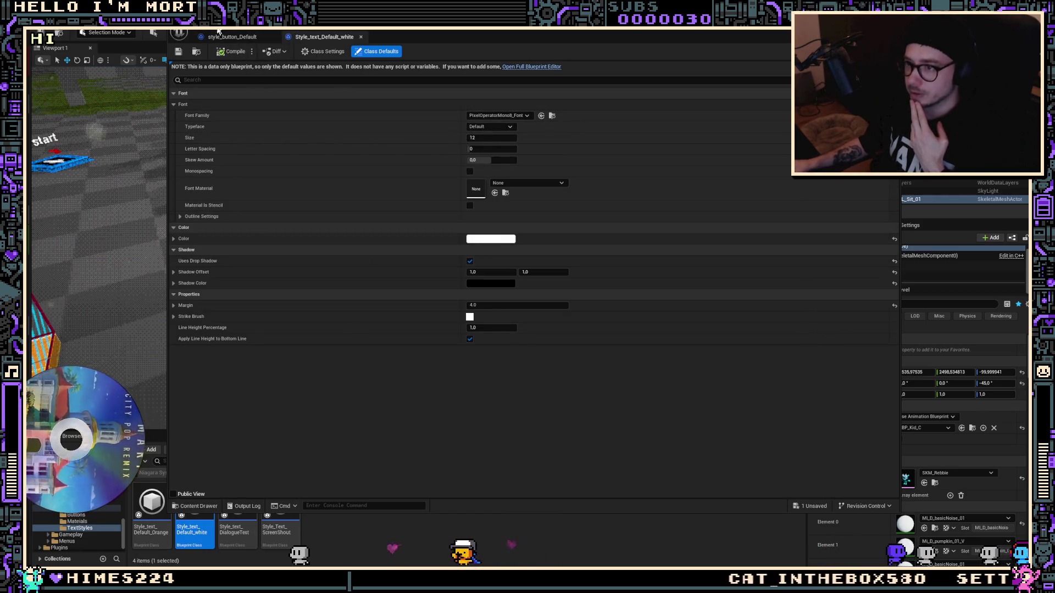
left_click_drag(231, 37, 82, 16)
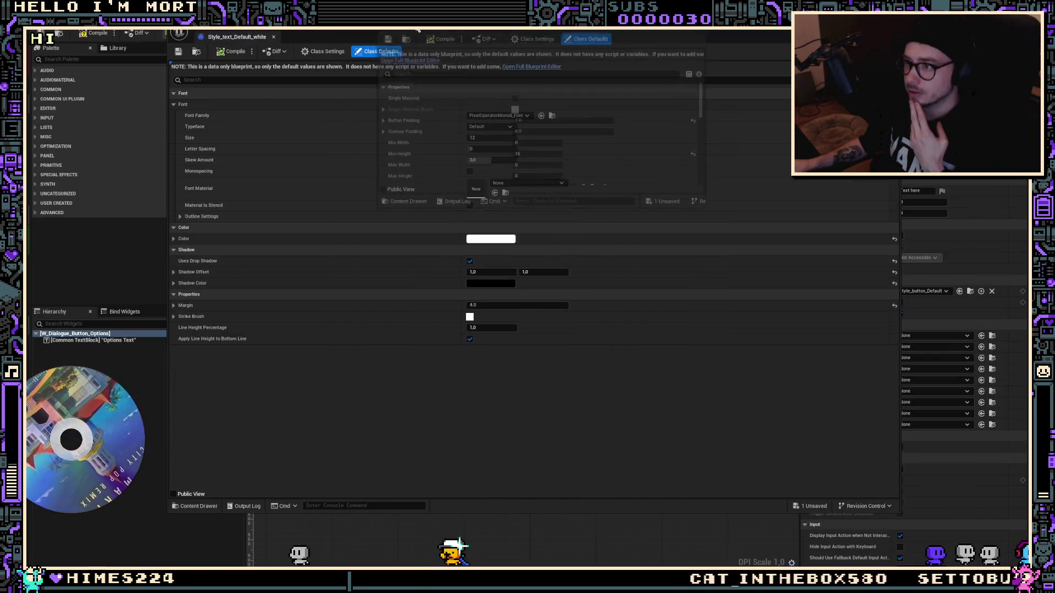
double_click(222, 38)
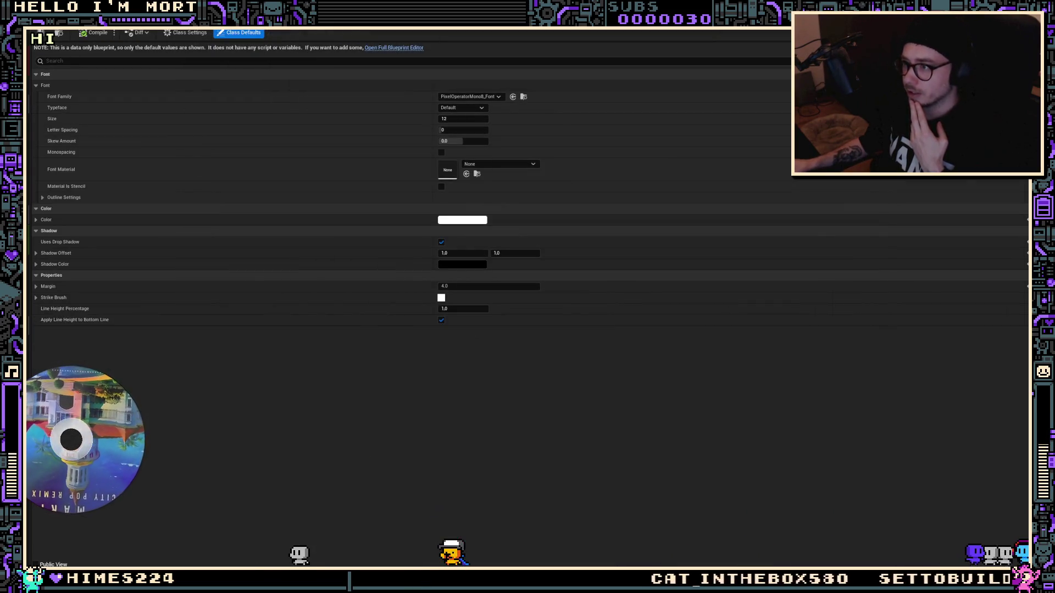
left_click_drag(239, 32, 417, 96)
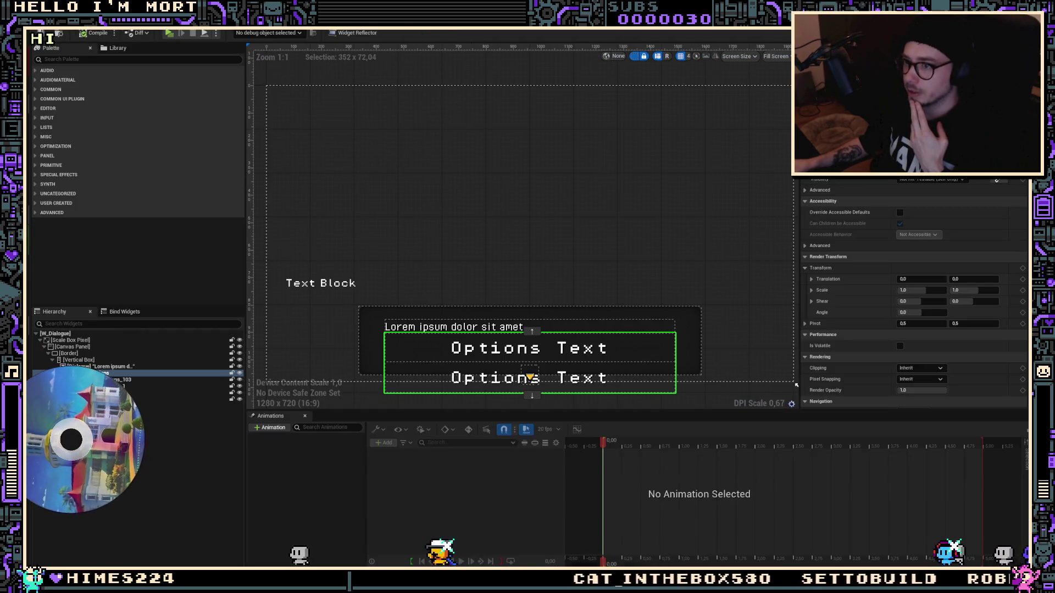
Check the Lorem ipsum text block's font settings, then select the first Options Text reply button
left_click(456, 327)
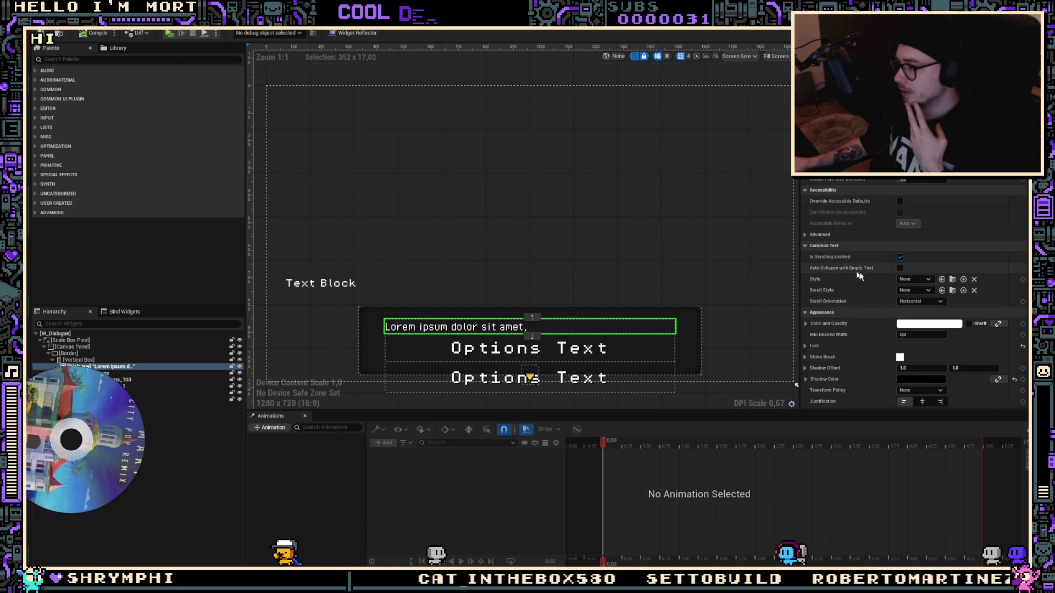
scroll(906, 299, "down", 2)
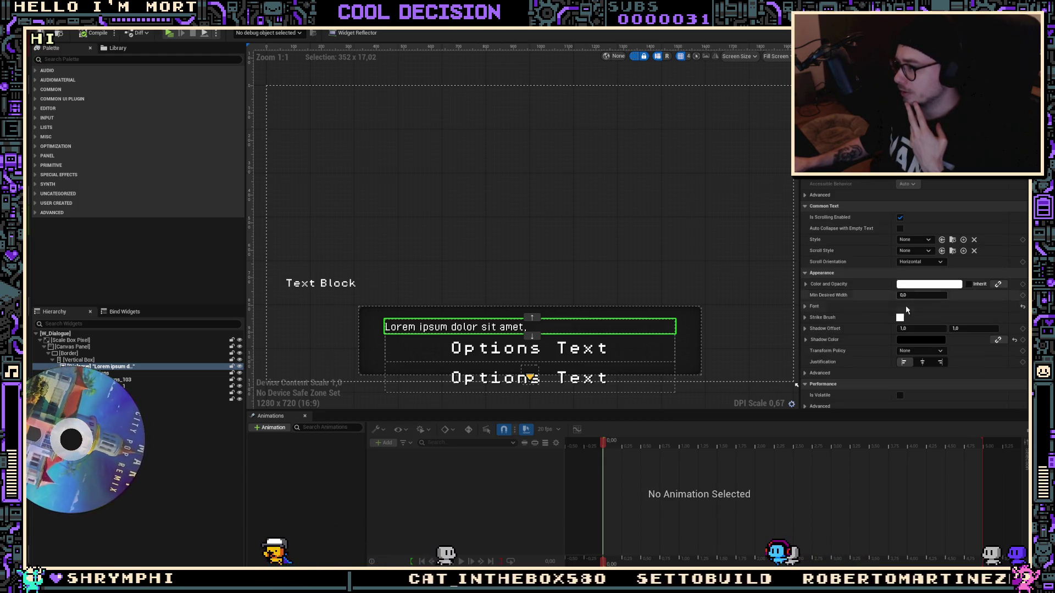
left_click(834, 307)
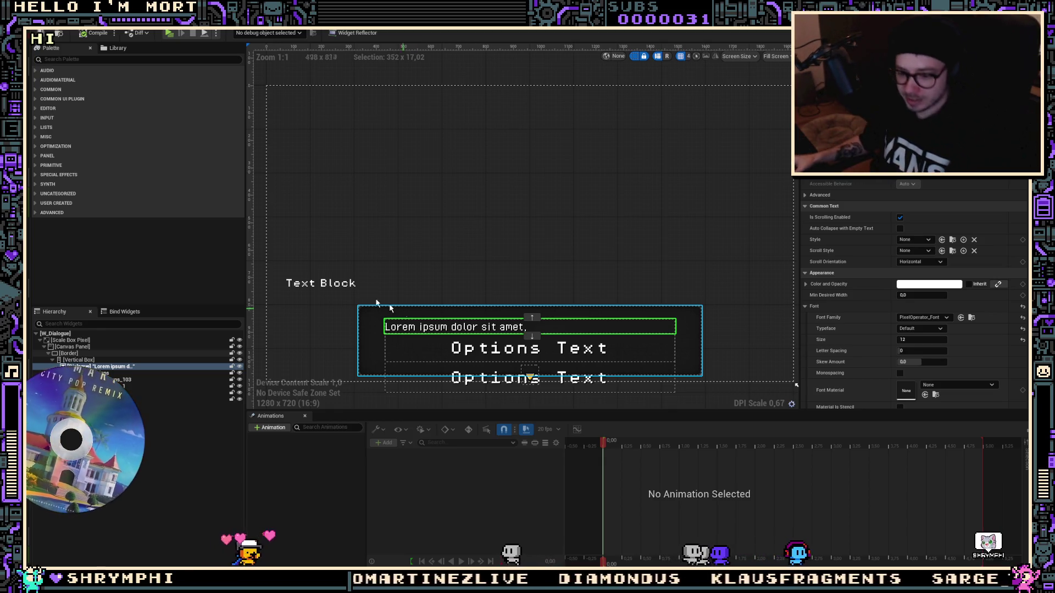
left_click(533, 355)
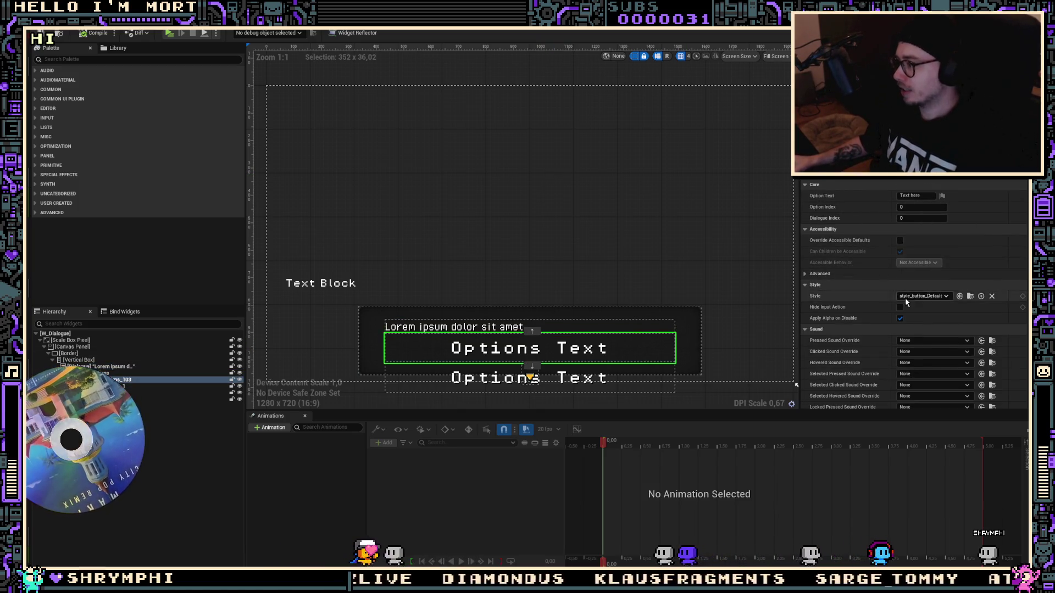
scroll(796, 385, "up", 3)
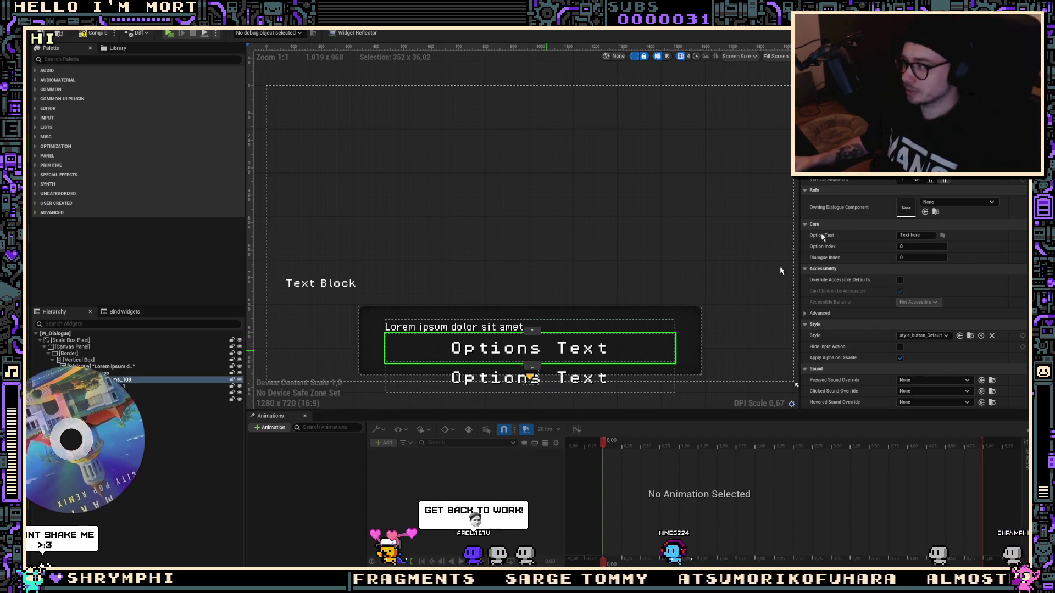
Preview button_basic_blue_style on the reply button, then revert it to style_button_Default
key("alt+Tab")
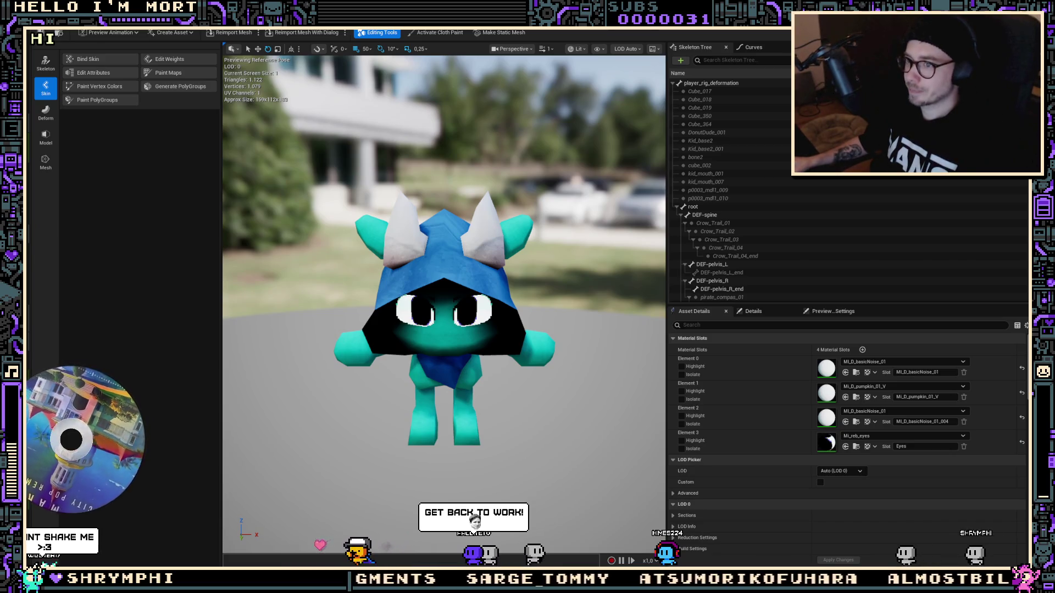
key("alt+Tab")
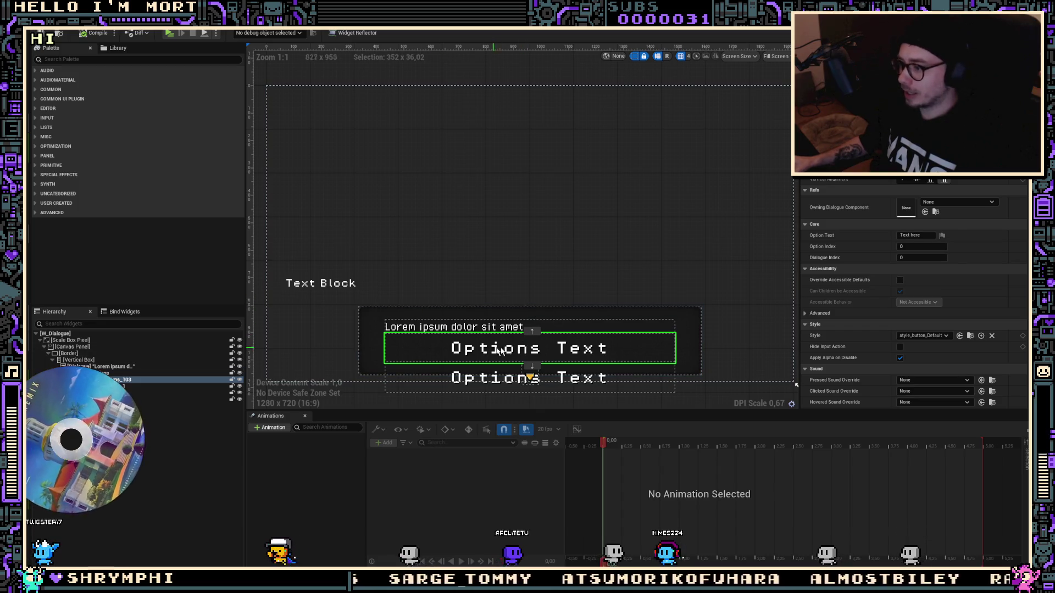
left_click(925, 336)
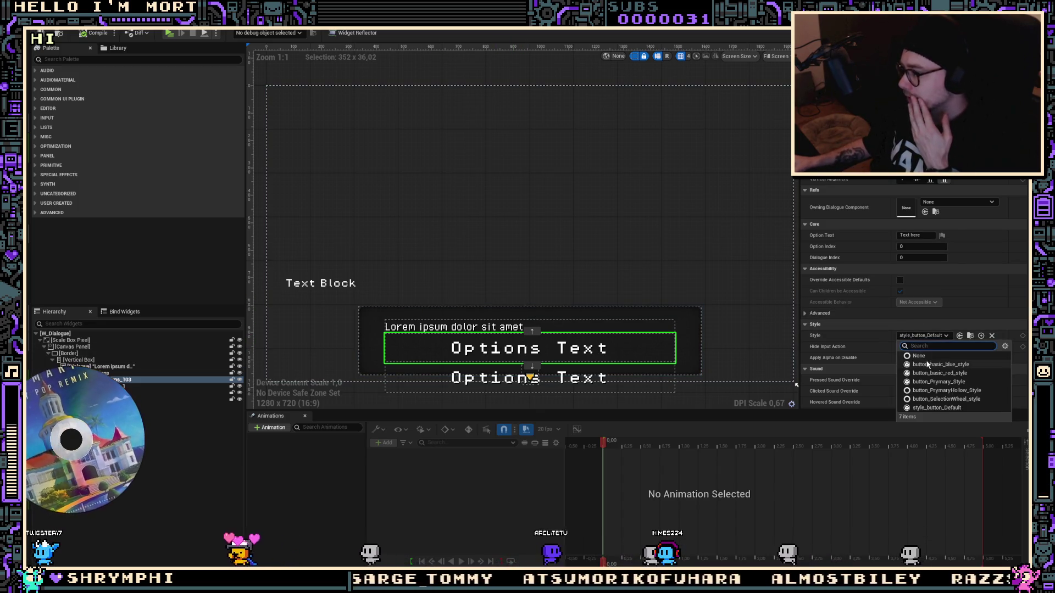
left_click(927, 365)
left_click(925, 335)
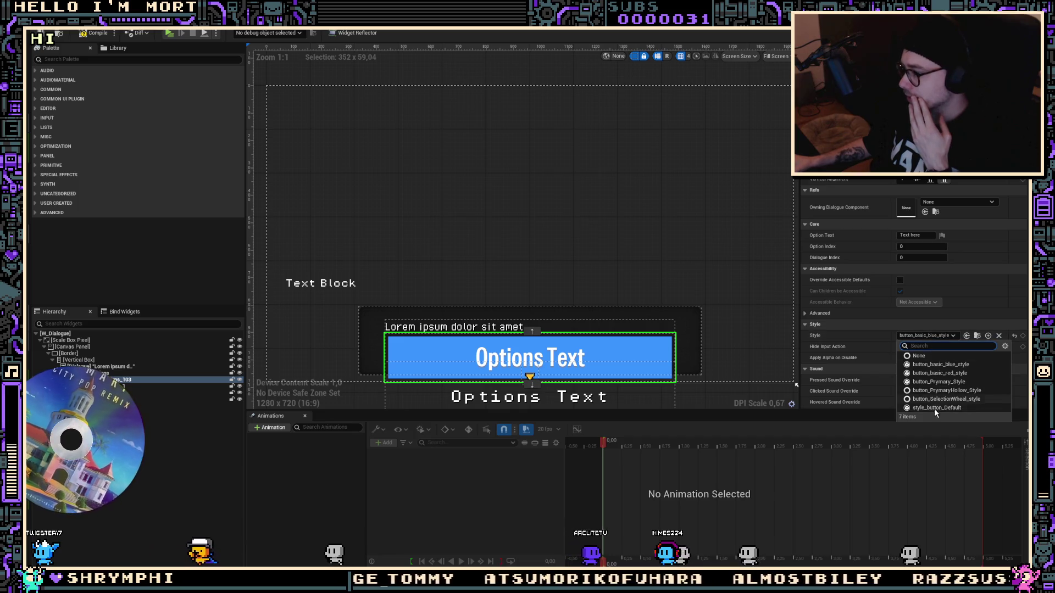
left_click(938, 405)
left_click(929, 336)
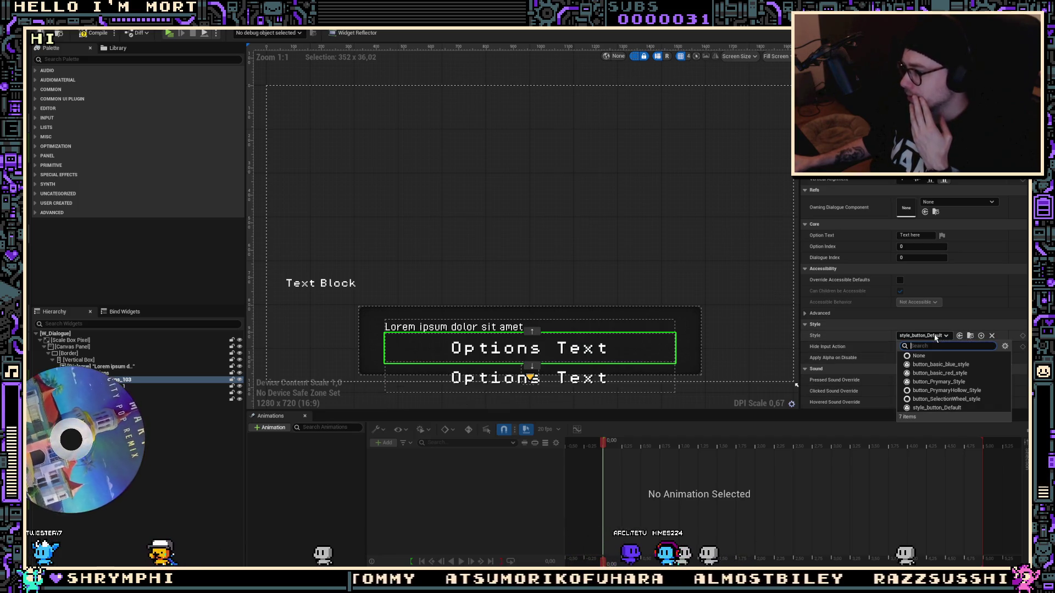
left_click(936, 408)
Filter the Palette to 'button' widgets and locate the style_button_Default asset
left_click(82, 59)
type("button")
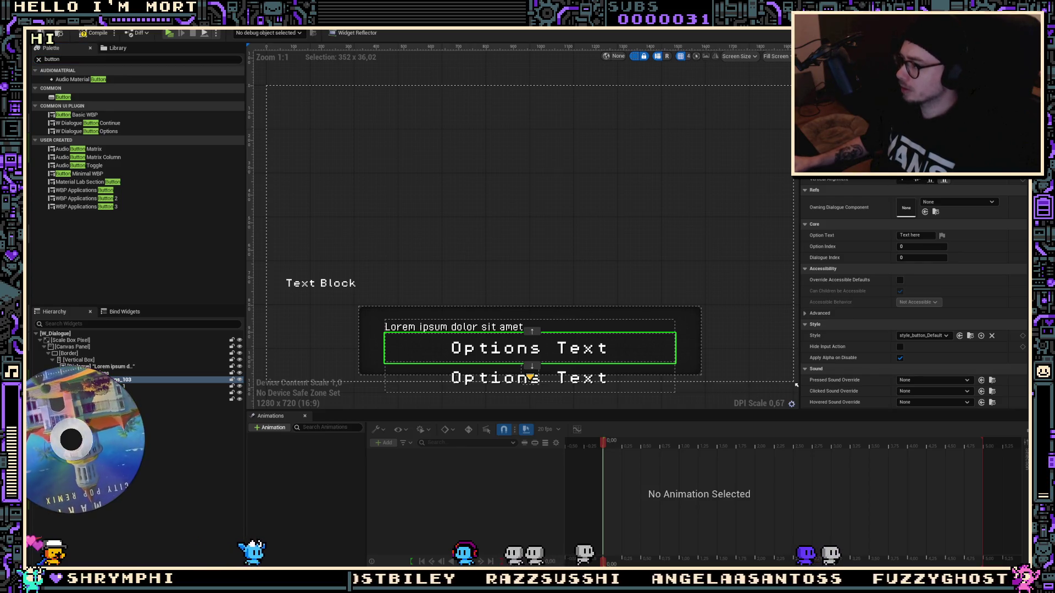
scroll(921, 336, "down", 1)
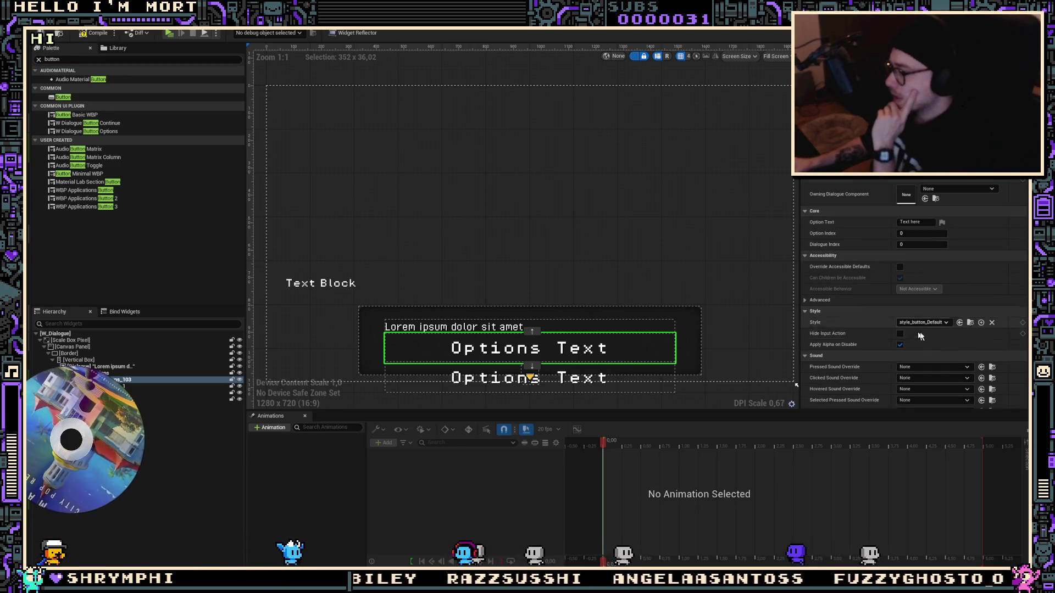
left_click(974, 324)
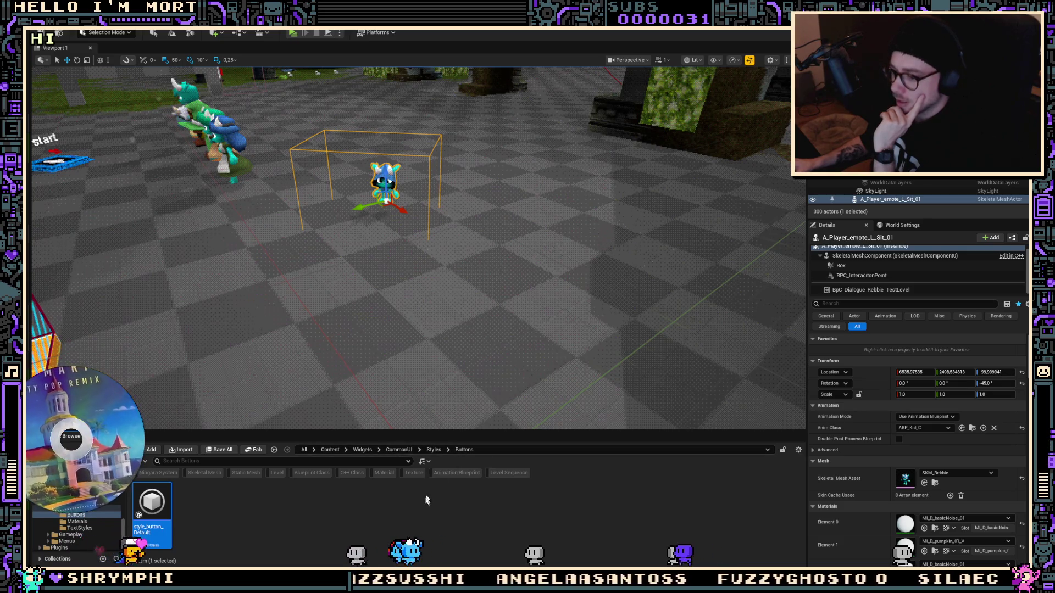
Save the selected white text style asset in the TextStyles folder
left_click(80, 528)
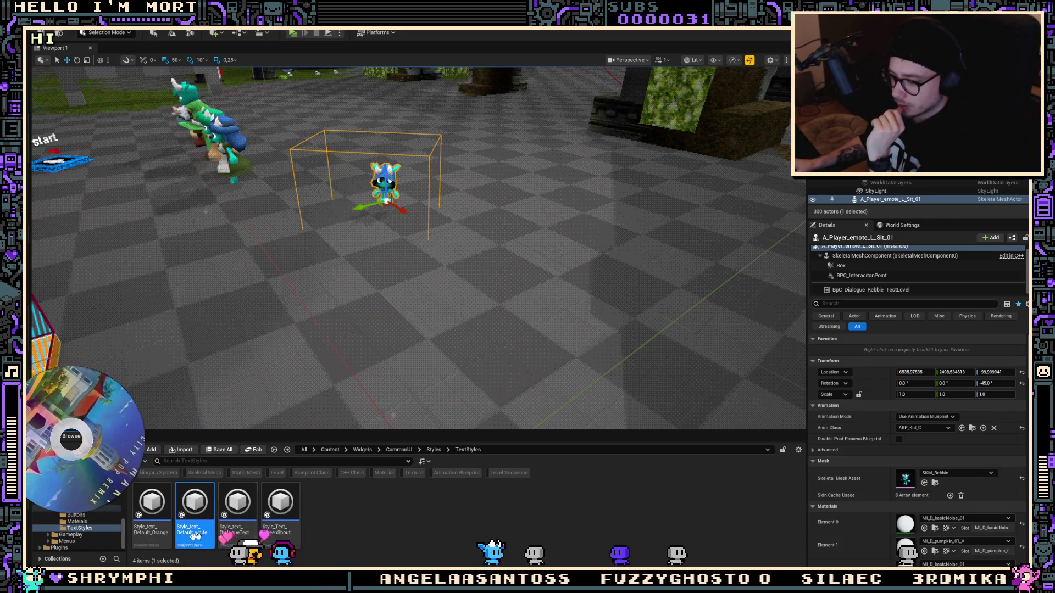
key("alt+Left")
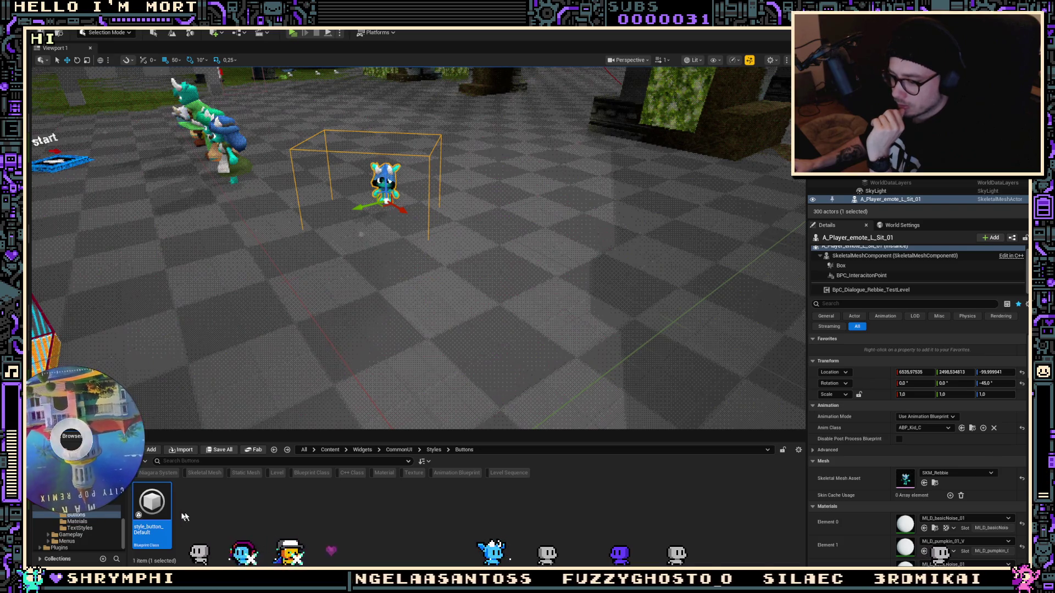
key("alt+Left")
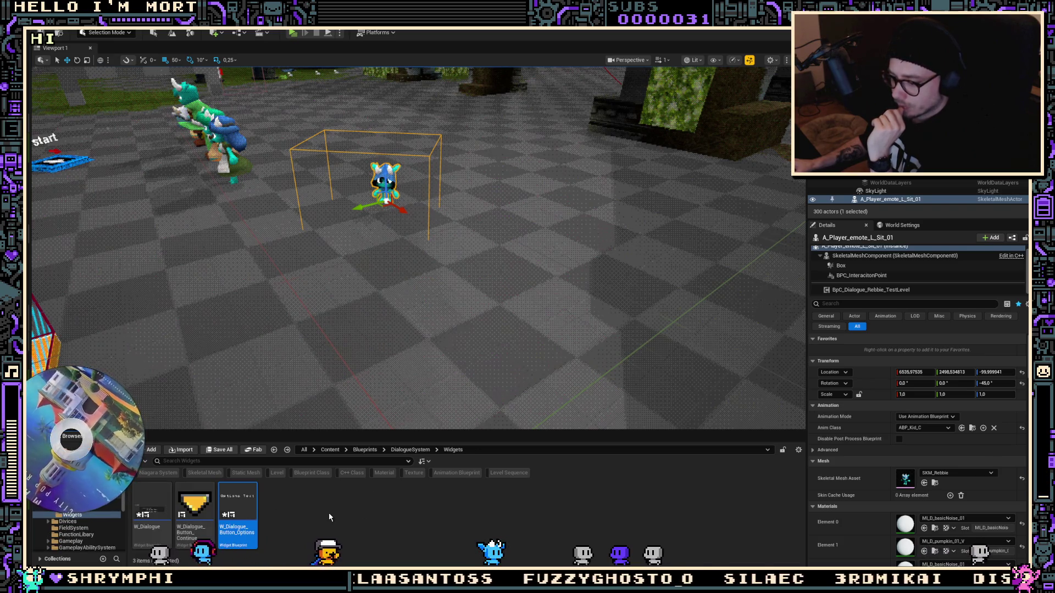
key("alt+Right")
key("alt+Right")
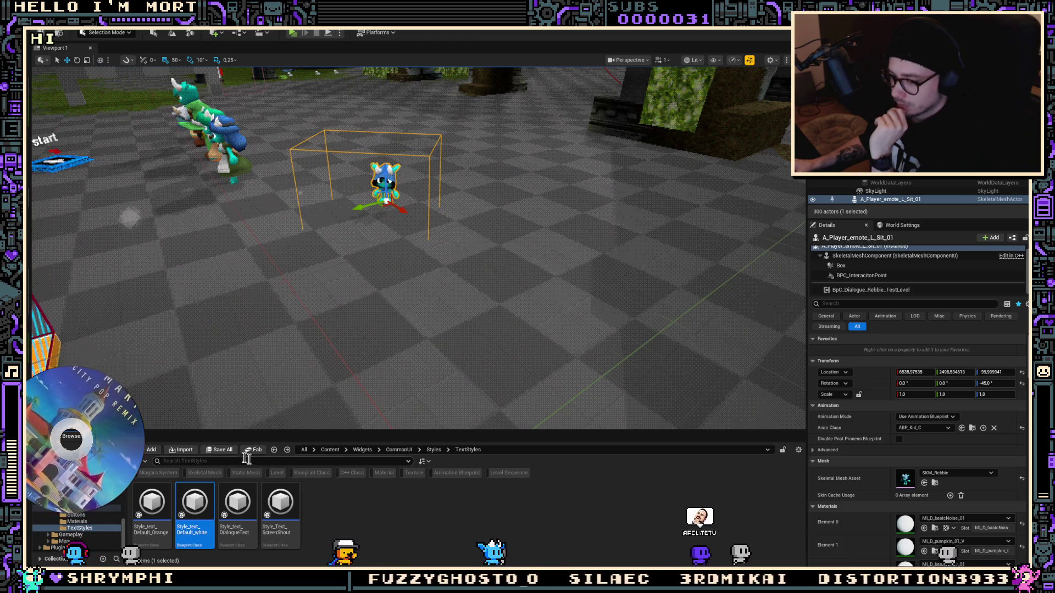
left_click(219, 449)
left_click(603, 388)
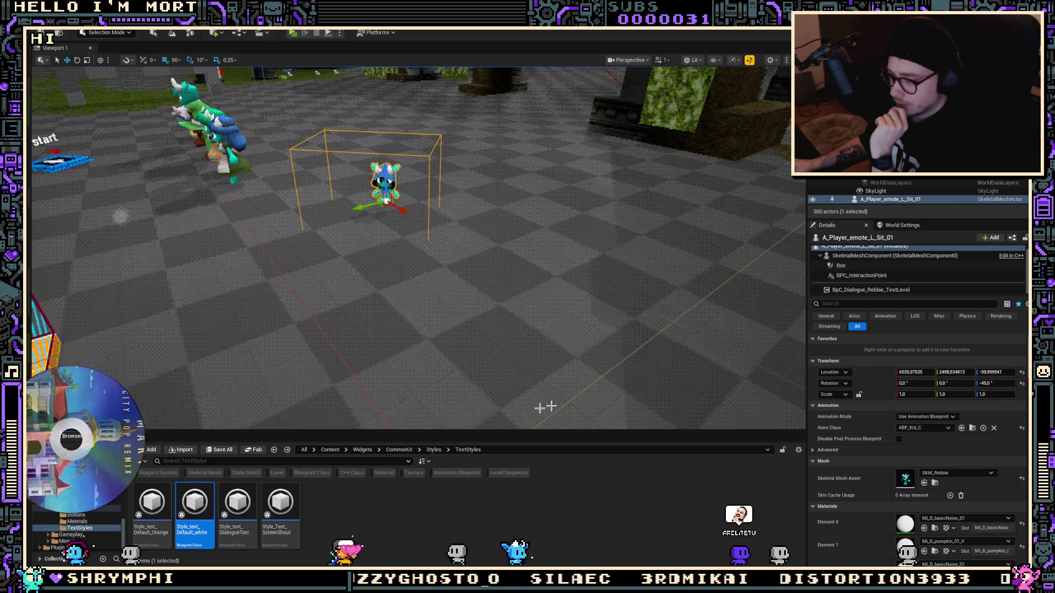
Browse to Styles > Buttons and open style_button_Default for editing
key("alt+Left")
key("alt+Left")
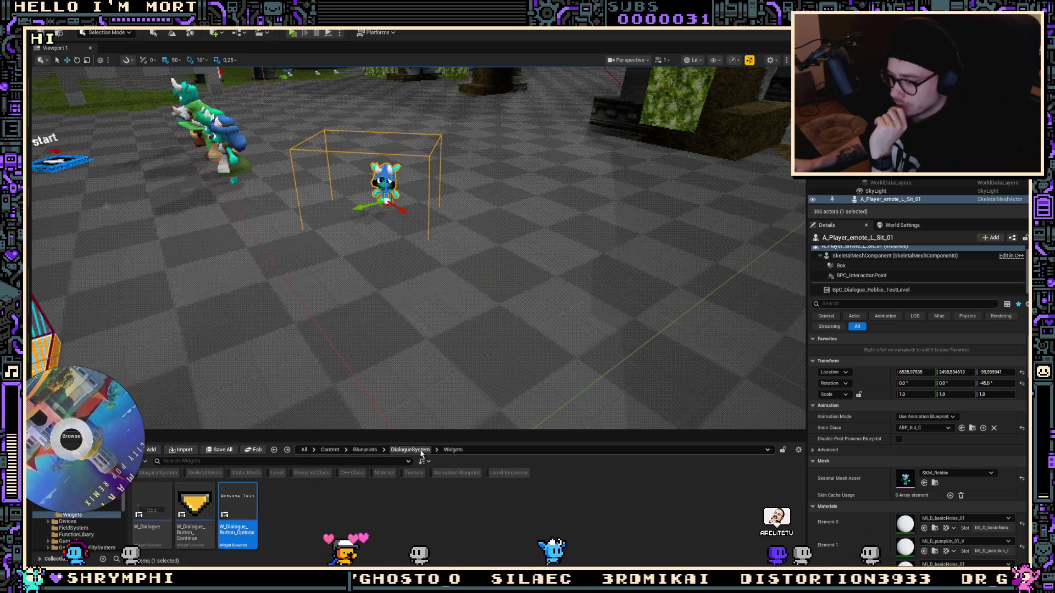
left_click(421, 451)
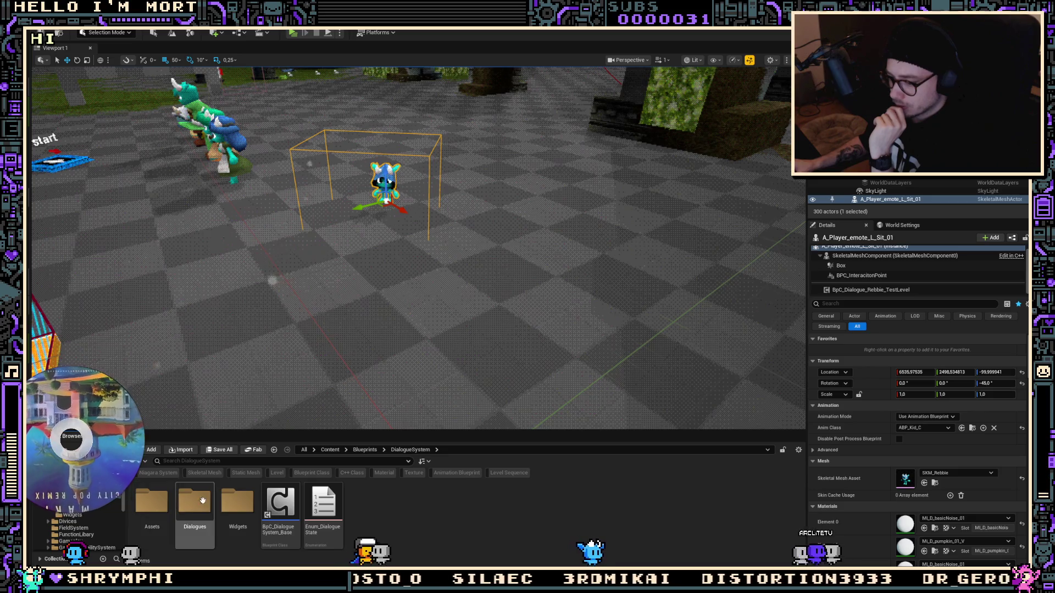
double_click(236, 501)
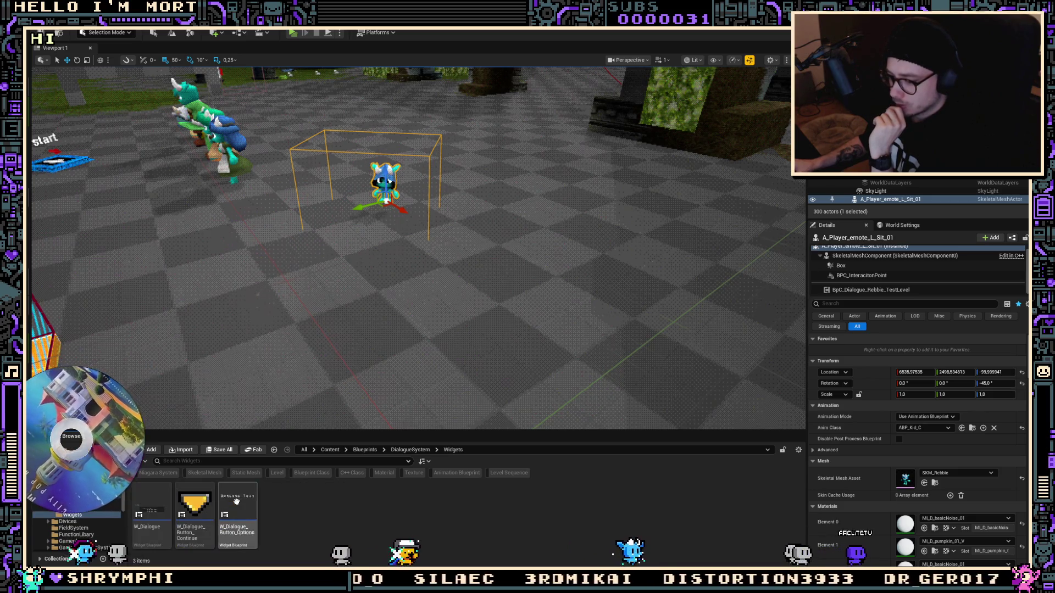
key("alt+Left")
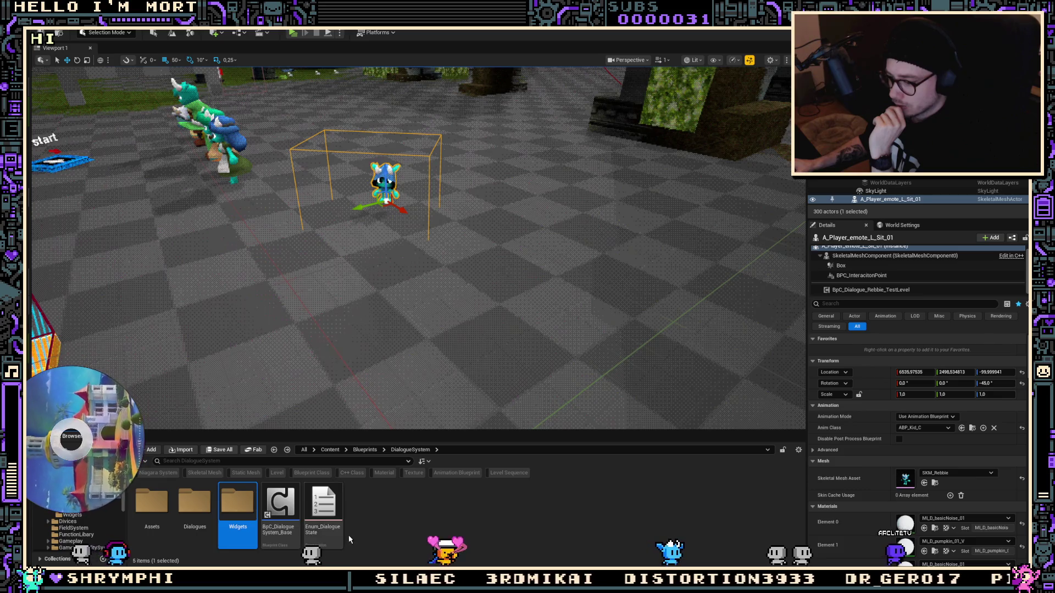
scroll(101, 510, "down", 5)
scroll(101, 509, "down", 3)
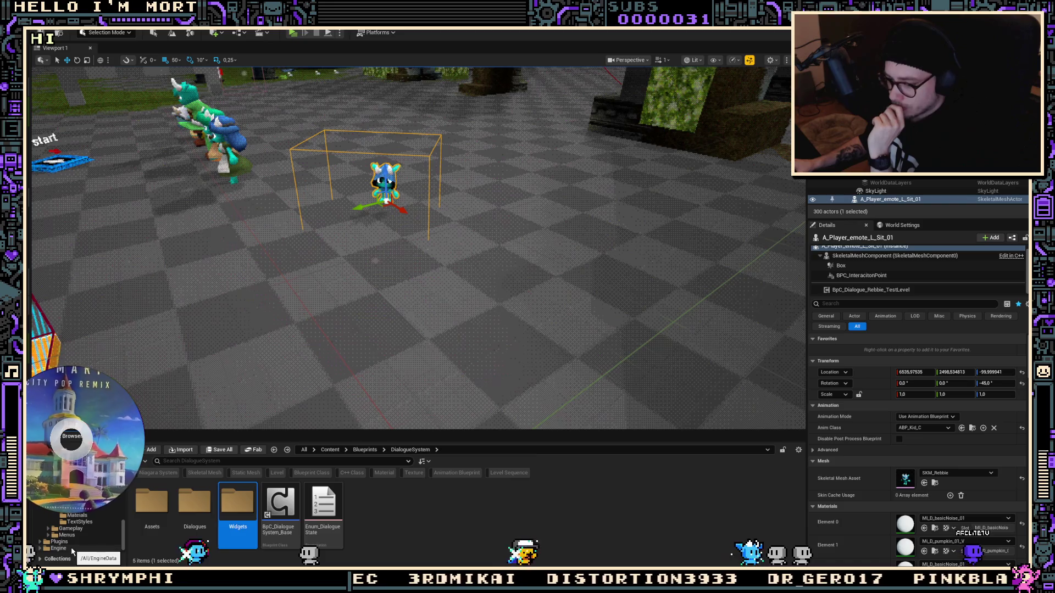
scroll(102, 528, "up", 1)
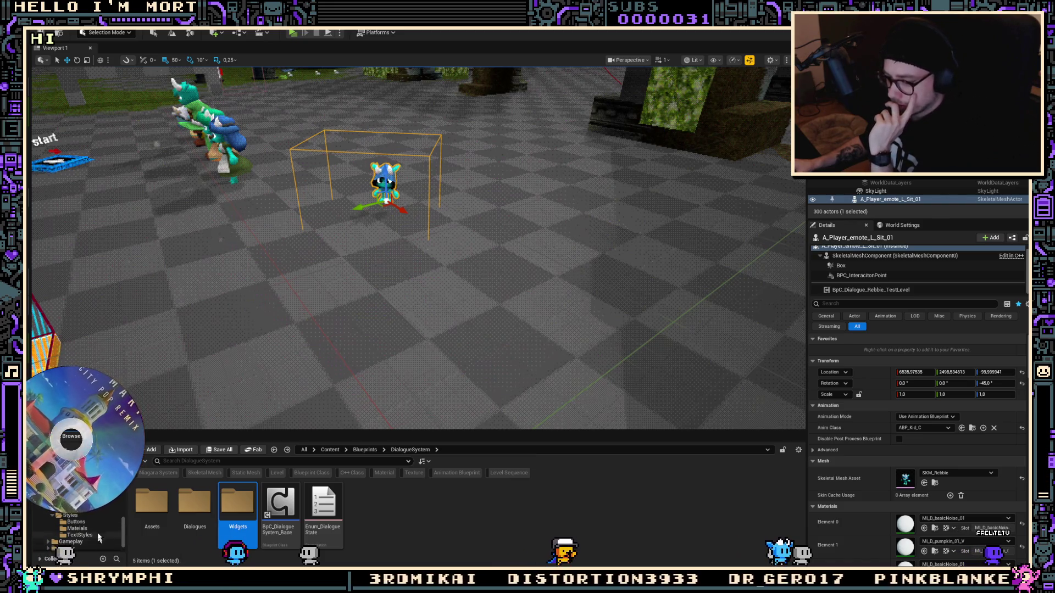
left_click(94, 517)
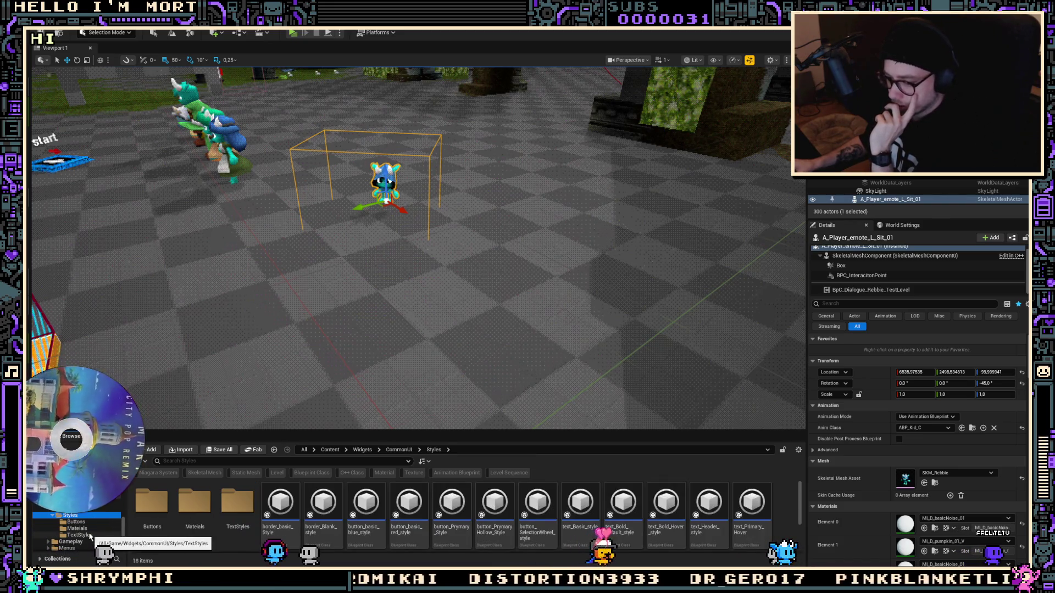
left_click(76, 522)
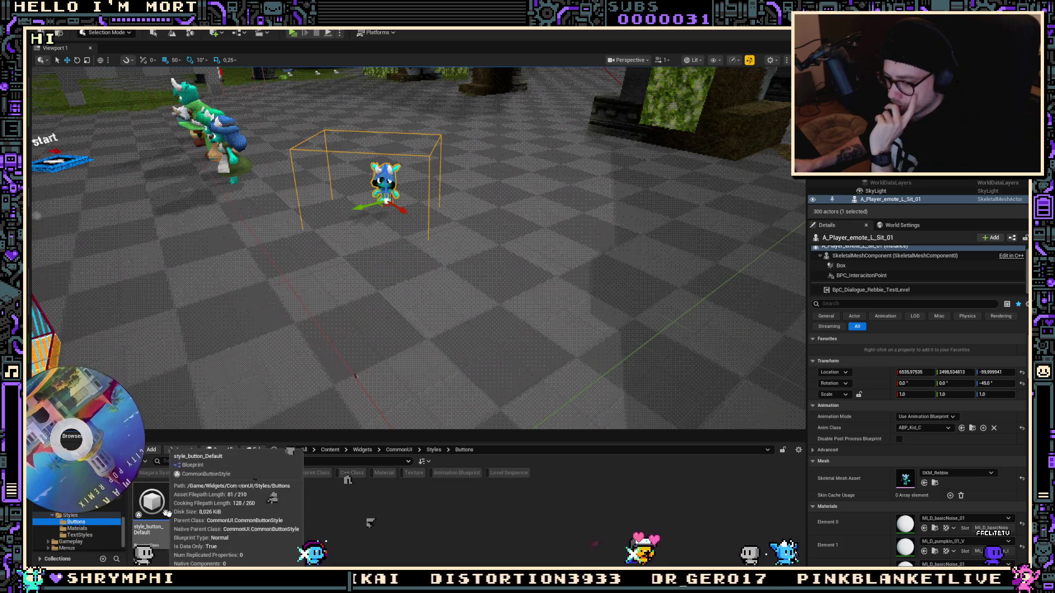
double_click(165, 511)
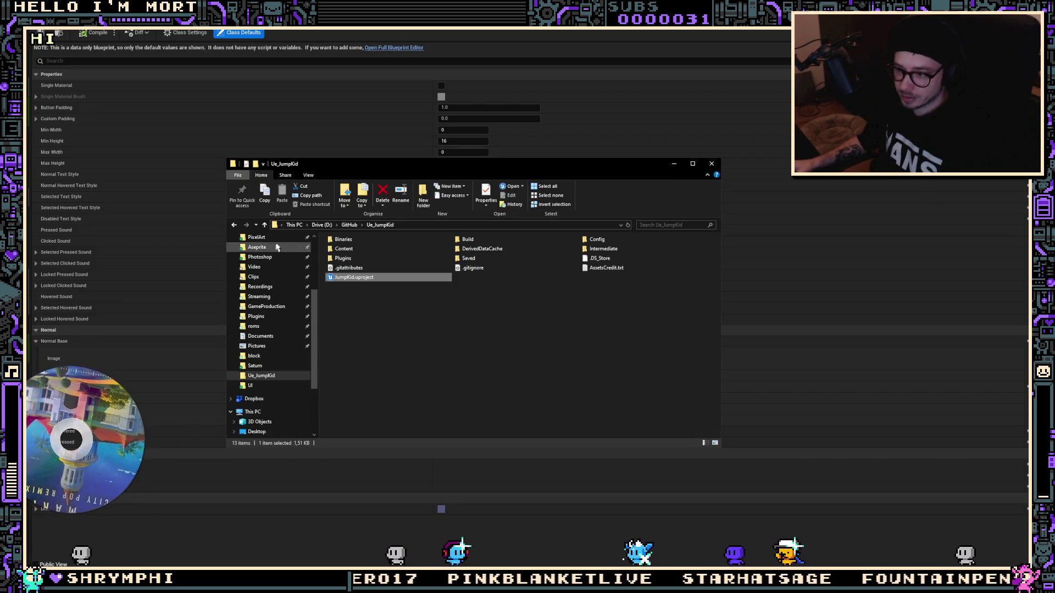
Dismiss the File Explorer project folder window to return to Unreal's button style
left_click(432, 158)
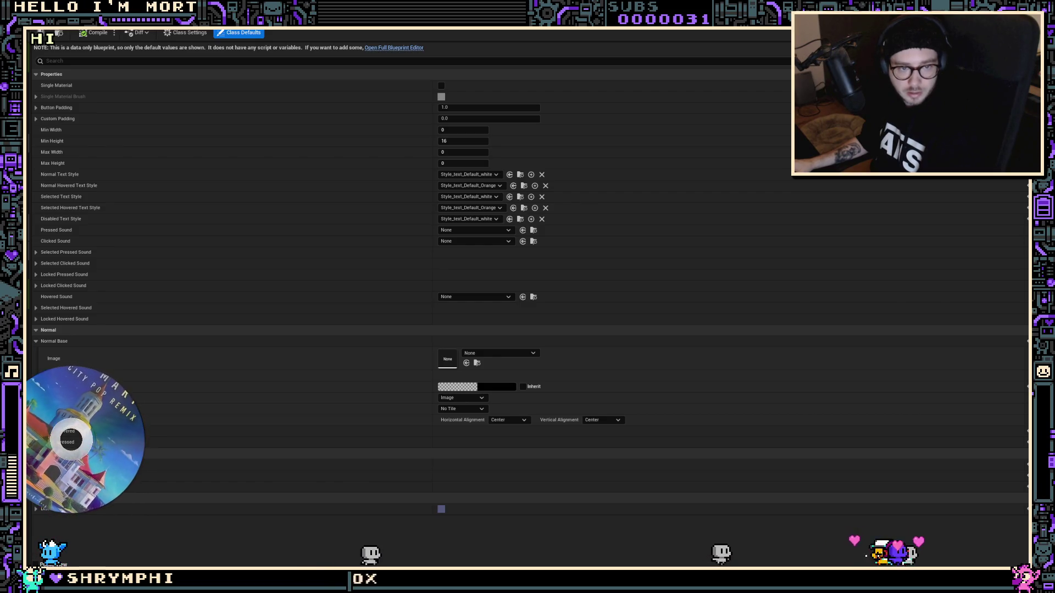
Bring the Edge window showing dokument.pdf to the front
key("alt+Tab")
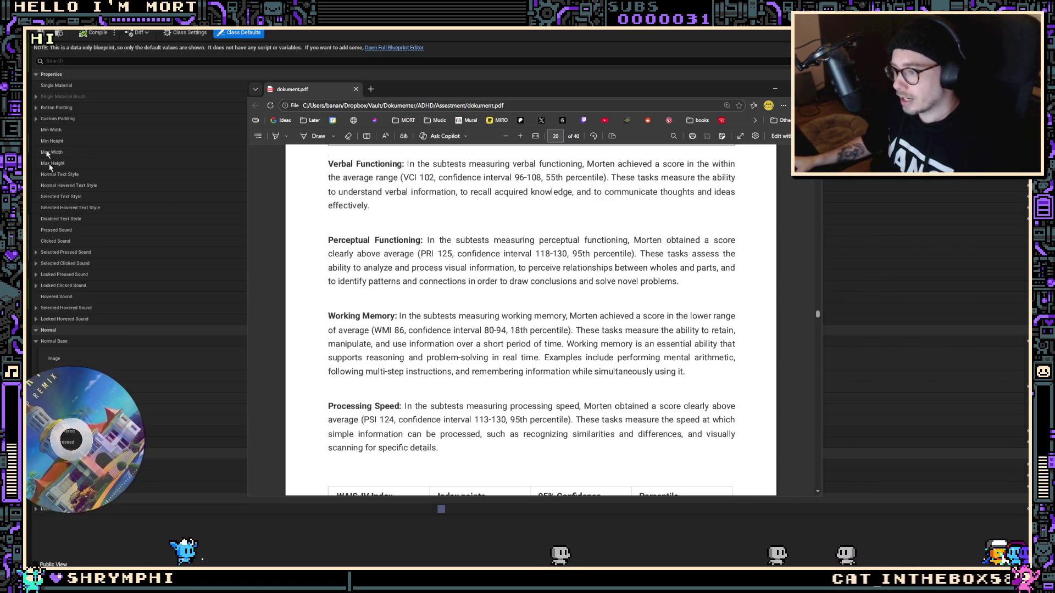
Select and deselect the Working Memory paragraph text in the PDF
left_click_drag(329, 318, 709, 374)
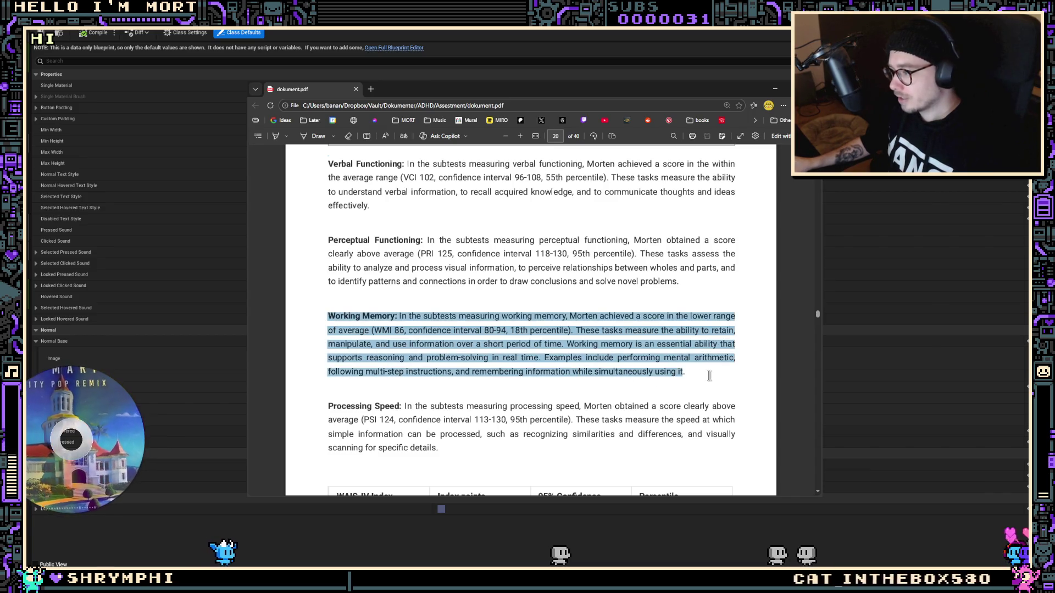
mouse_move(733, 351)
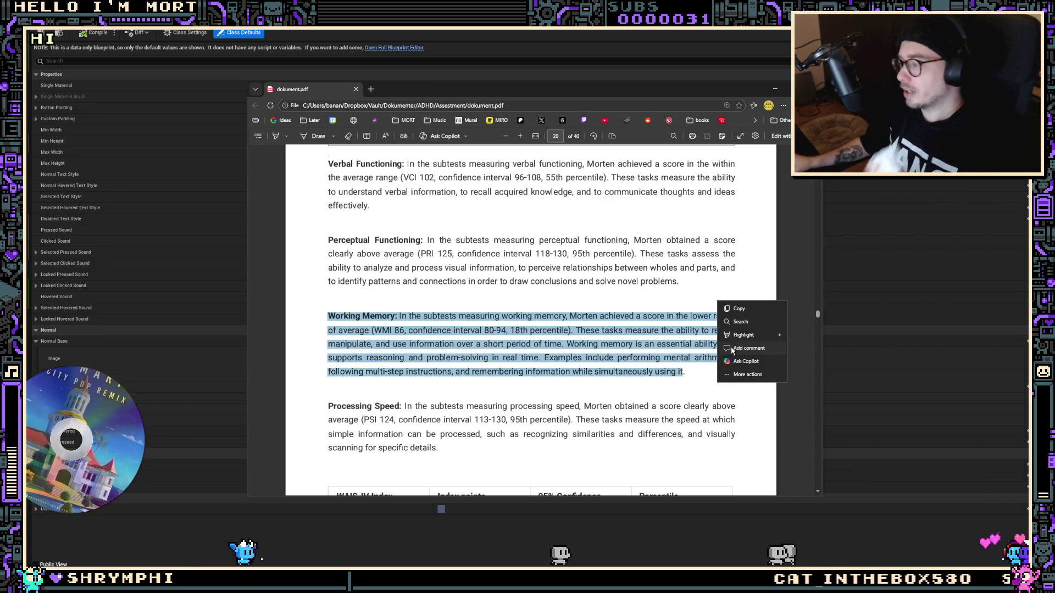
left_click(694, 374)
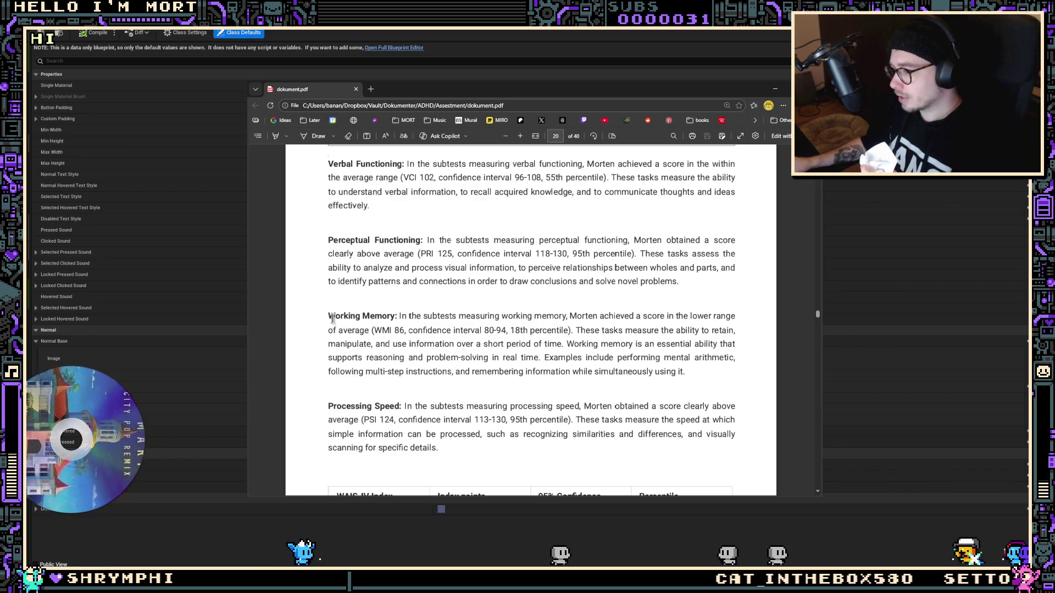
left_click_drag(328, 318, 687, 375)
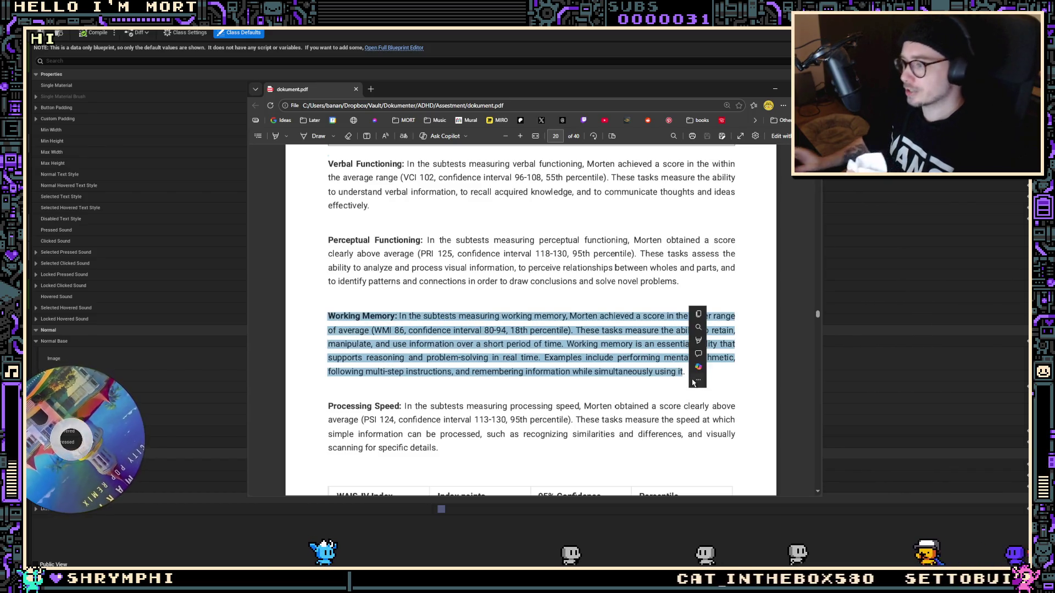
mouse_move(693, 383)
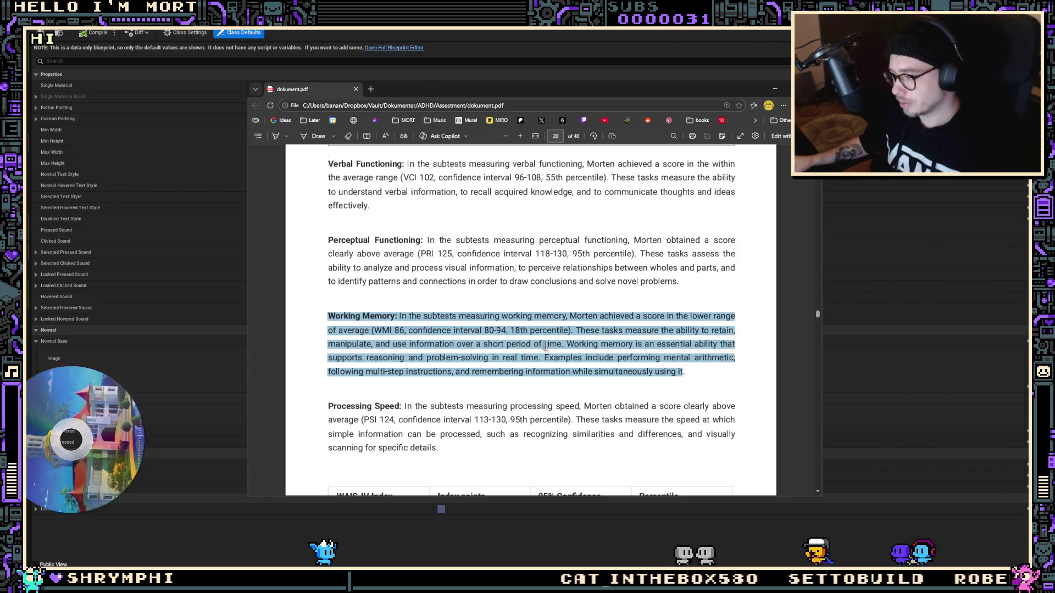
left_click(636, 336)
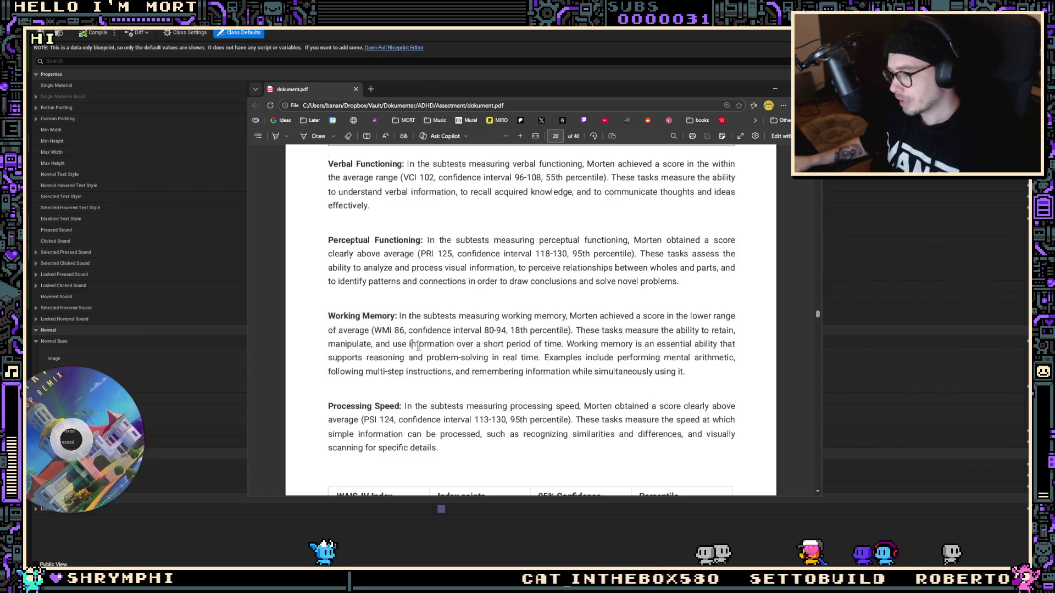
left_click_drag(329, 315, 447, 315)
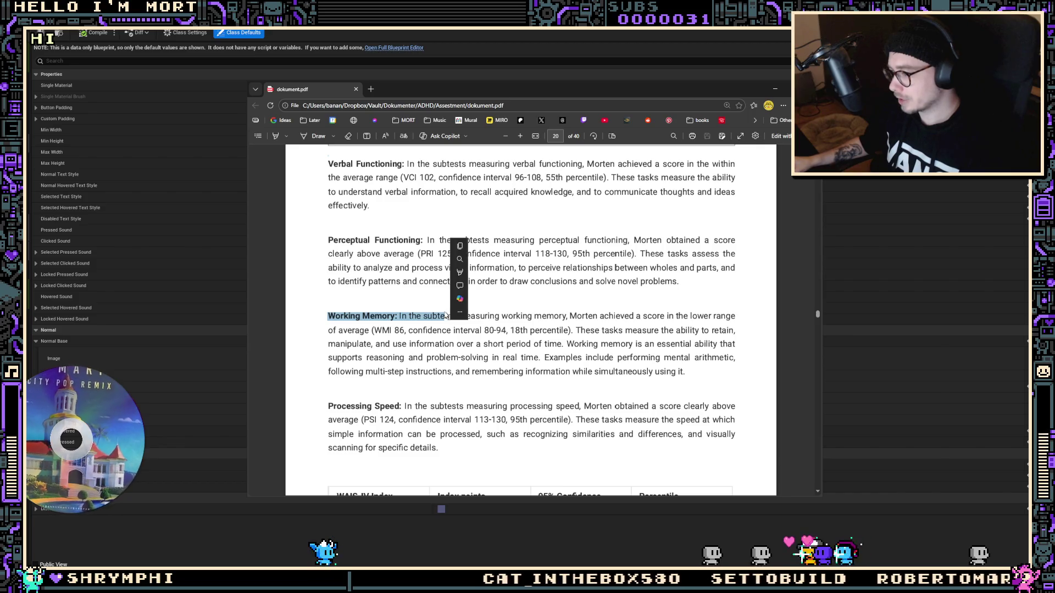
left_click(422, 342)
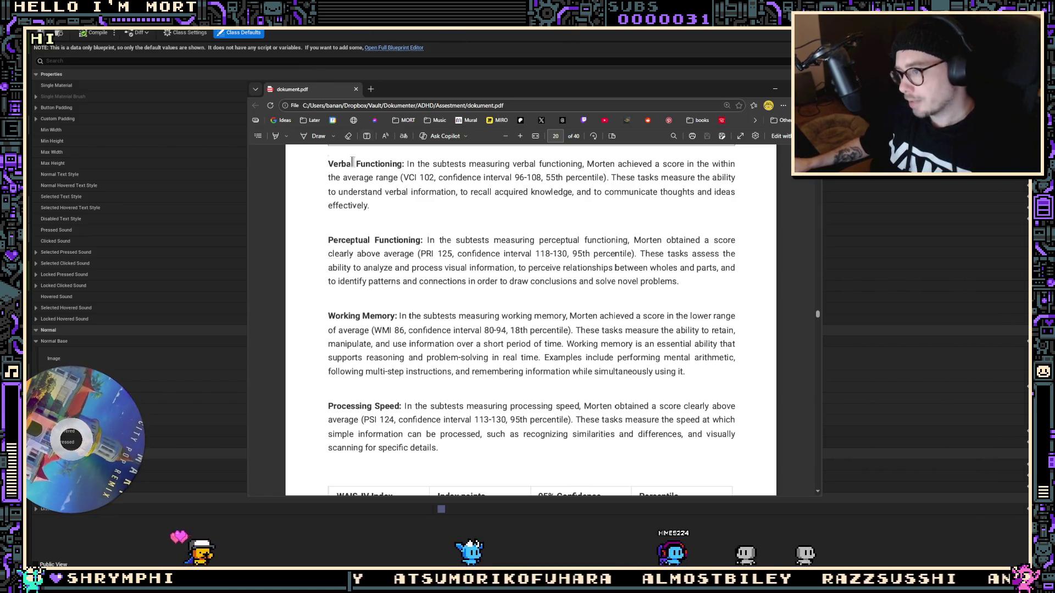
Select the Verbal Functioning and Processing Speed paragraphs, then hide the PDF window
mouse_move(333, 166)
left_mouse_down()
mouse_move(694, 283)
mouse_move(712, 264)
left_mouse_up()
left_click(329, 424)
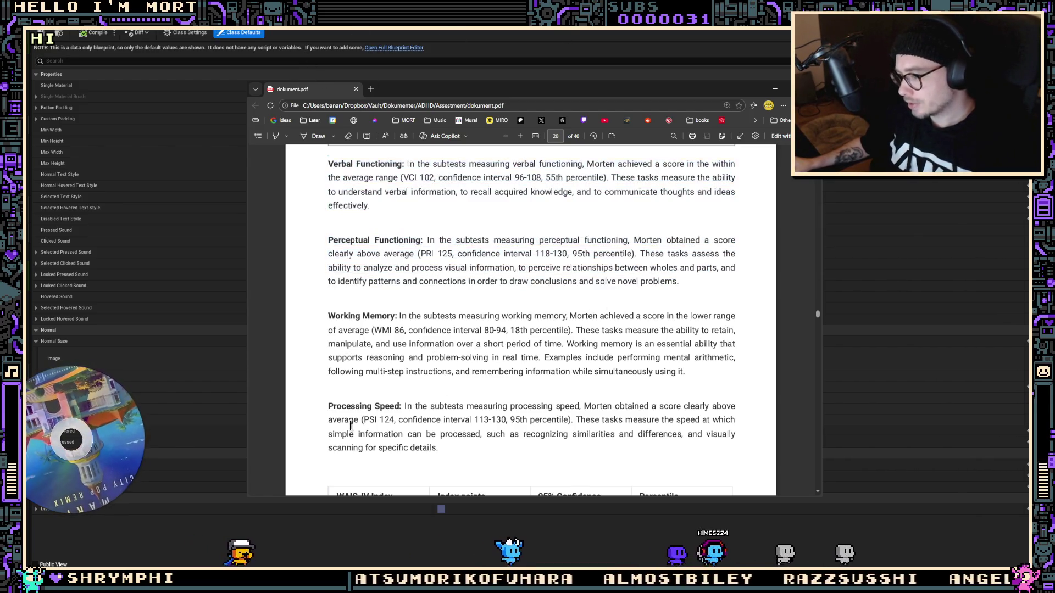
left_click_drag(318, 411, 582, 456)
left_click(574, 384)
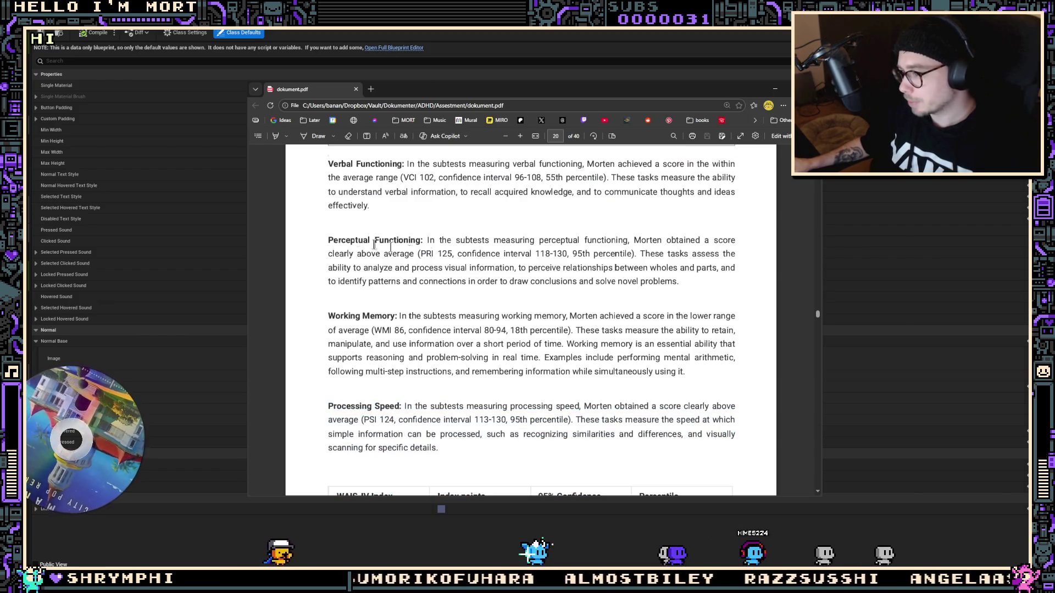
mouse_move(325, 165)
left_mouse_down()
mouse_move(652, 207)
mouse_move(720, 193)
left_mouse_up()
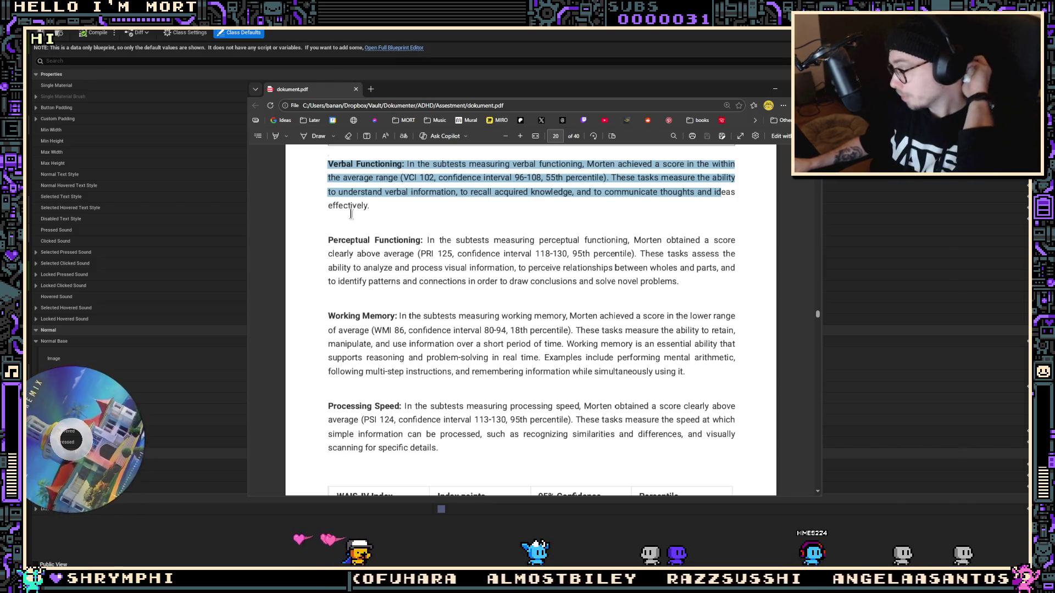
scroll(353, 193, "up", 1)
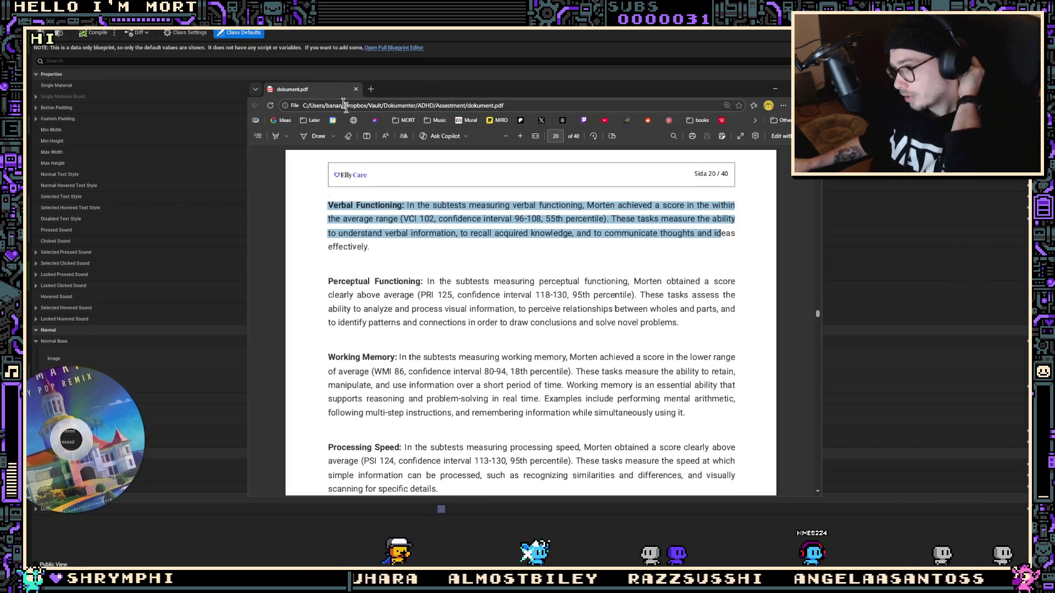
scroll(404, 190, "down", 1)
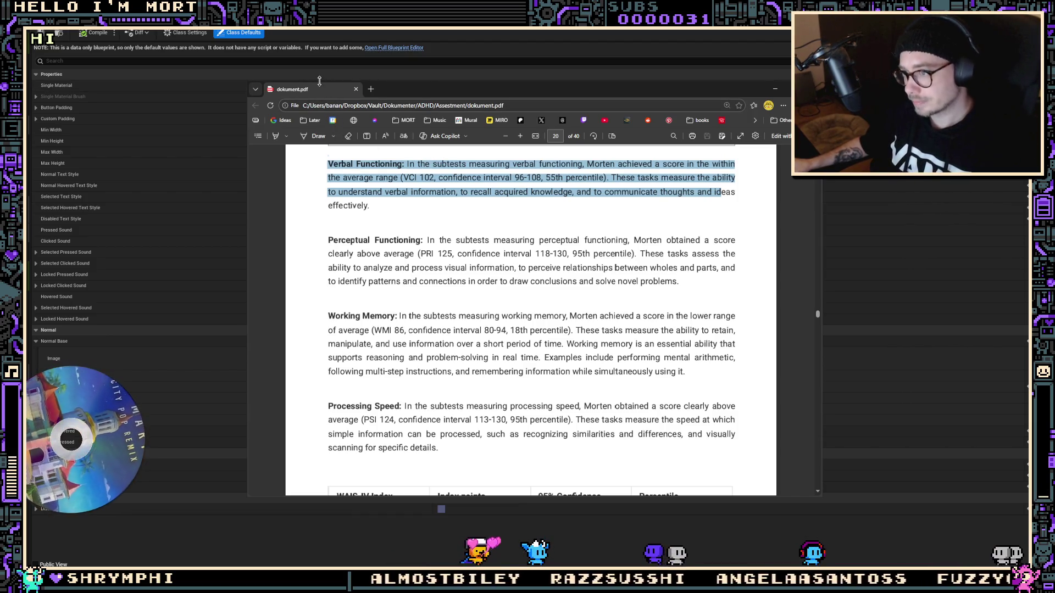
key("alt+Tab")
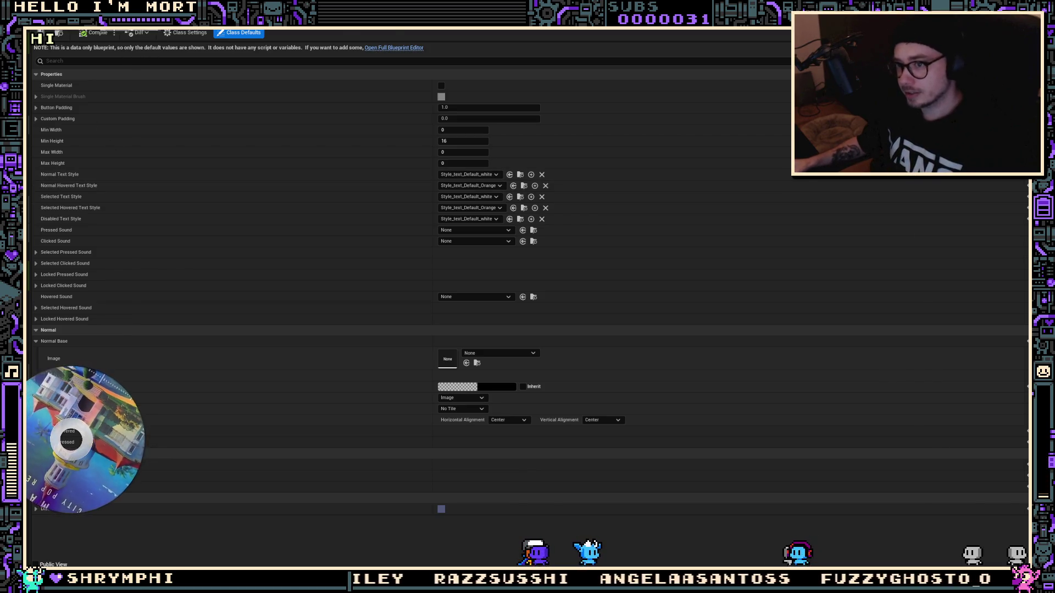
Switch back to the Unreal main level editor
key("alt+Tab")
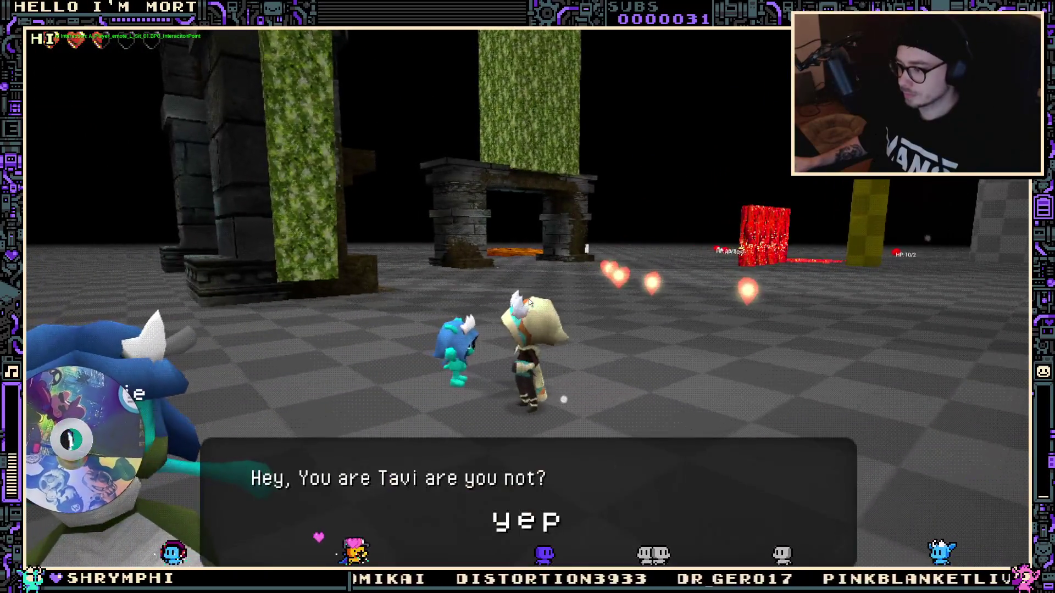
Answer 'yep' to the NPC, advance its dialogue, and stop the play session
left_click(500, 530)
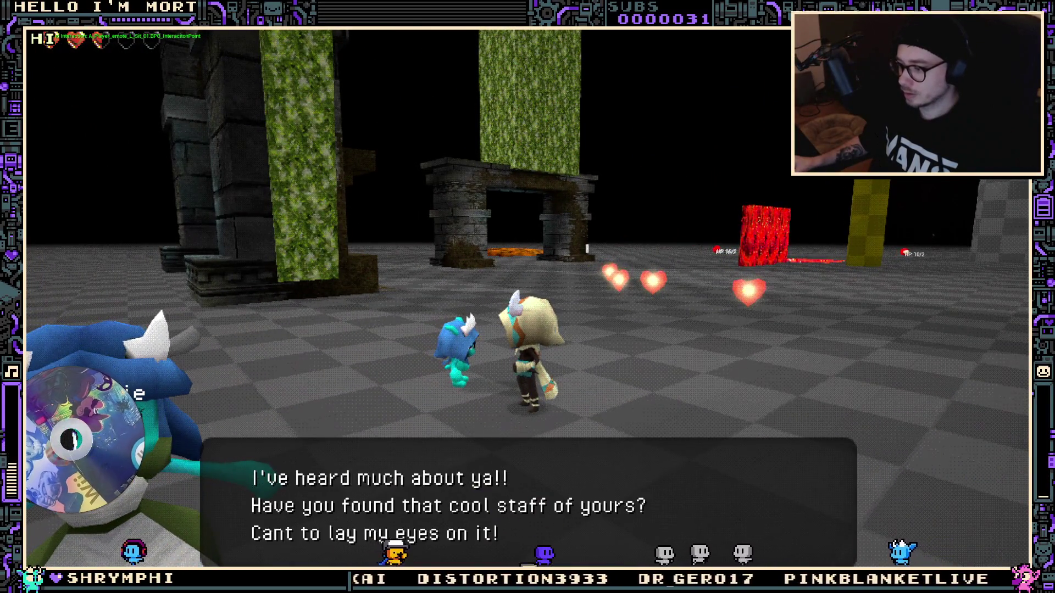
left_click(500, 529)
key("Escape")
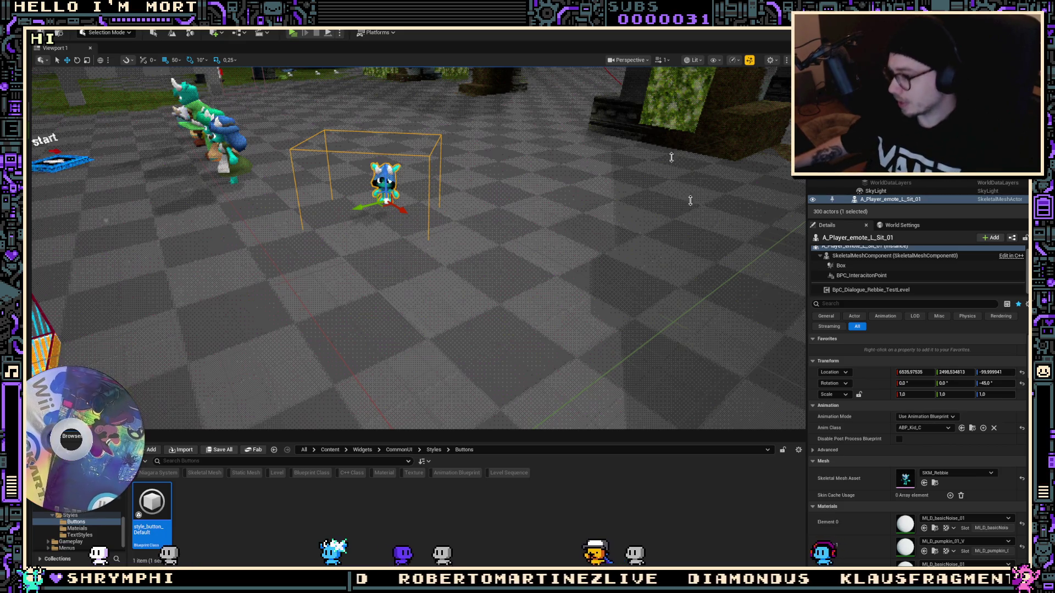
mouse_move(544, 215)
left_mouse_down()
mouse_move(571, 209)
mouse_move(539, 187)
mouse_move(543, 216)
left_mouse_up()
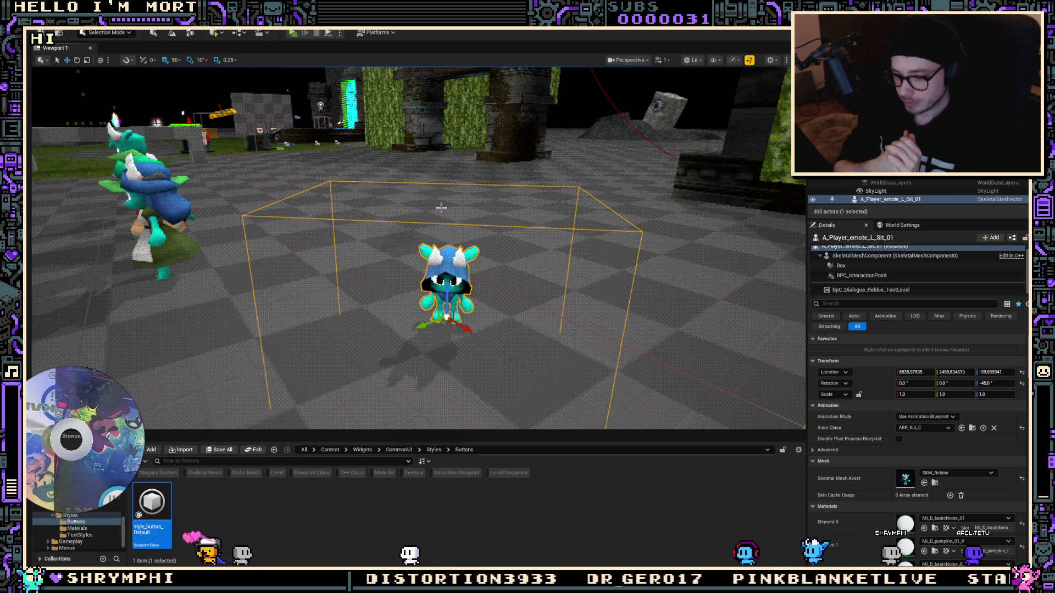
mouse_move(650, 325)
left_mouse_down()
mouse_move(667, 335)
mouse_move(671, 313)
left_mouse_up()
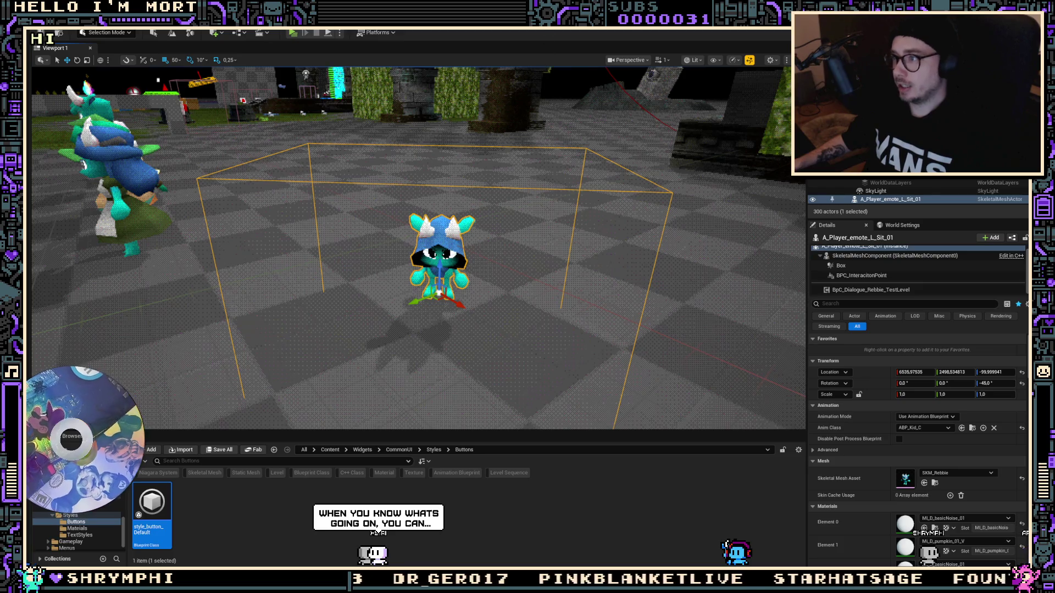
left_click(590, 24)
left_click(451, 25)
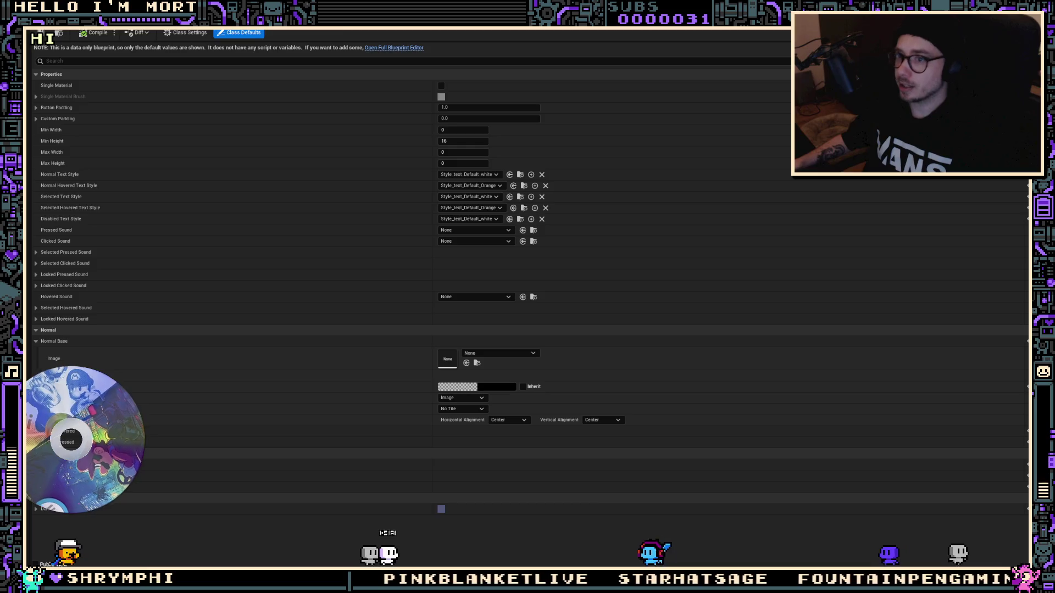
left_click(459, 25)
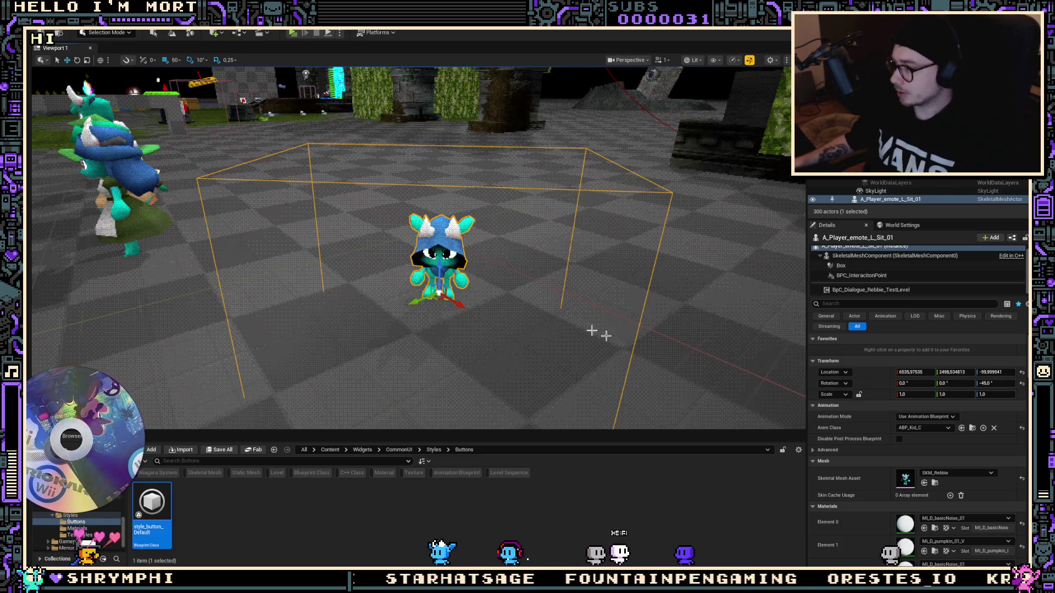
left_click_drag(593, 332, 549, 307)
mouse_move(551, 207)
left_mouse_down()
mouse_move(550, 236)
mouse_move(550, 207)
left_mouse_up()
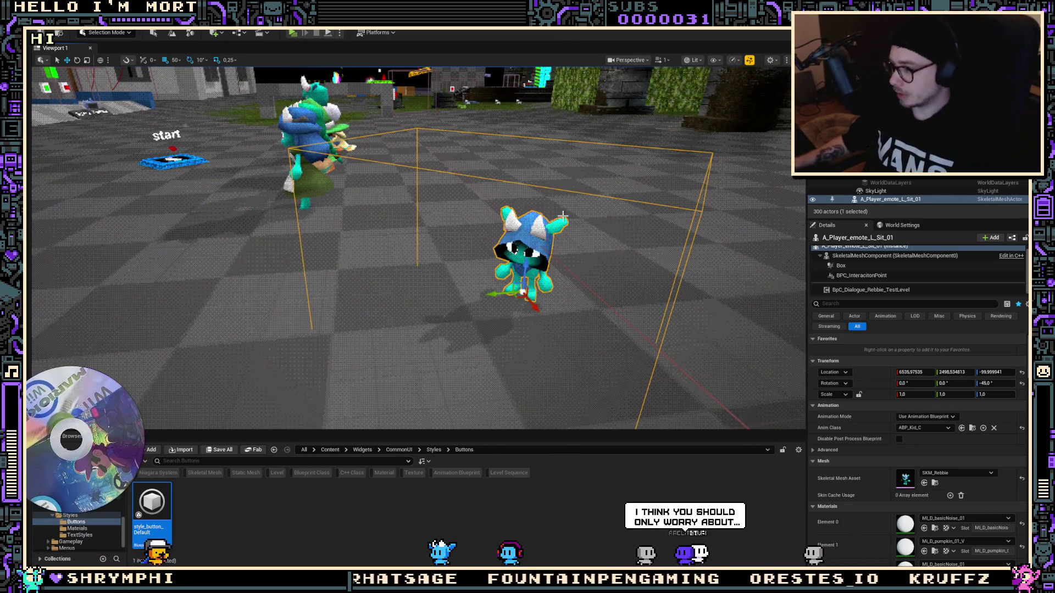
left_click_drag(563, 214, 563, 187)
left_click_drag(372, 295, 395, 295)
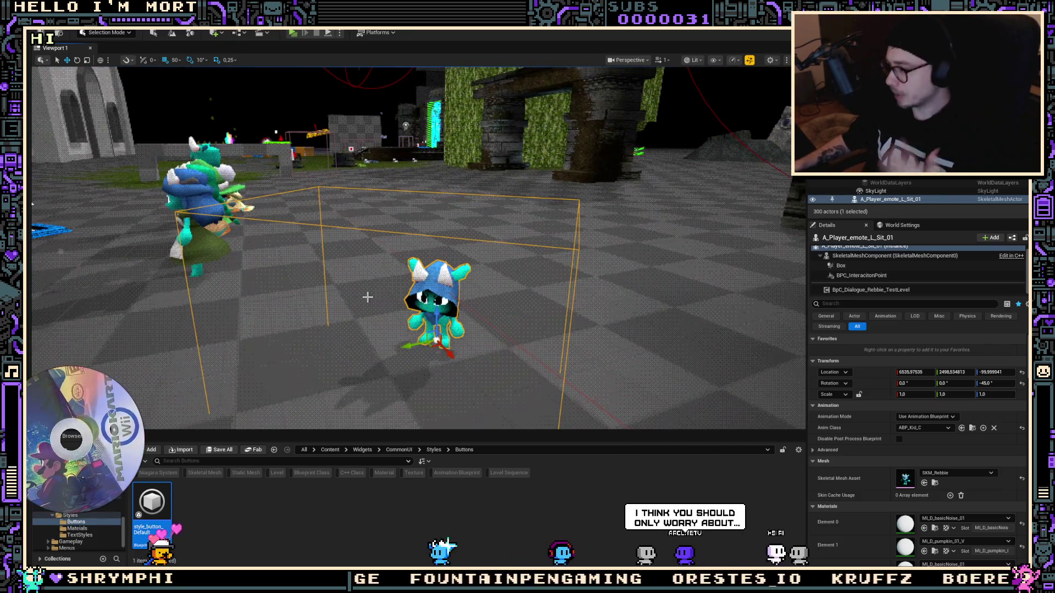
mouse_move(621, 285)
left_mouse_down()
mouse_move(640, 281)
mouse_move(636, 293)
left_mouse_up()
left_click_drag(568, 279, 572, 275)
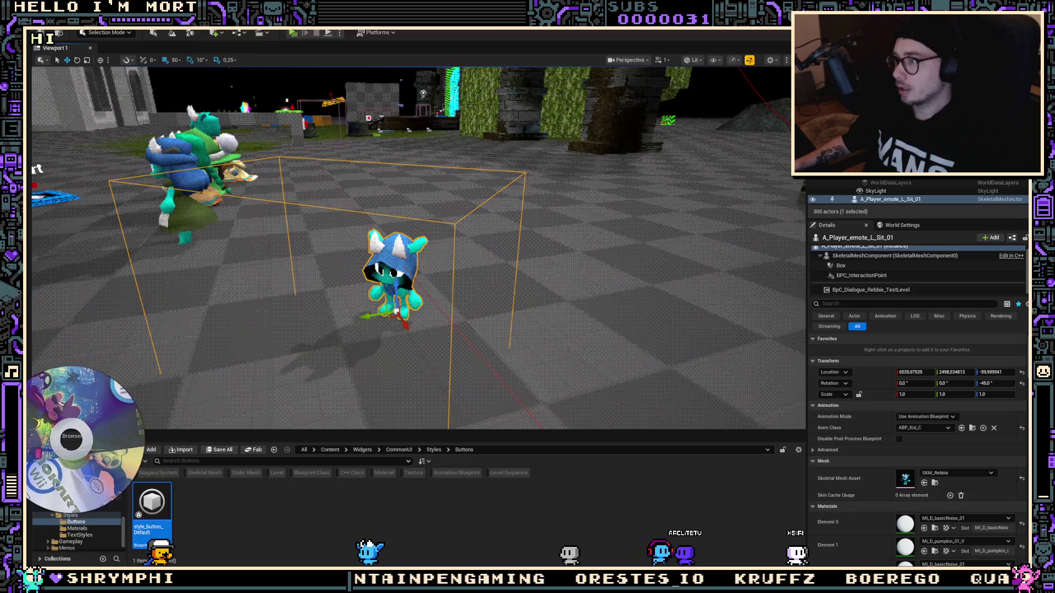
Set the white text style's font to PixelOperator_Font, compile, and return to the level view
key("alt+Tab")
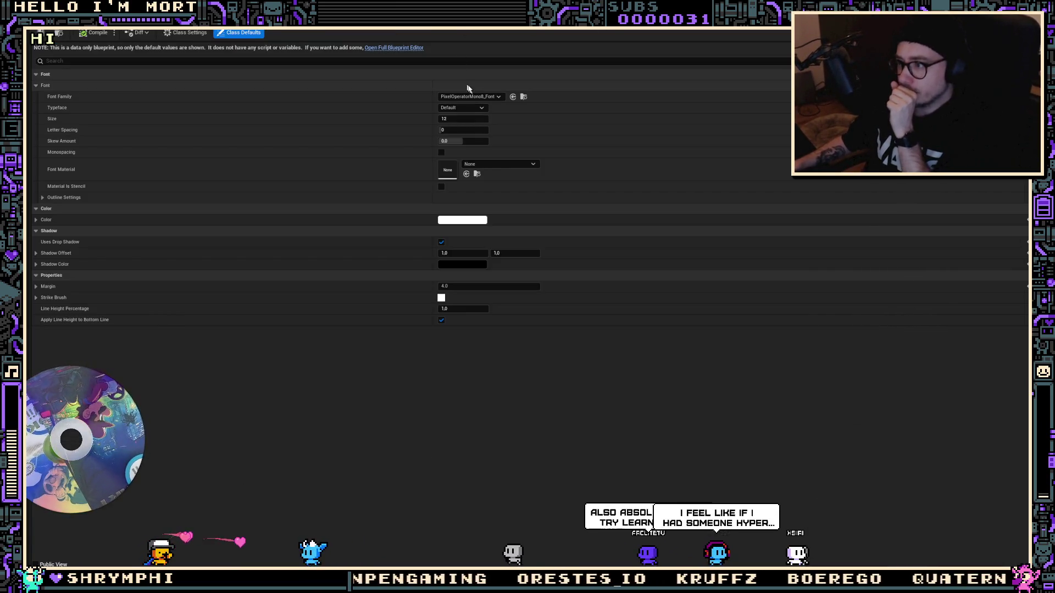
left_click(498, 97)
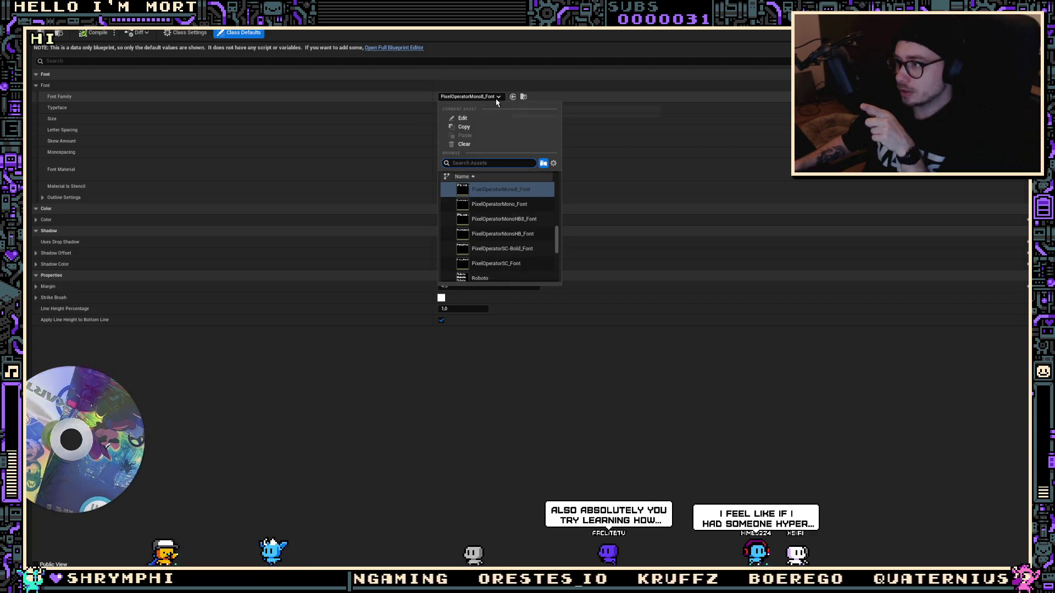
scroll(544, 229, "down", 2)
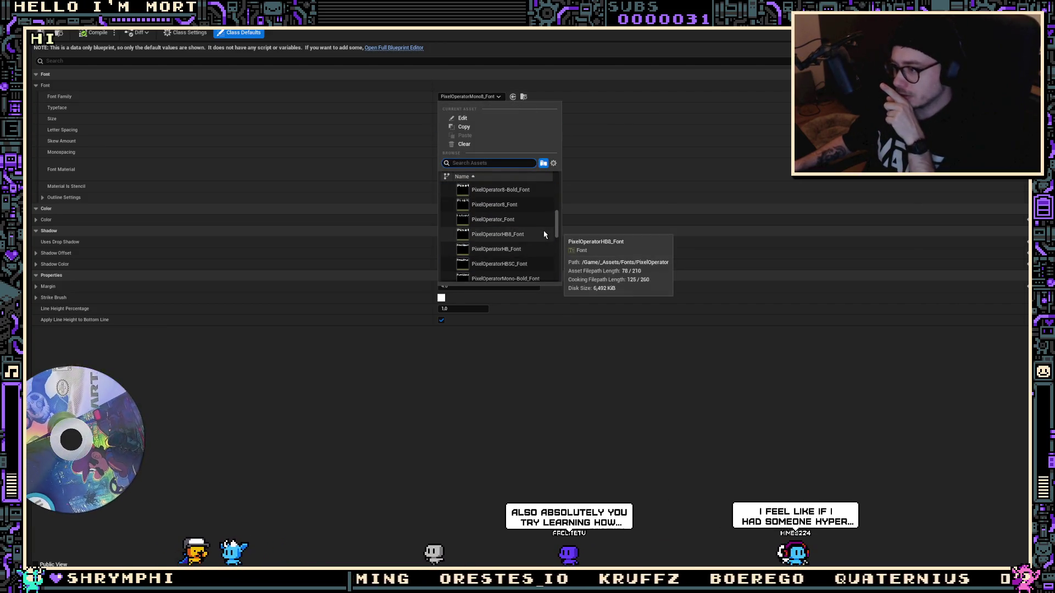
left_click(528, 224)
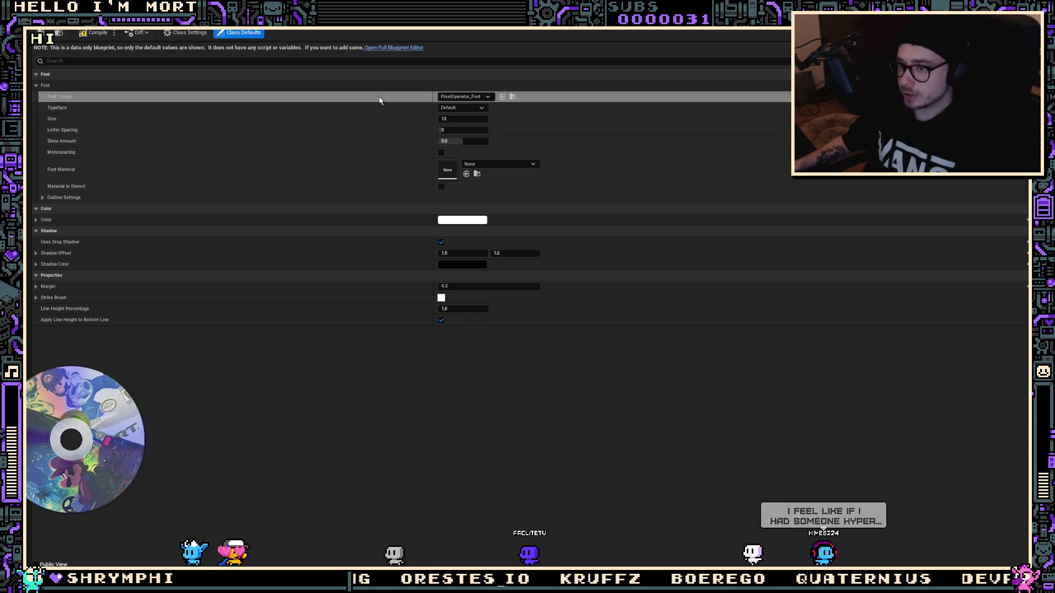
left_click(87, 35)
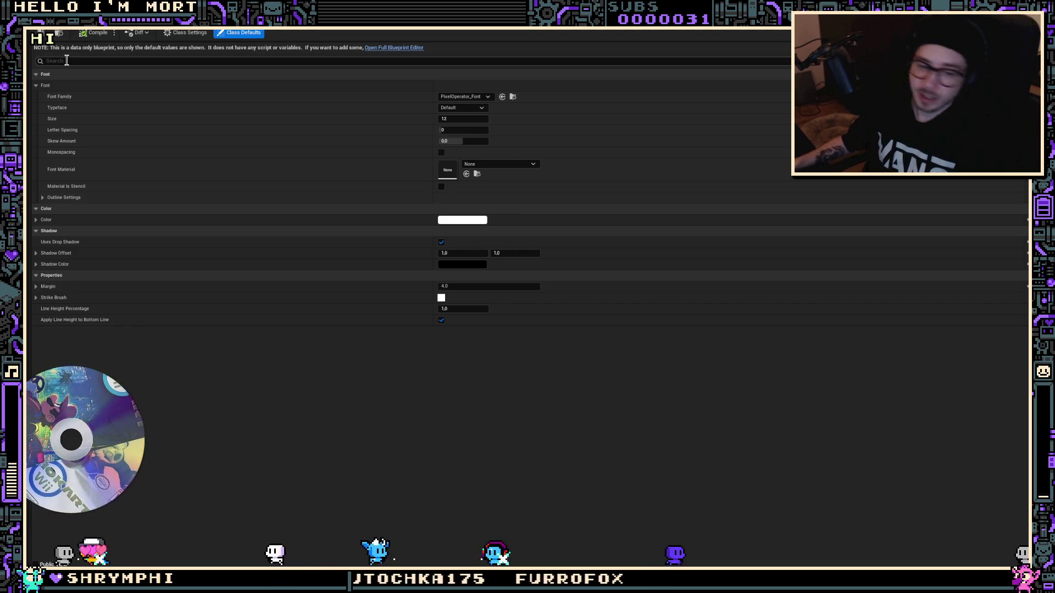
left_click(71, 28)
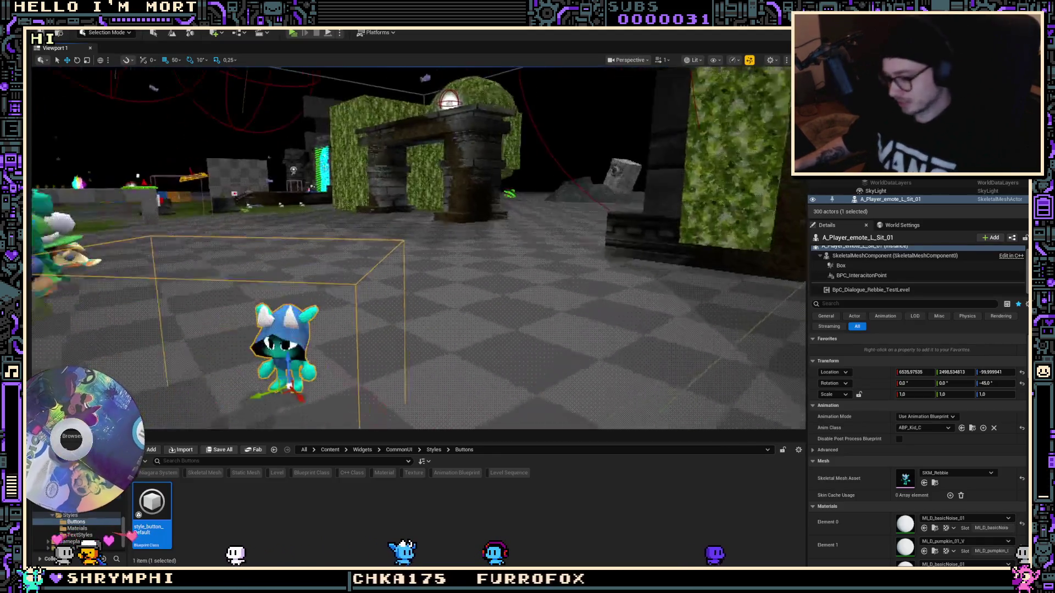
left_click_drag(550, 139, 549, 140)
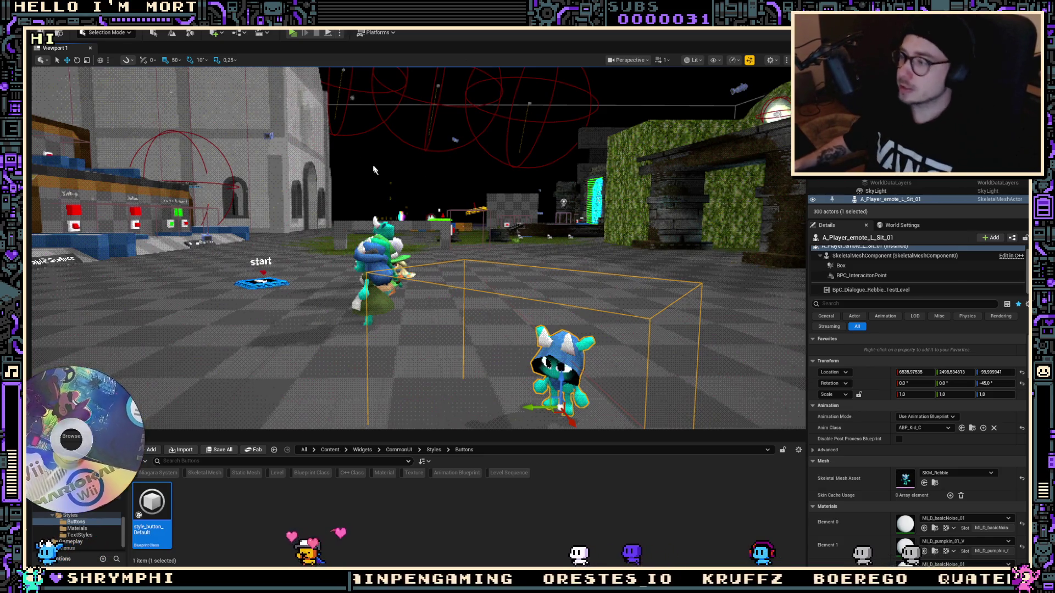
Orbit the level view, then briefly open and close the white default text style
left_click_drag(550, 141, 566, 179)
key("ctrl+a")
key("Escape")
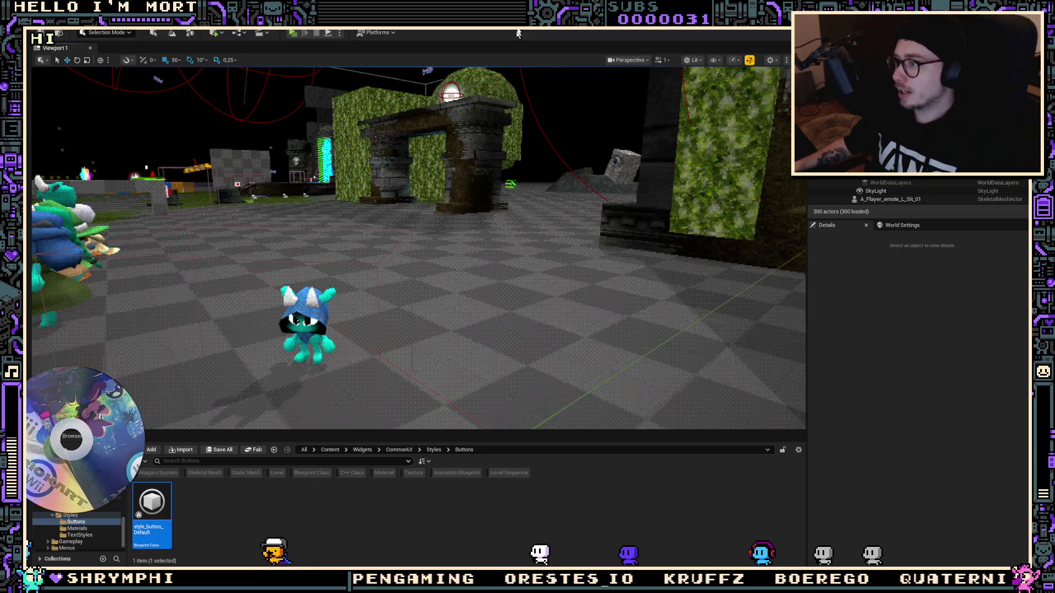
double_click(152, 502)
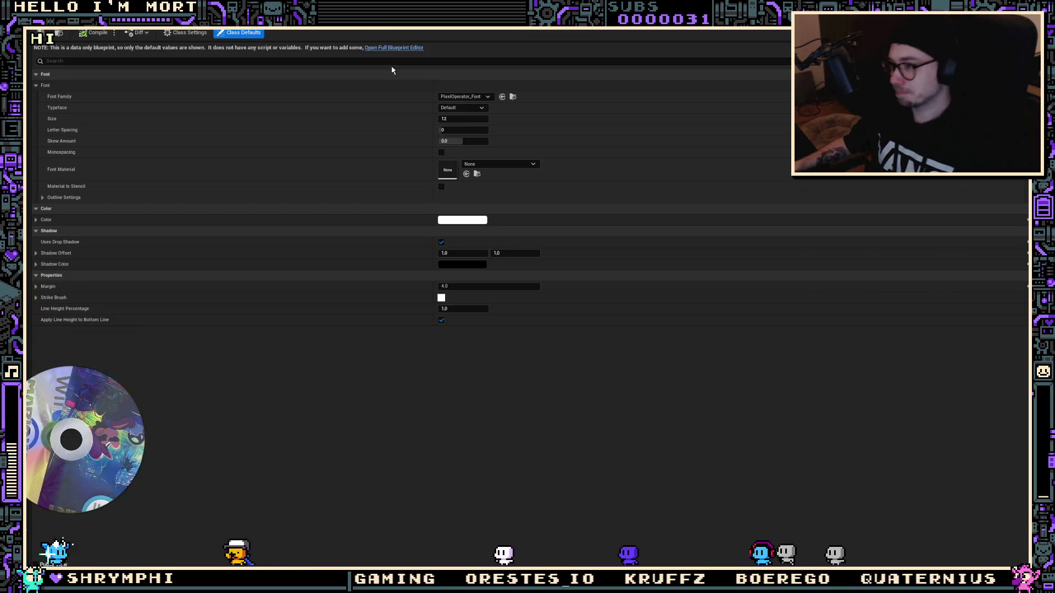
key("ctrl+w")
Save W_Dialogue, play-test talking to the NPC, then reopen the white default text style
key("alt+Tab")
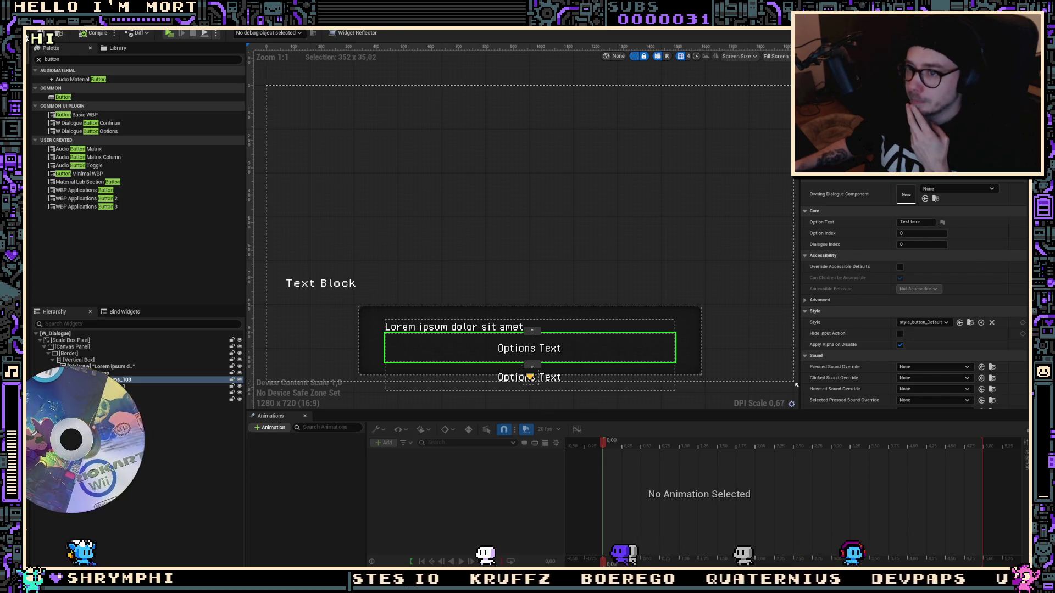
left_click(41, 33)
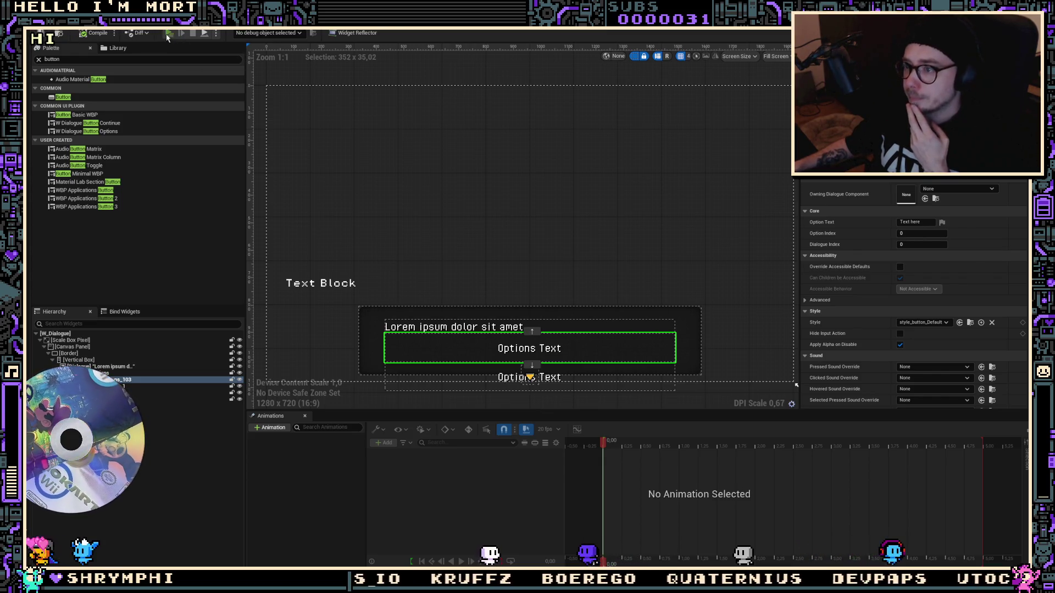
left_click(169, 34)
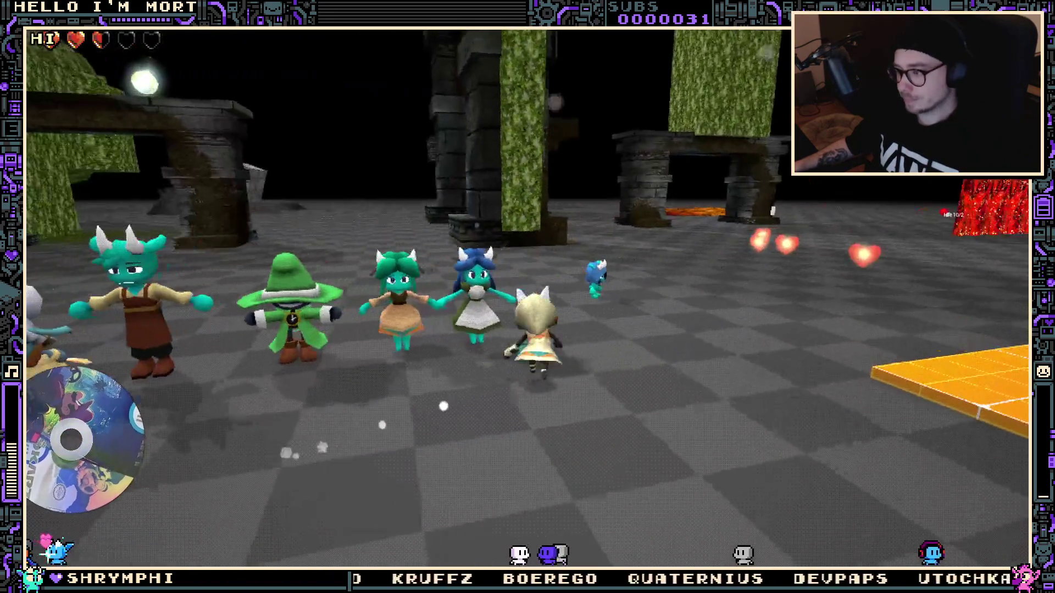
key("w")
key("e")
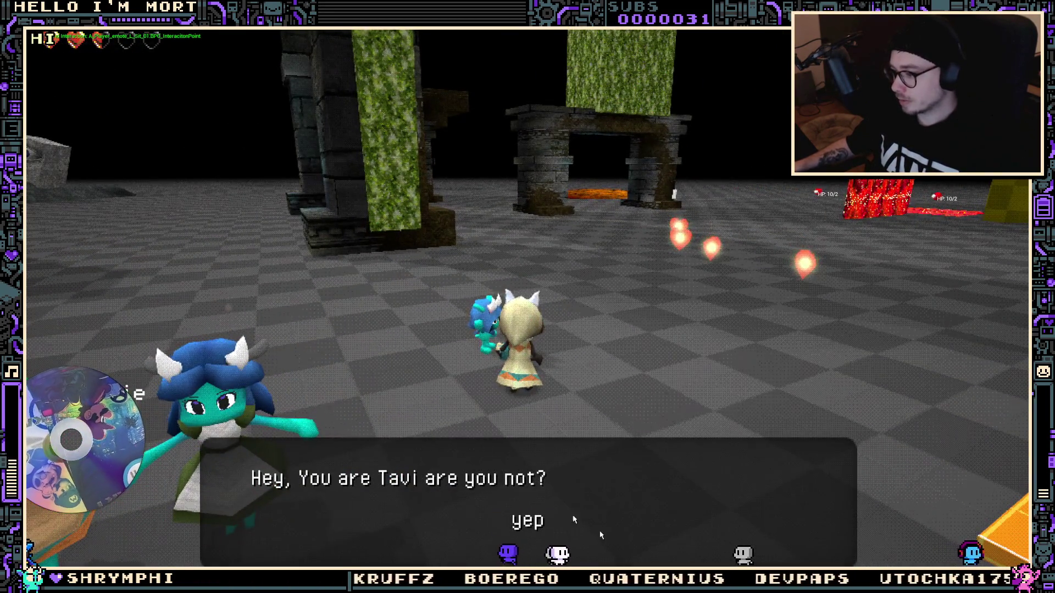
key("Escape")
double_click(509, 377)
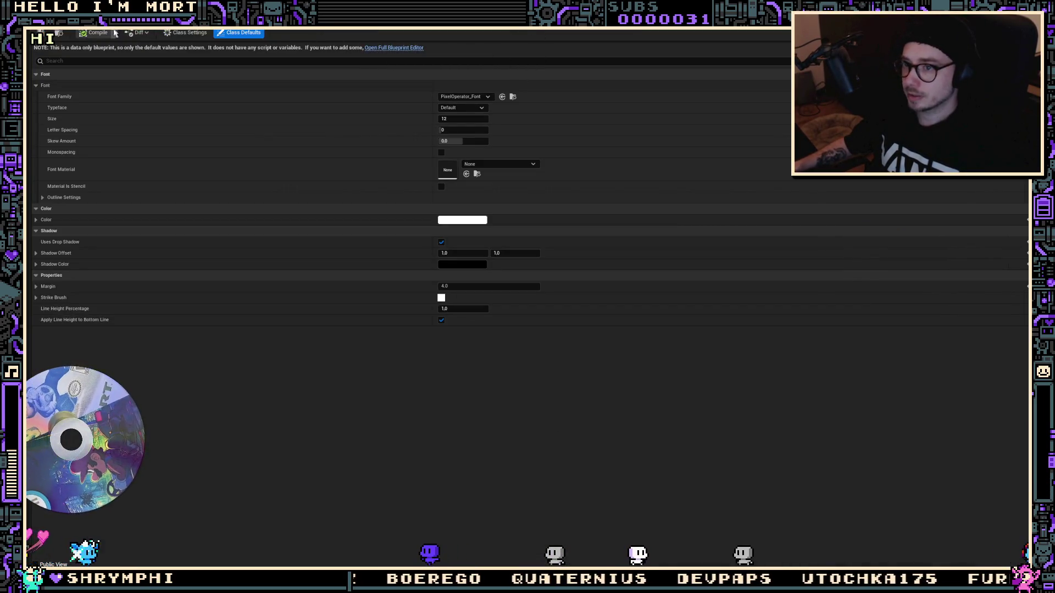
Check style_button_Default's text styles, then open Style_text_Default_Orange from the TextStyles folder
key("ctrl+space")
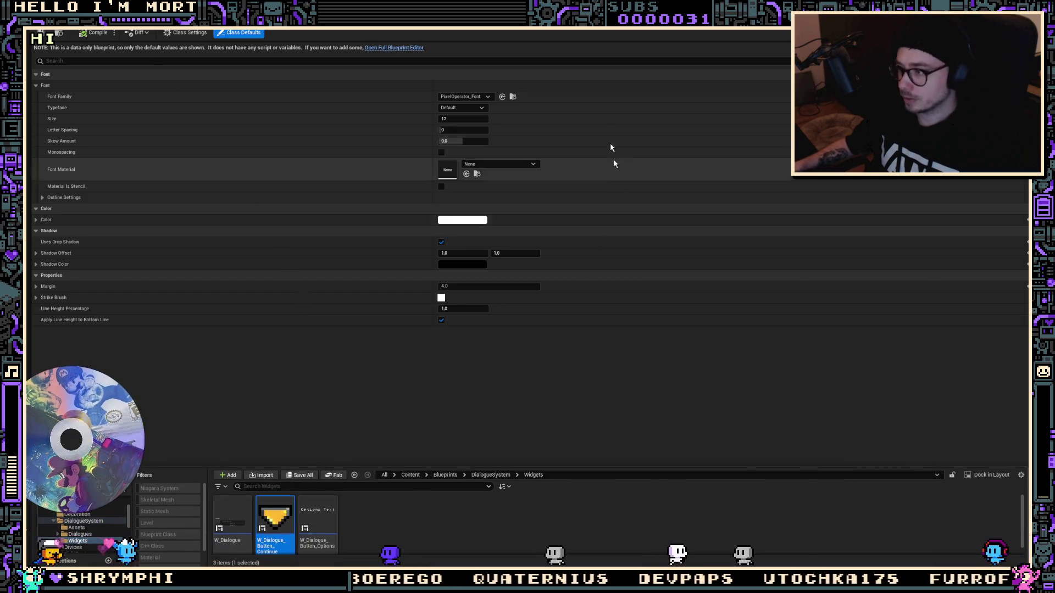
left_click(483, 25)
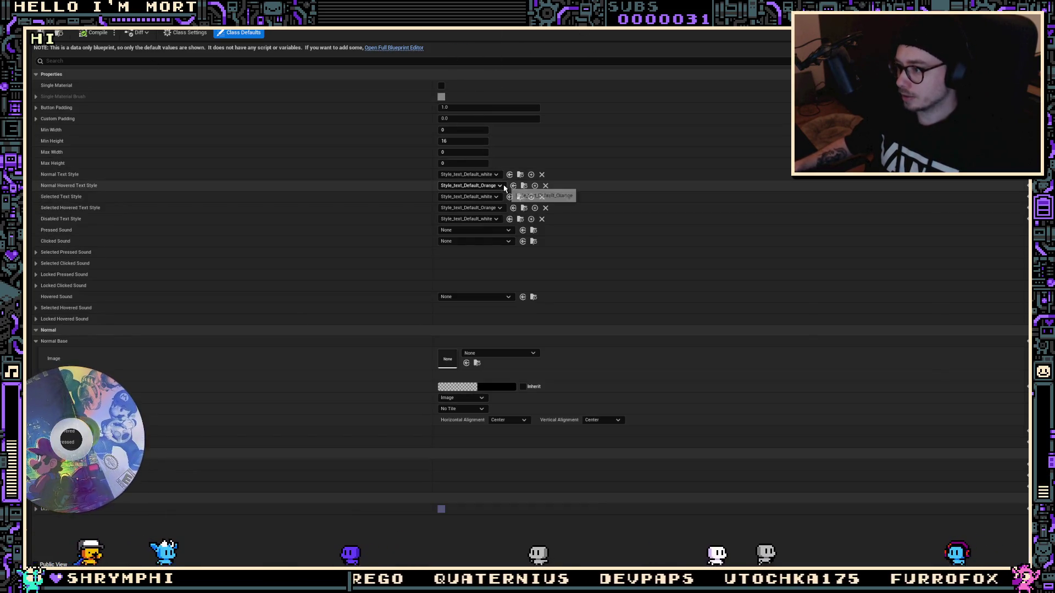
left_click(523, 185)
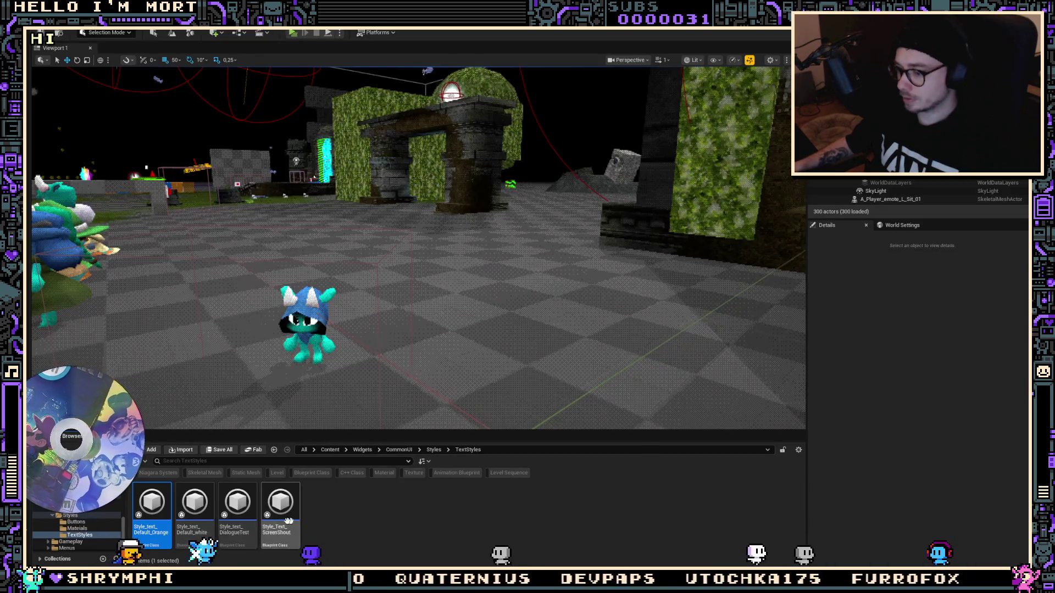
double_click(161, 502)
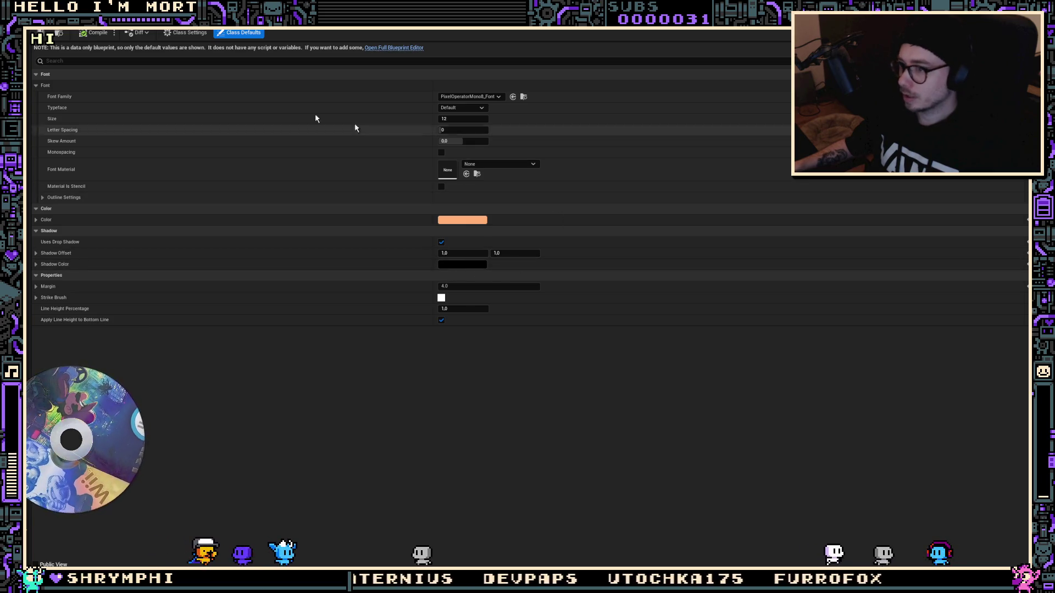
Set the text style's parent class to Style_text_Default_white
left_click(196, 33)
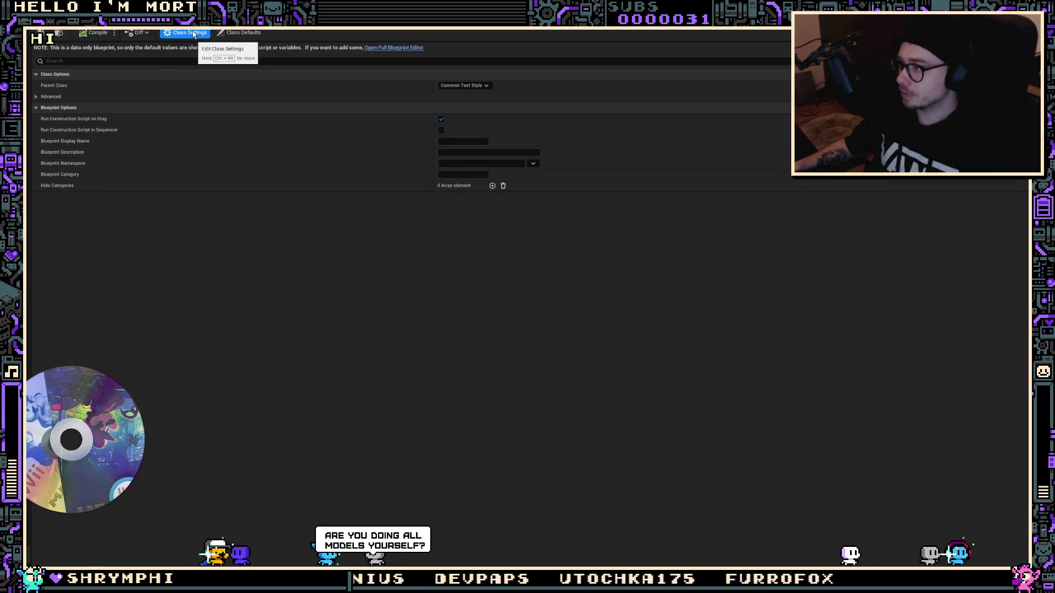
left_click(486, 86)
type("default whgi")
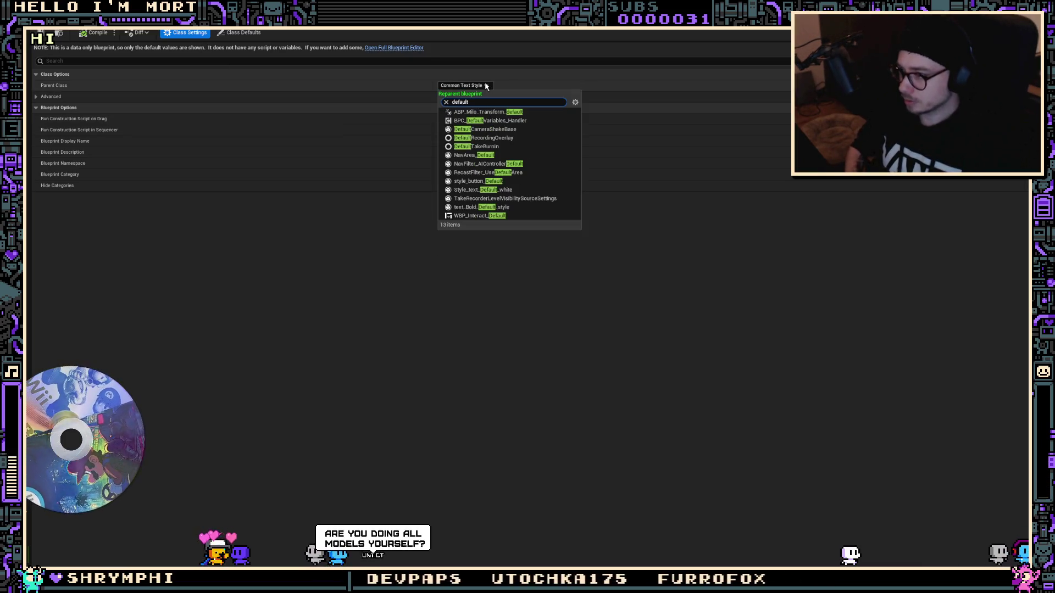
key("BackSpace")
key("BackSpace")
type("ite")
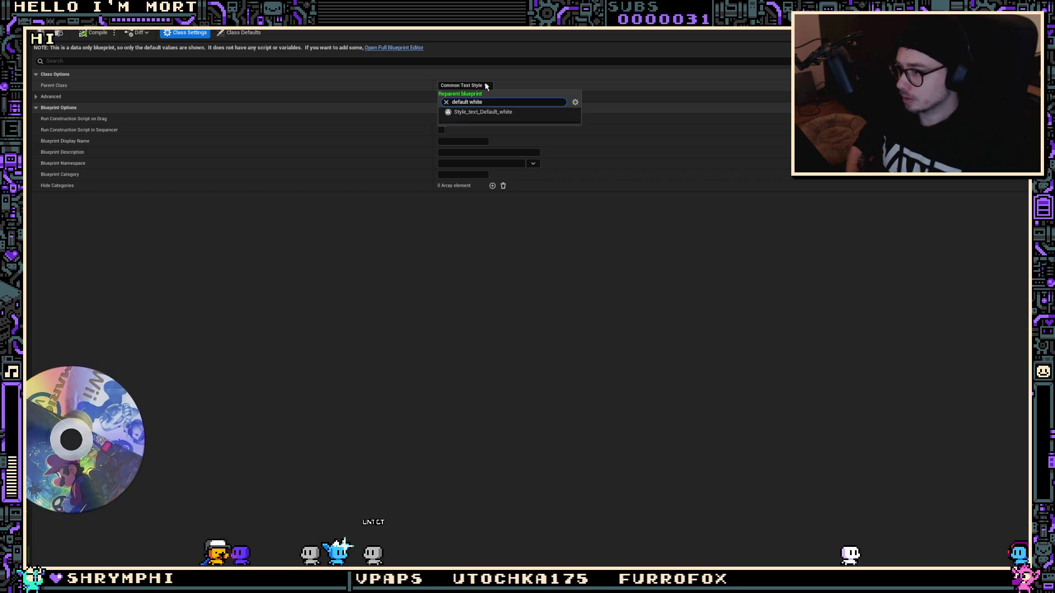
left_click(493, 111)
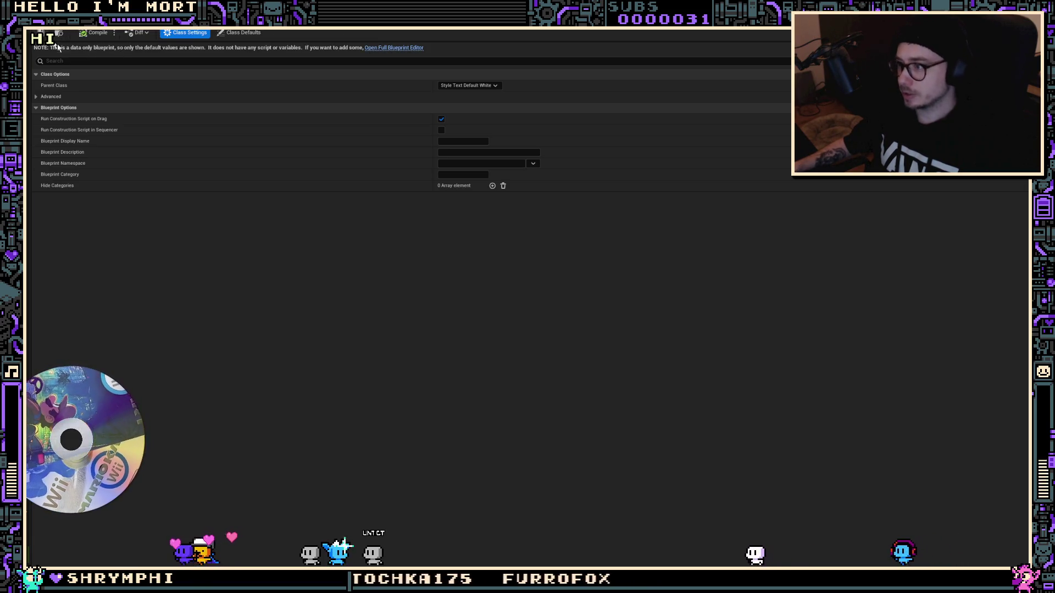
Return to the text style's class defaults and bring up the Content Drawer
left_click(239, 32)
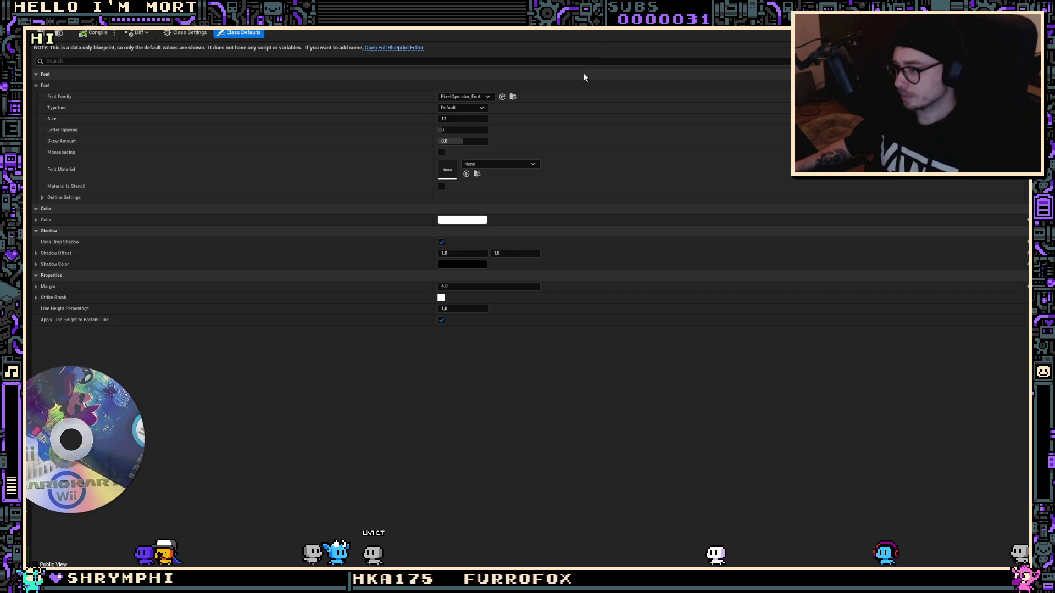
key("ctrl+space")
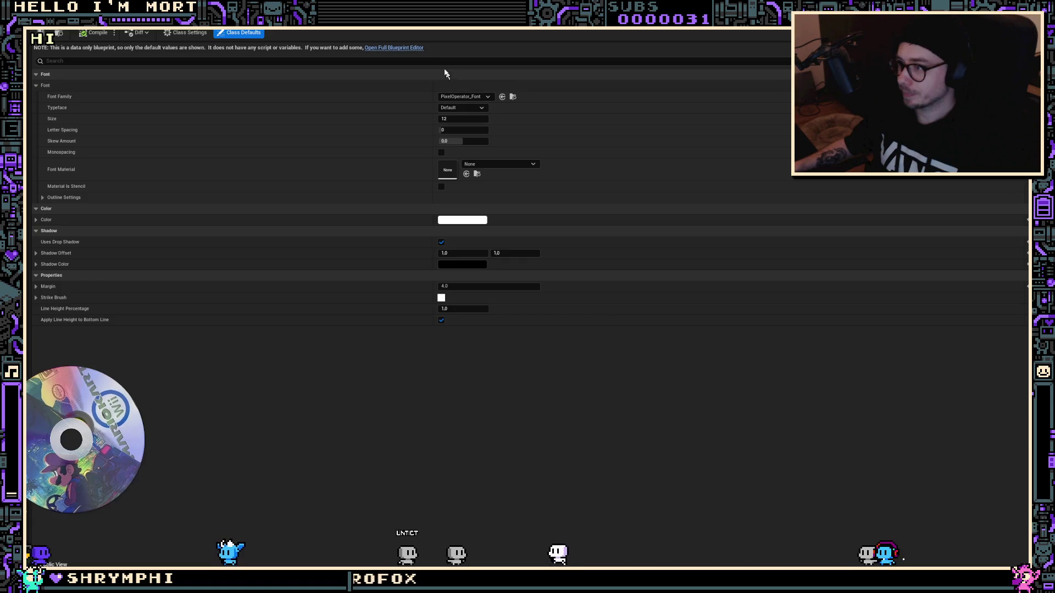
key("ctrl+space")
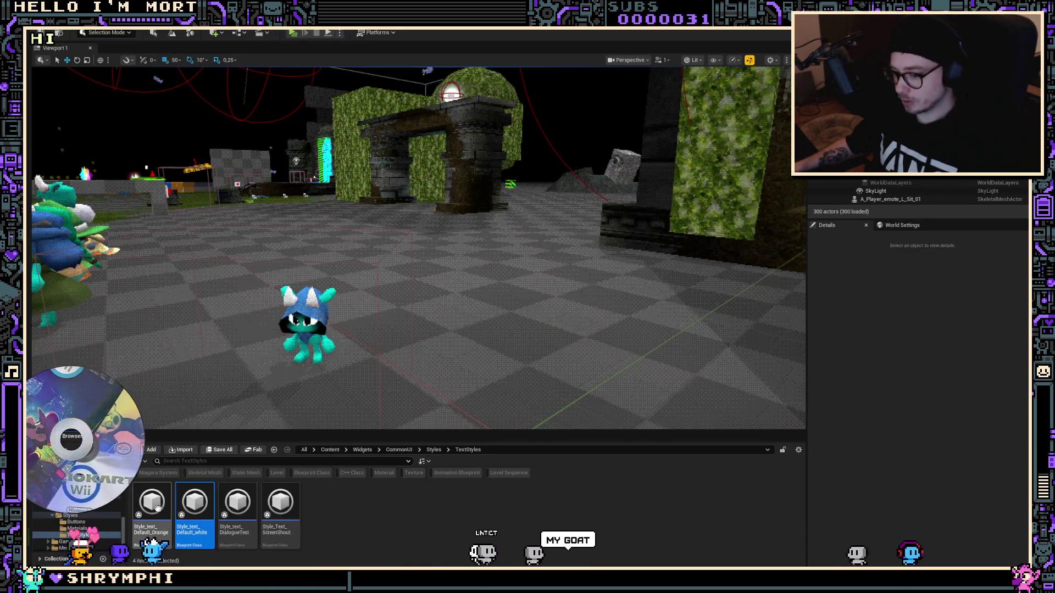
Set Style_text_Default_Orange's font family to PixelOperator_Font
double_click(154, 509)
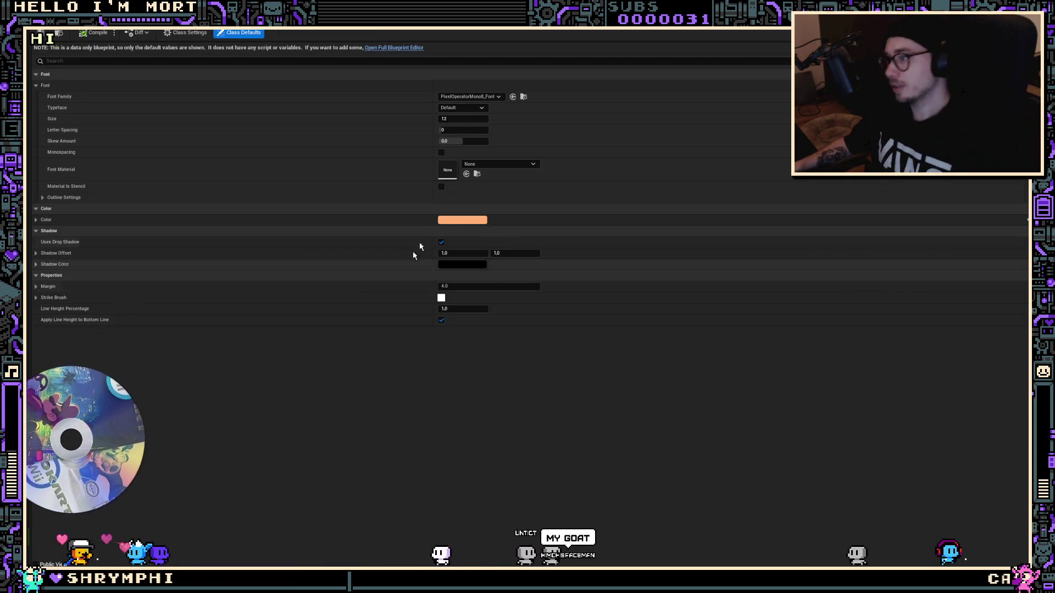
left_click(474, 96)
scroll(511, 231, "up", 5)
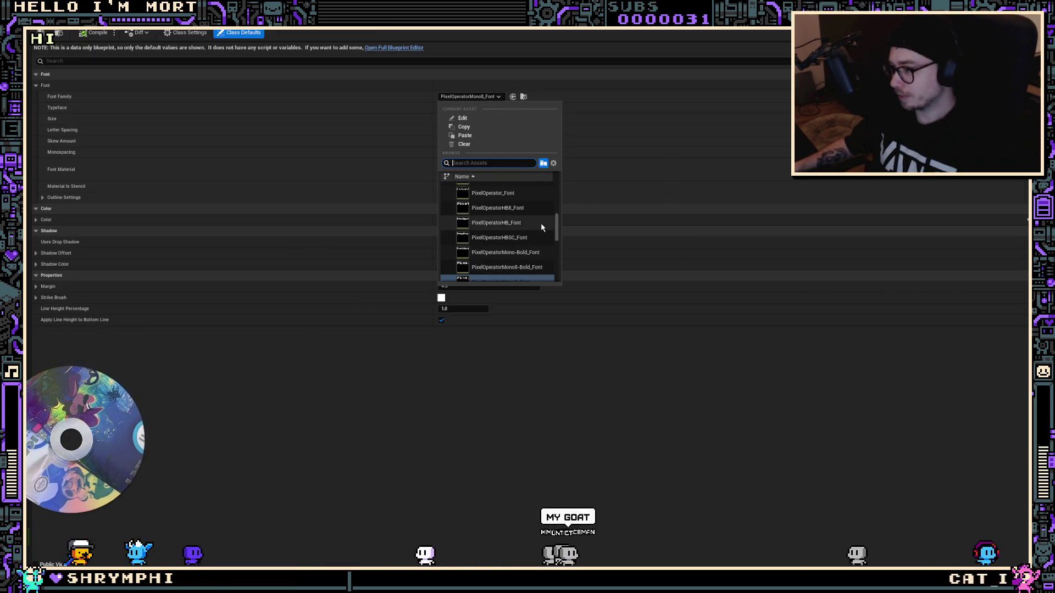
left_click(512, 233)
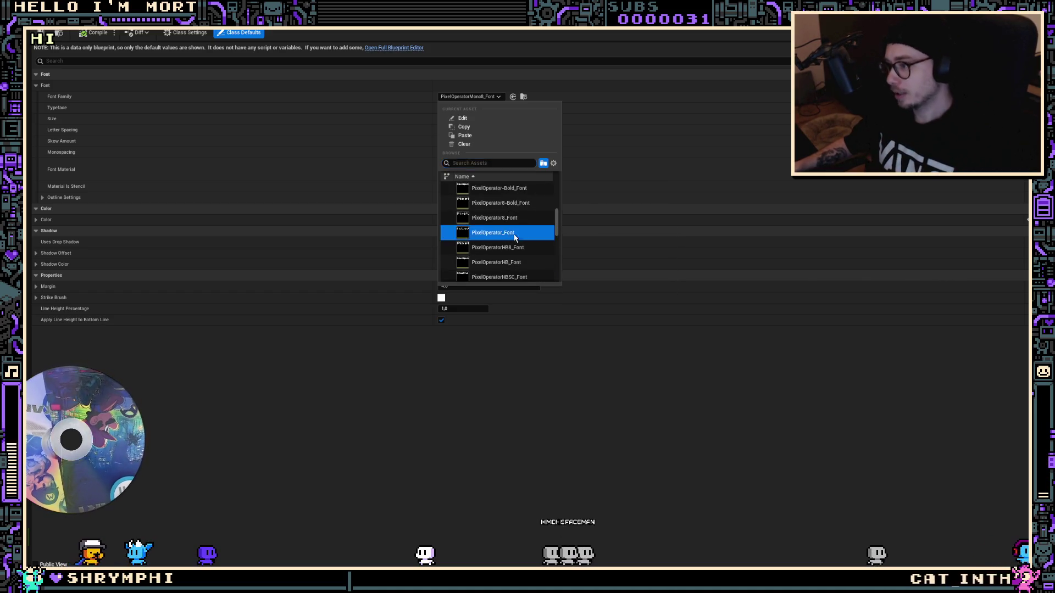
left_click(478, 101)
scroll(527, 242, "up", 5)
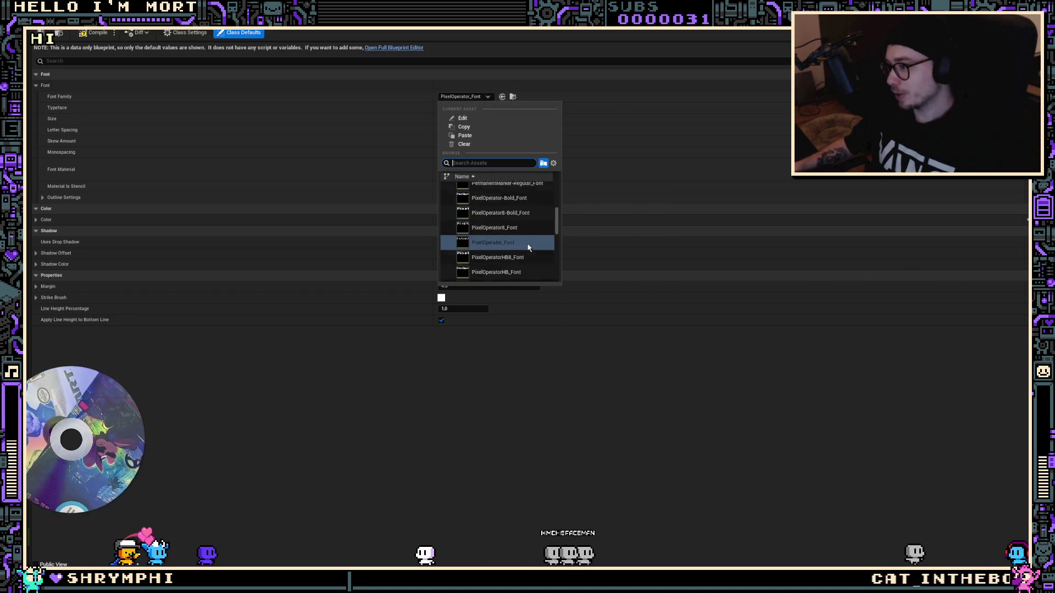
scroll(530, 243, "down", 2)
left_click(536, 254)
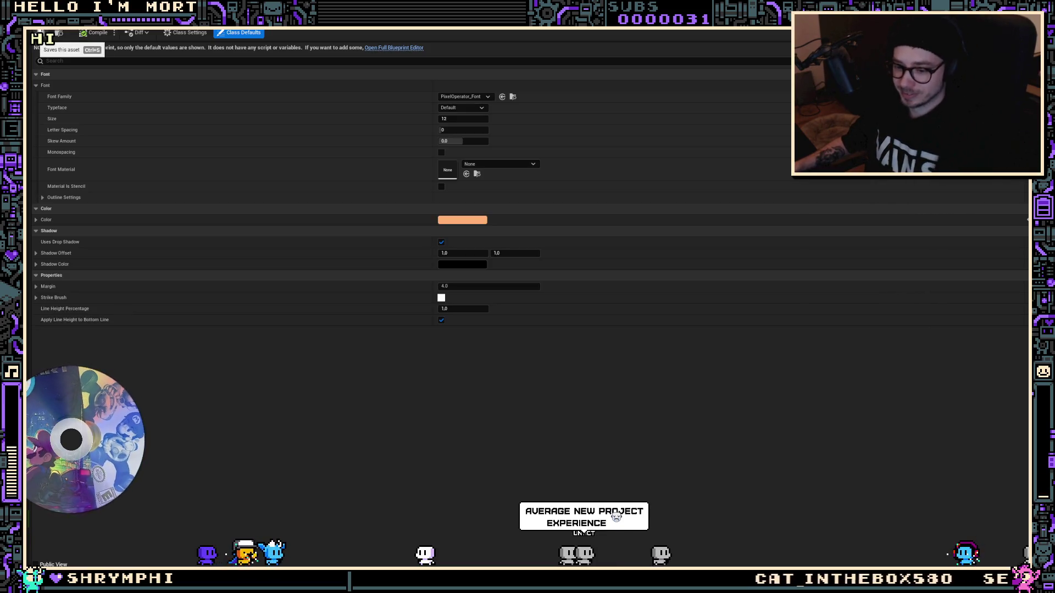
Save the orange text style and start a play test of the level
left_click(59, 34)
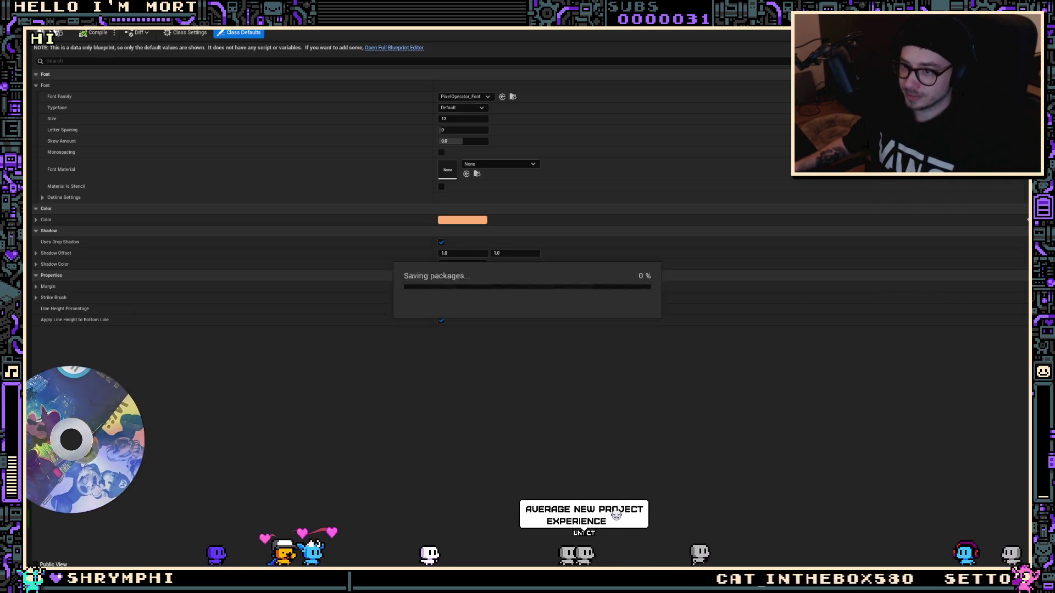
left_click(257, 38)
left_click(293, 33)
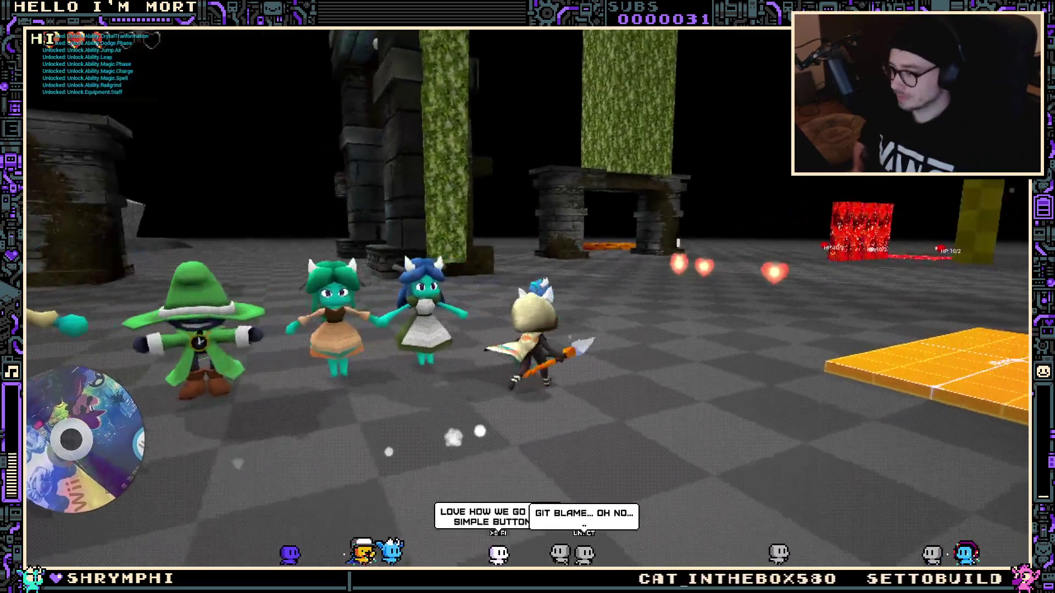
key("e")
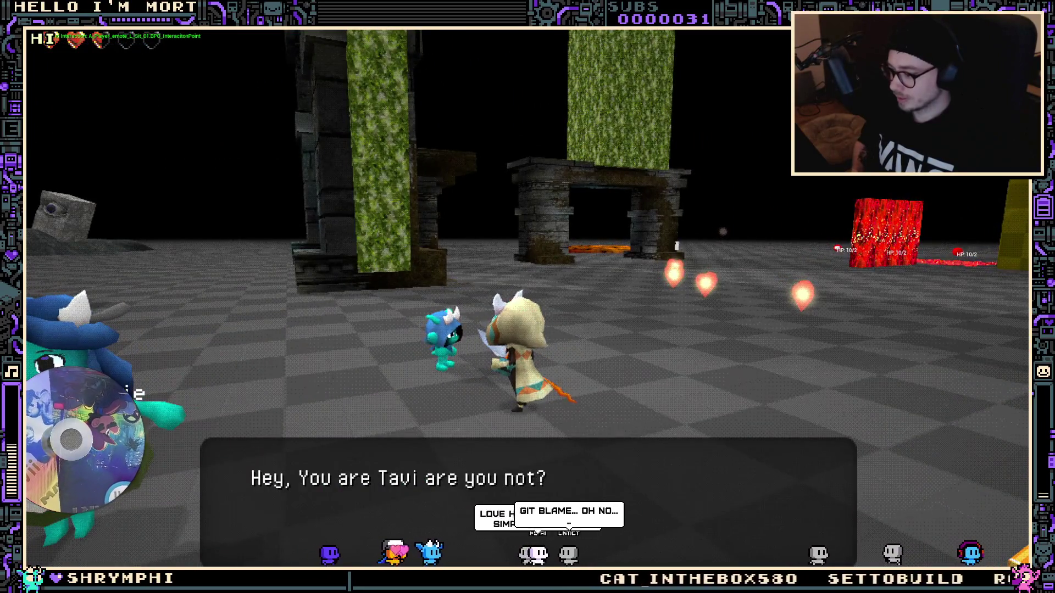
key("w")
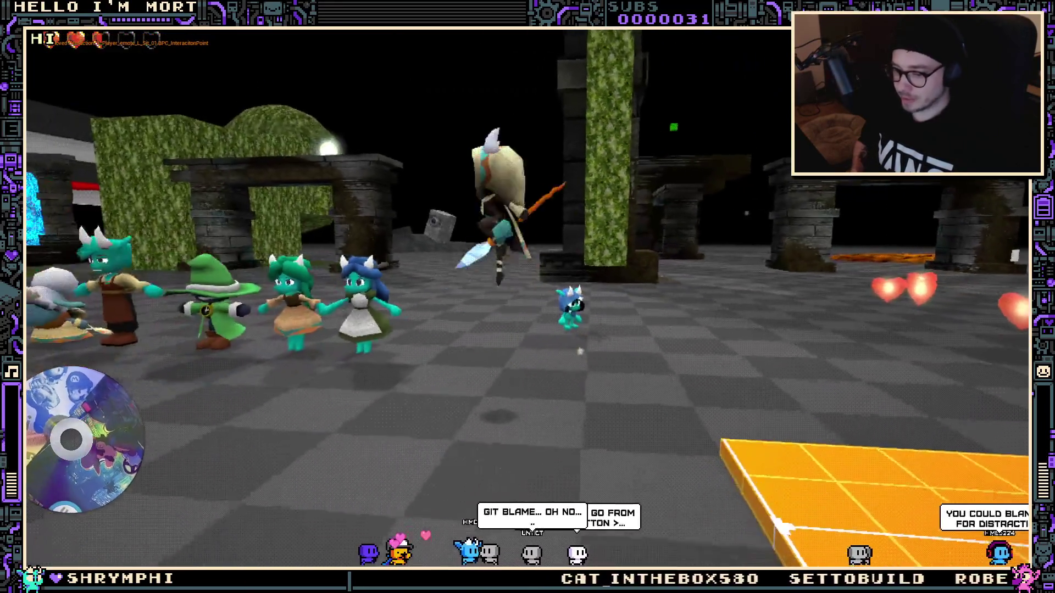
key("space")
key("w")
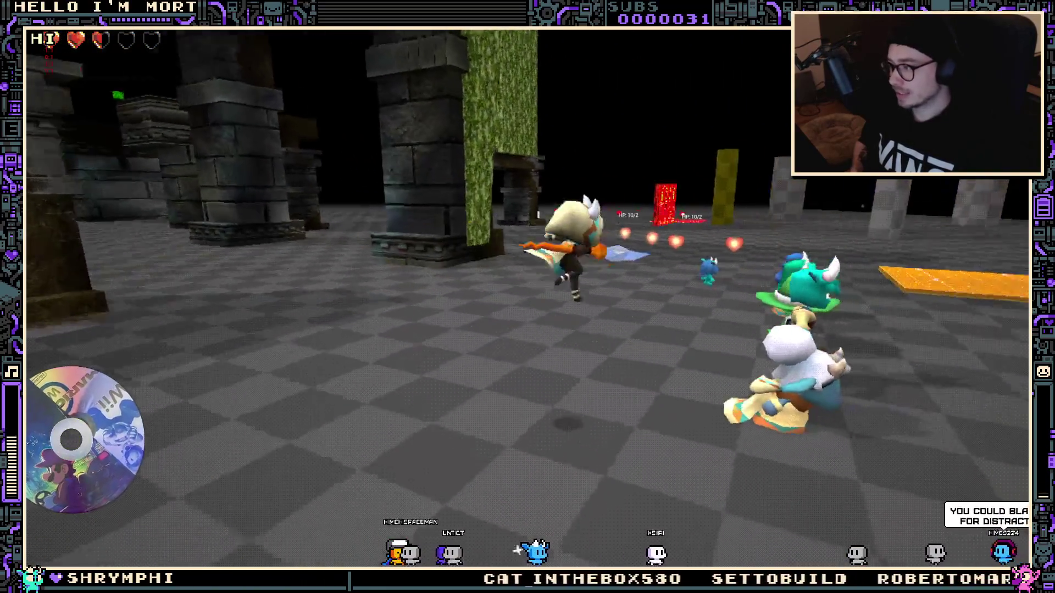
key("space")
key("w")
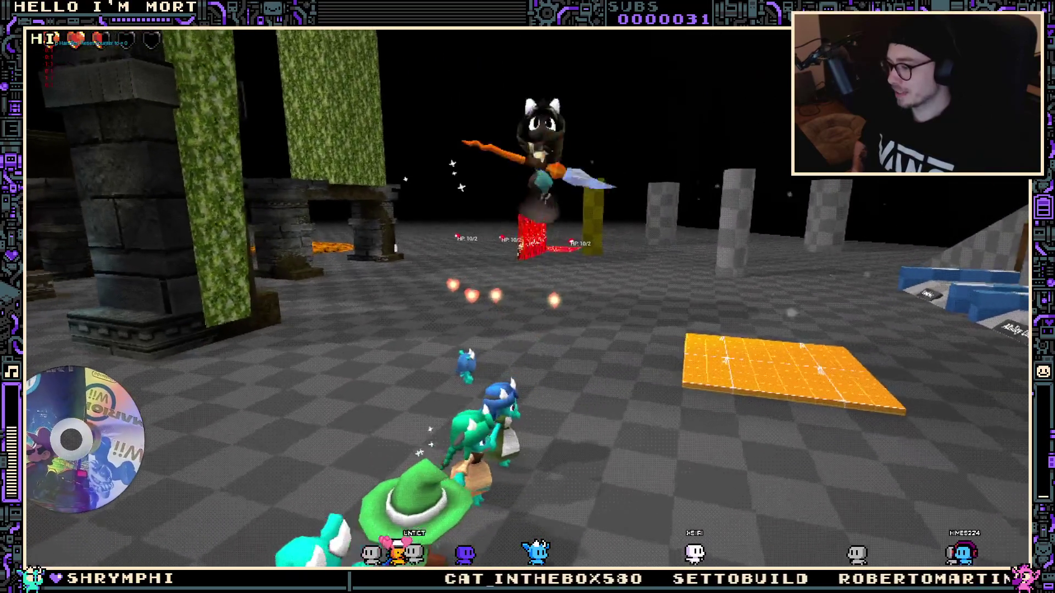
key("Escape")
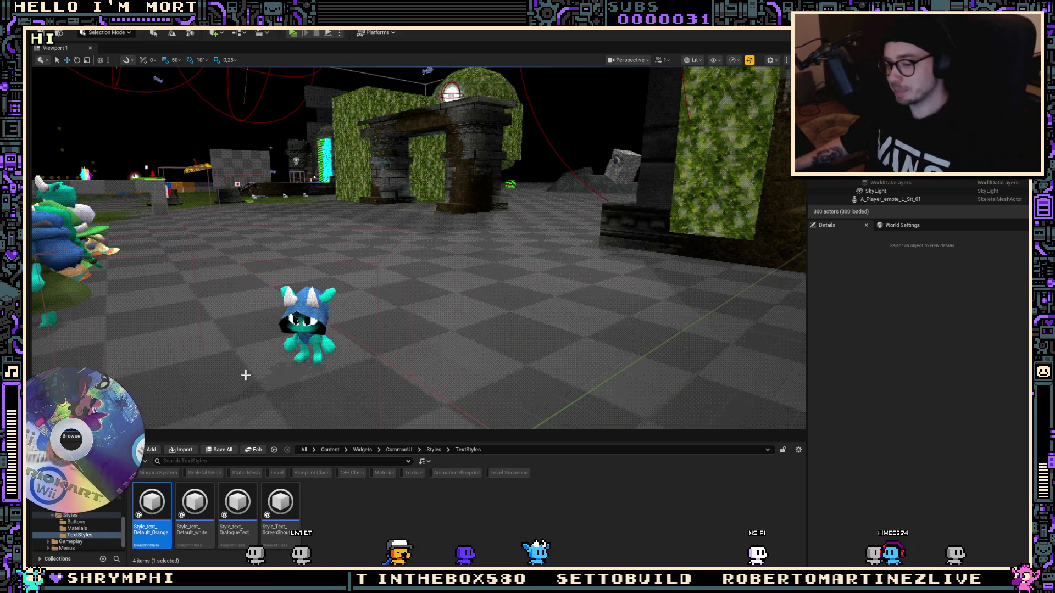
Save all unsaved assets with Save All in the Content Browser
left_click(217, 454)
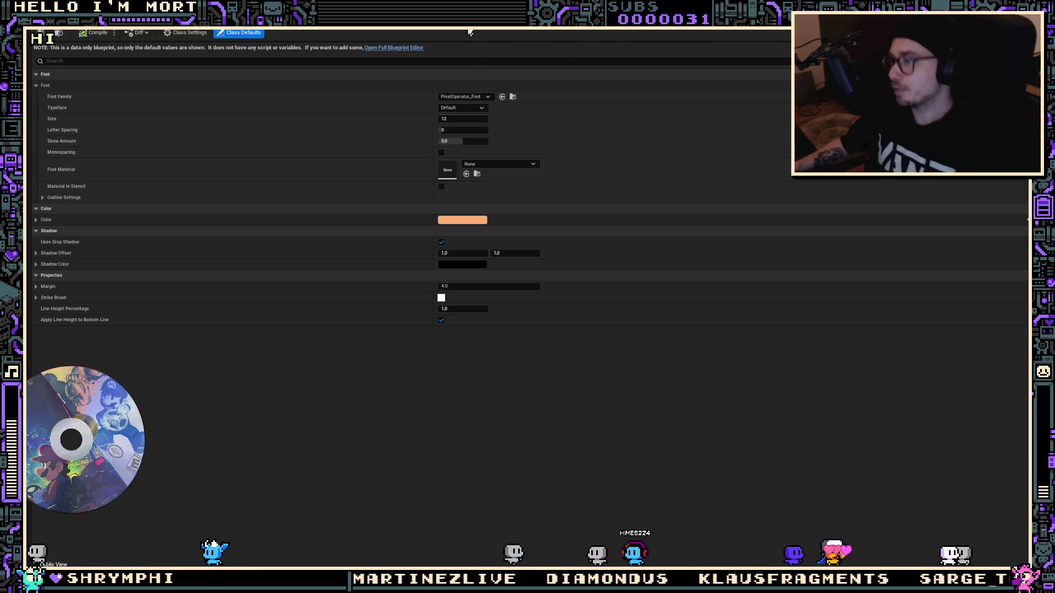
Switch to style_button_Default's defaults and select its Min Height field
key("ctrl+w")
left_click(467, 141)
Set the button style's Min Height to 12, compile it, and close the editor
type("0")
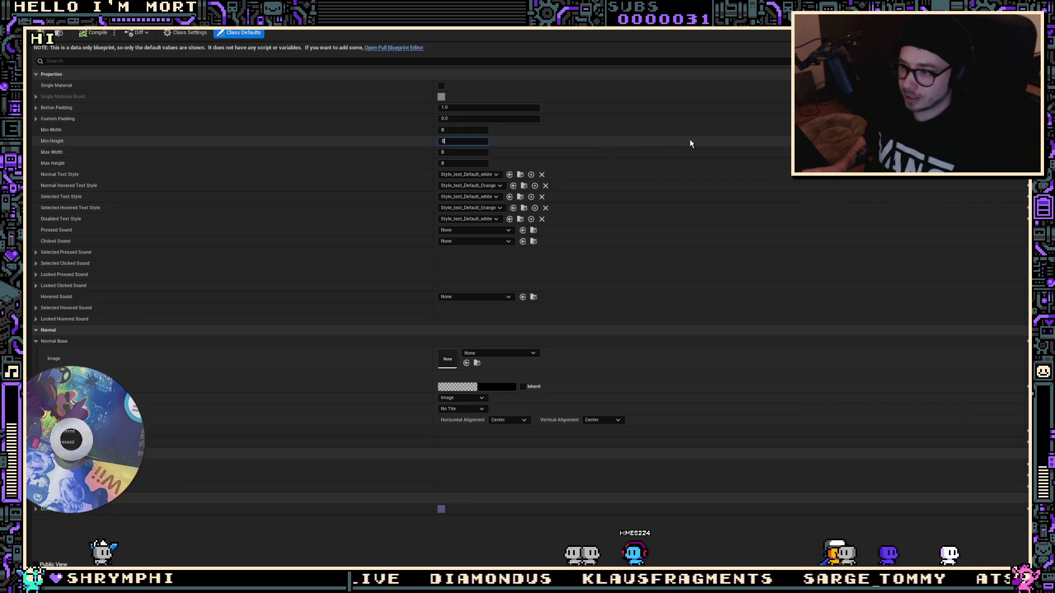
type("8")
key("Return")
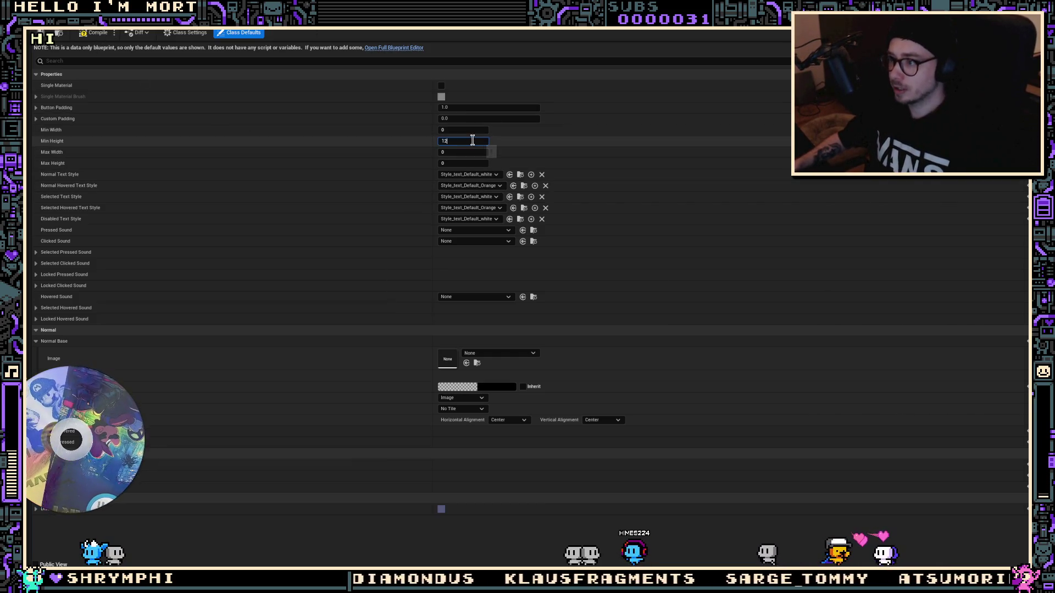
key("Return")
left_click(98, 34)
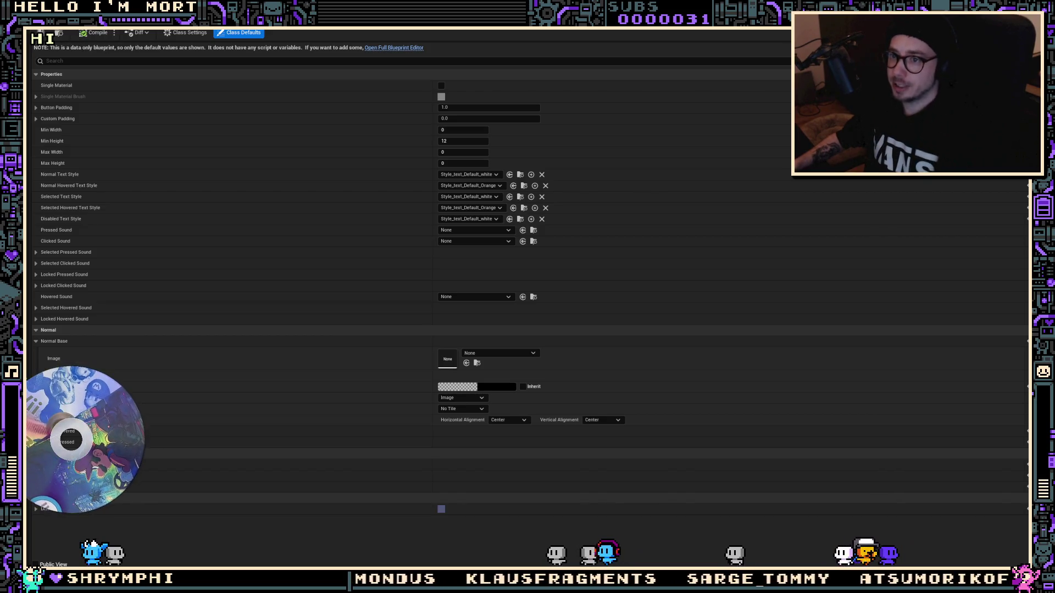
left_click(41, 35)
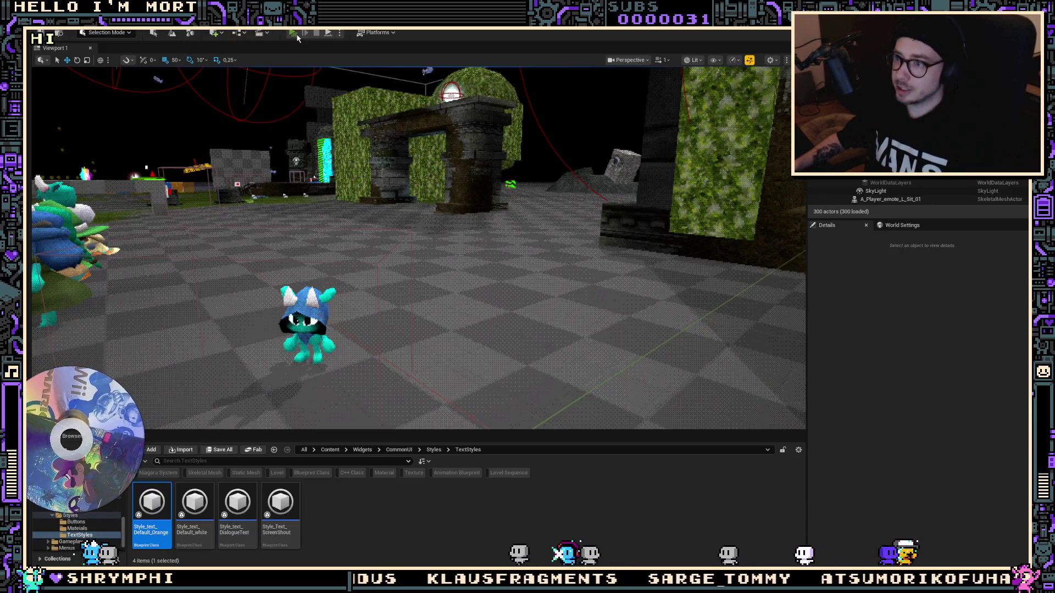
left_click(295, 34)
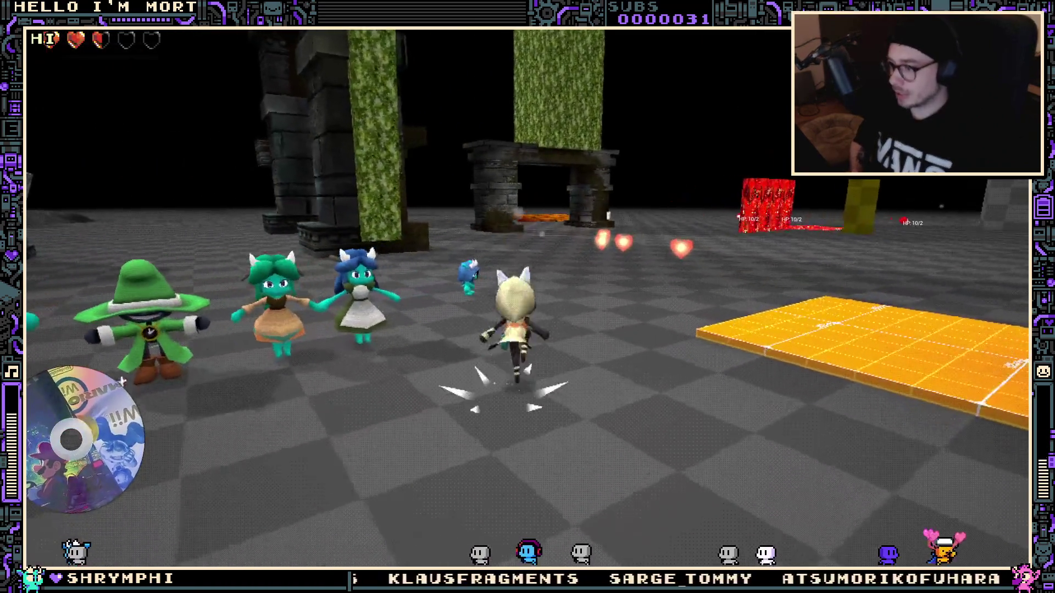
key("e")
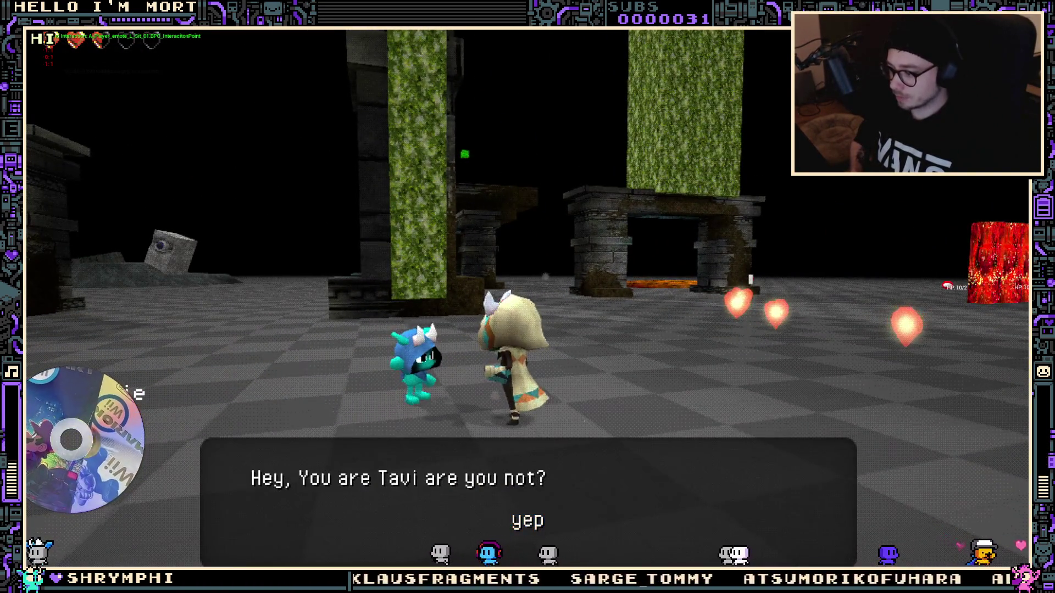
key("e")
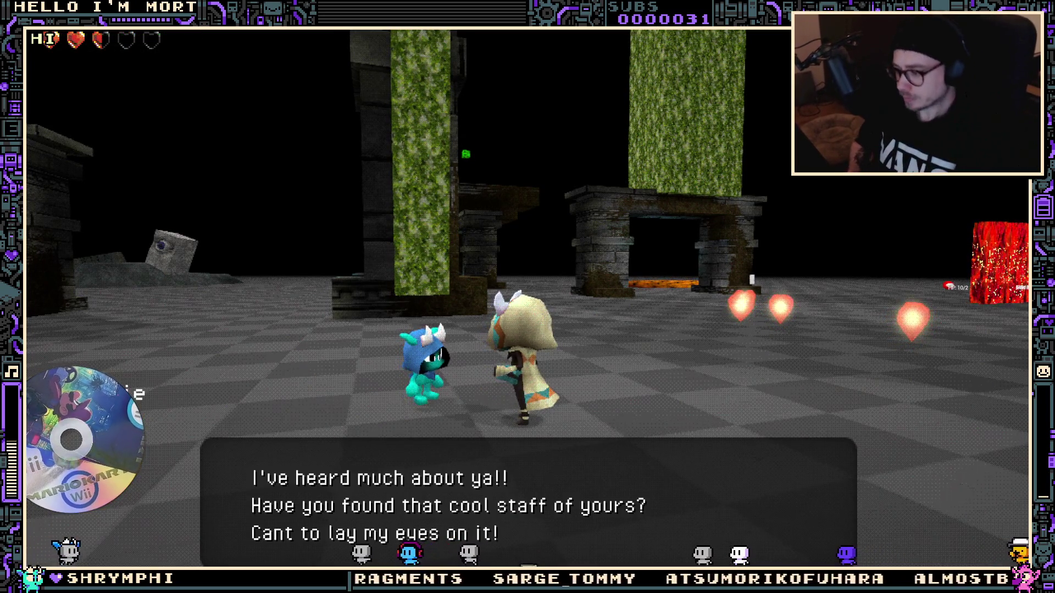
key("e")
key("e")
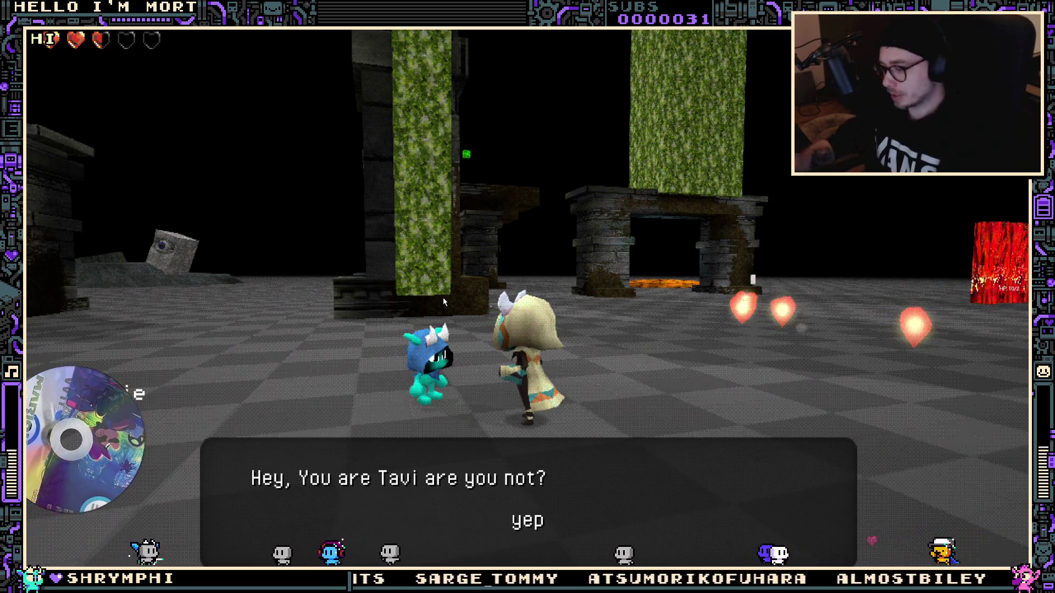
key("e")
key("e")
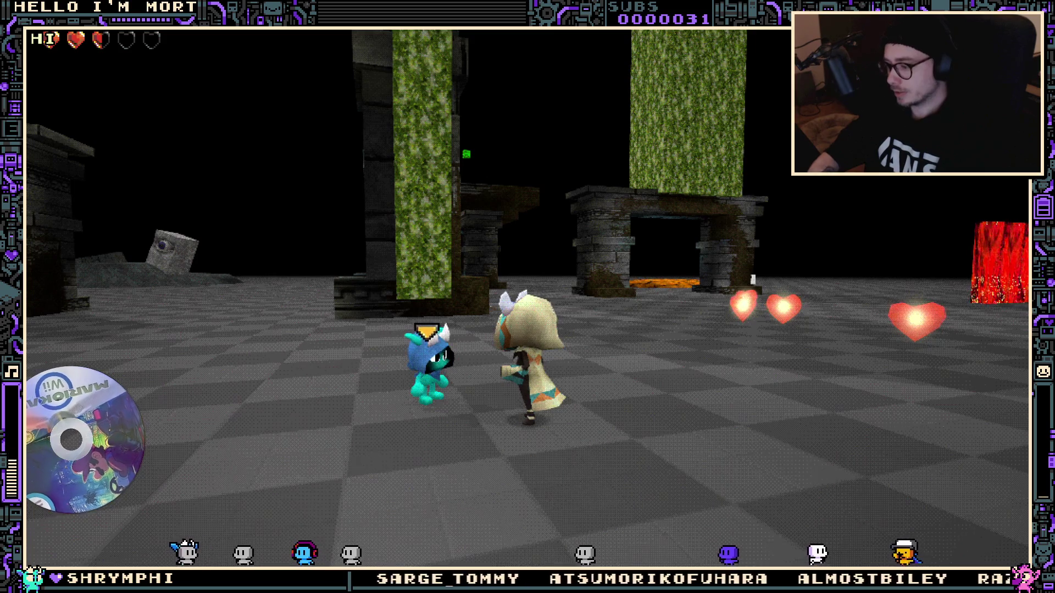
key("Escape")
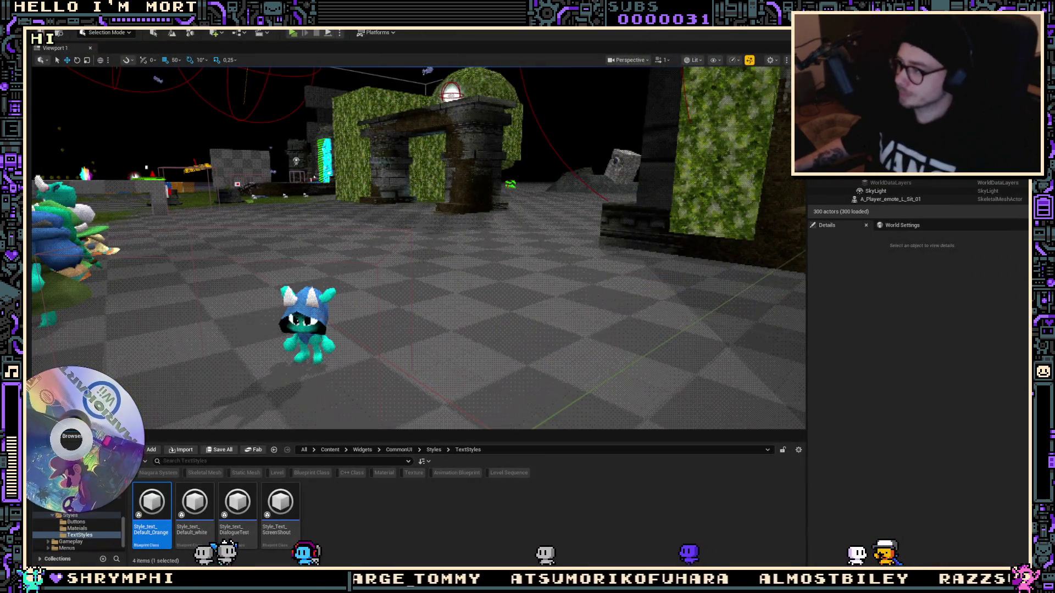
key("Return")
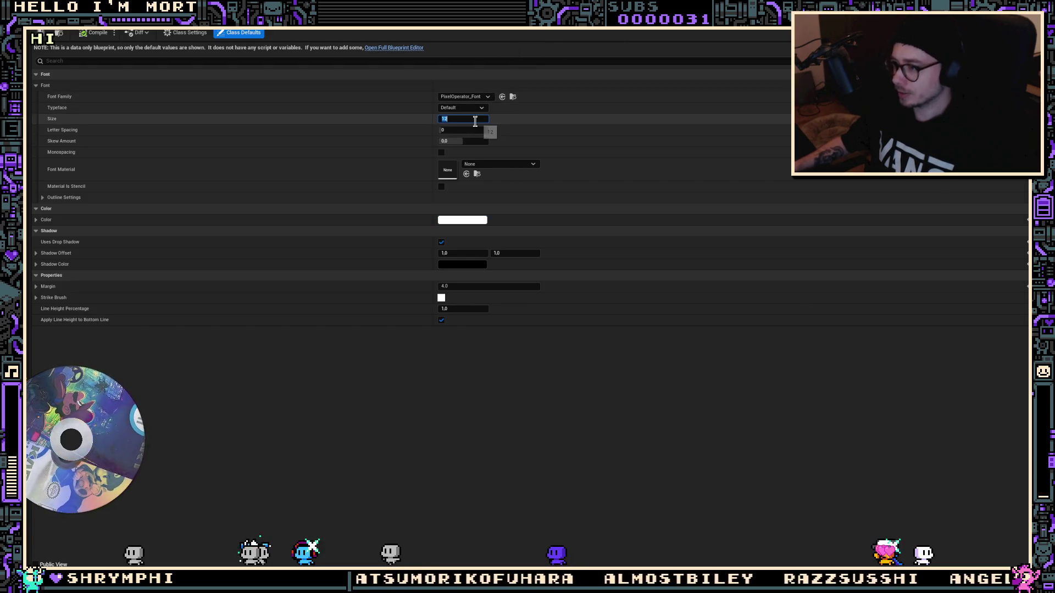
type("8")
Commit font size 8, then play-test talking to the NPC to see the smaller yep reply
key("Return")
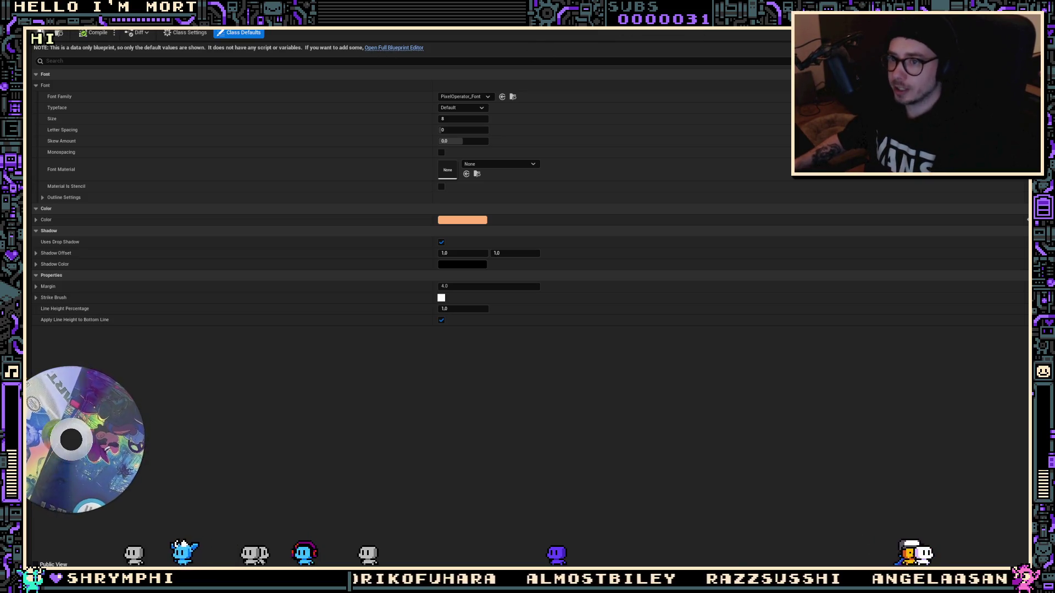
key("alt+Tab")
key("alt+Tab")
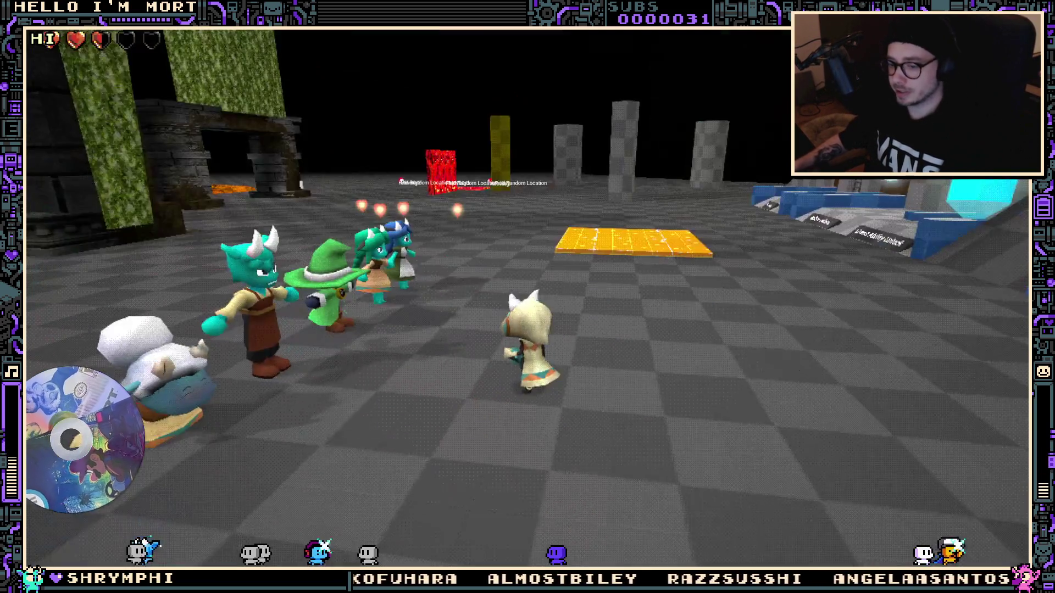
key("w")
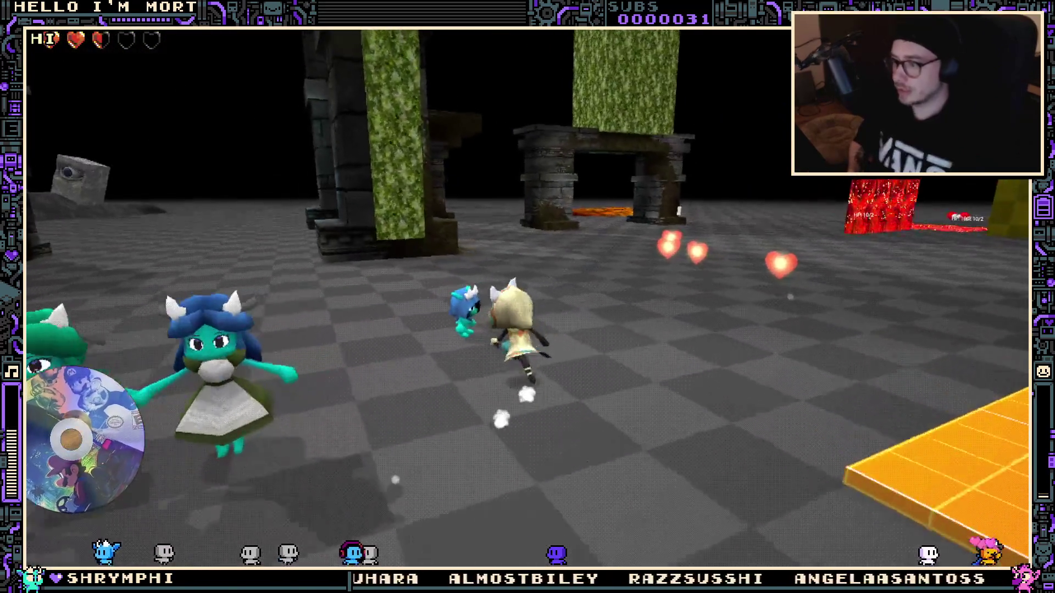
key("e")
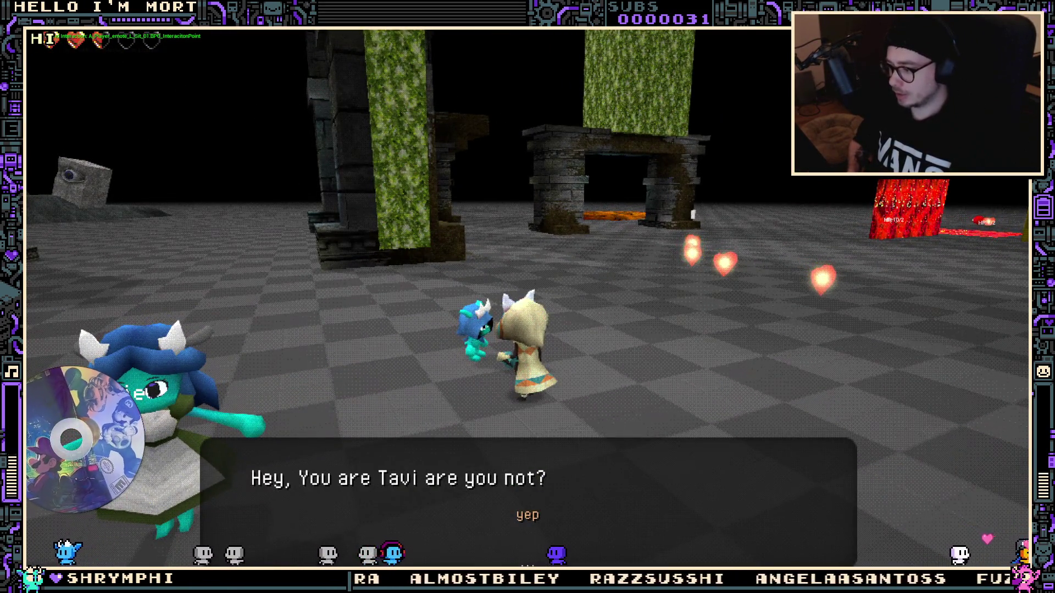
key("Escape")
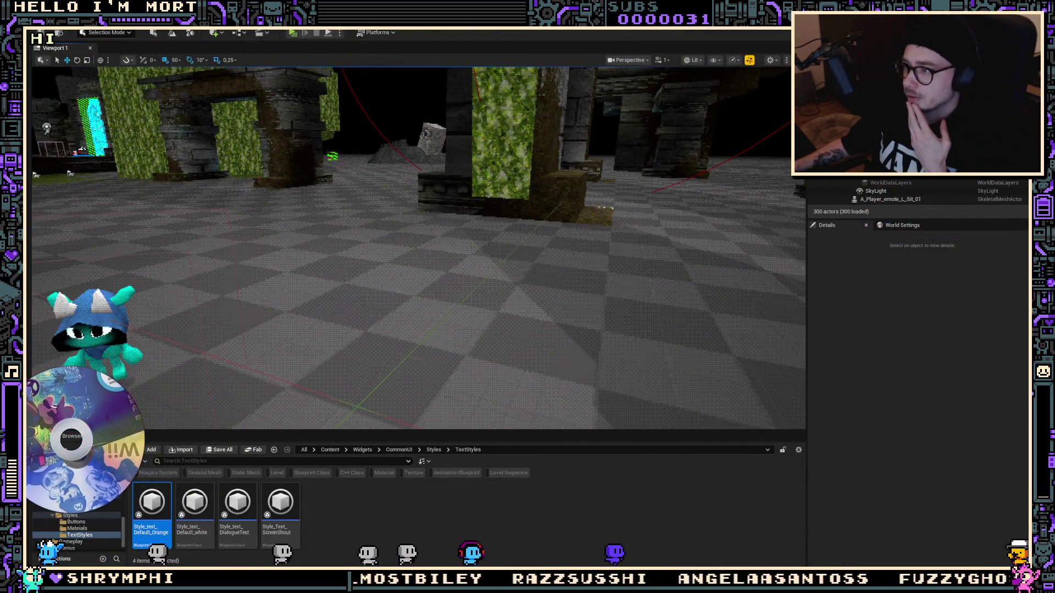
Inspect the W_Dialogue_Button_Options root button's style and the Options Text block's text settings
left_click(417, 22)
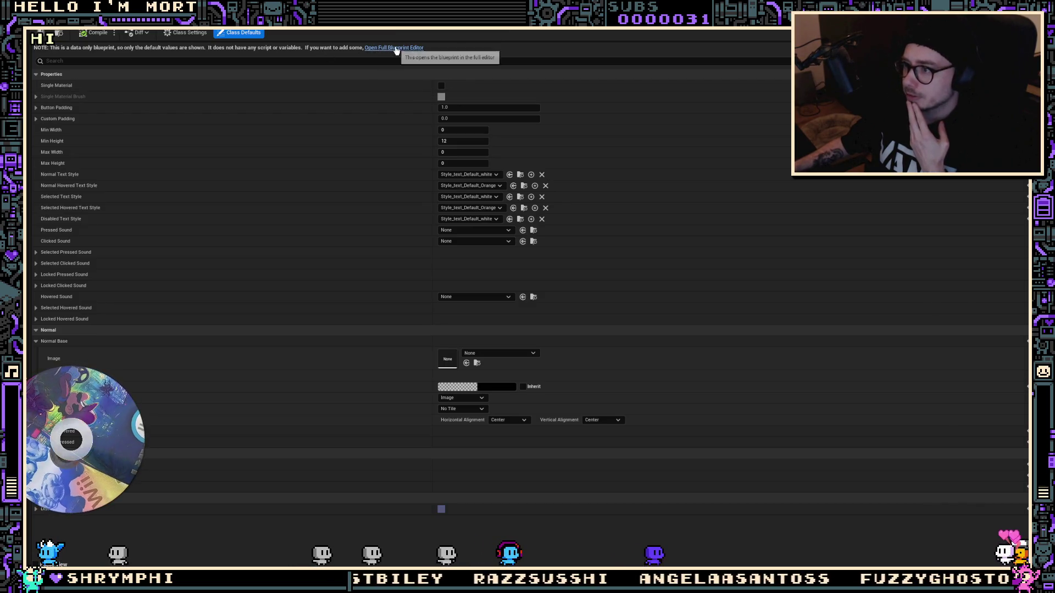
left_click(391, 29)
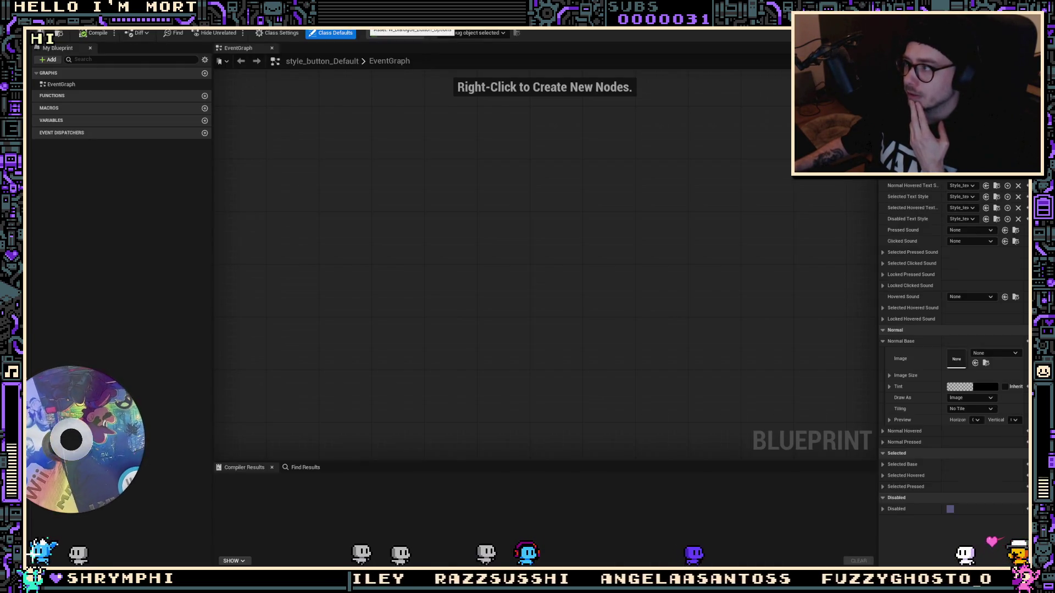
double_click(167, 340)
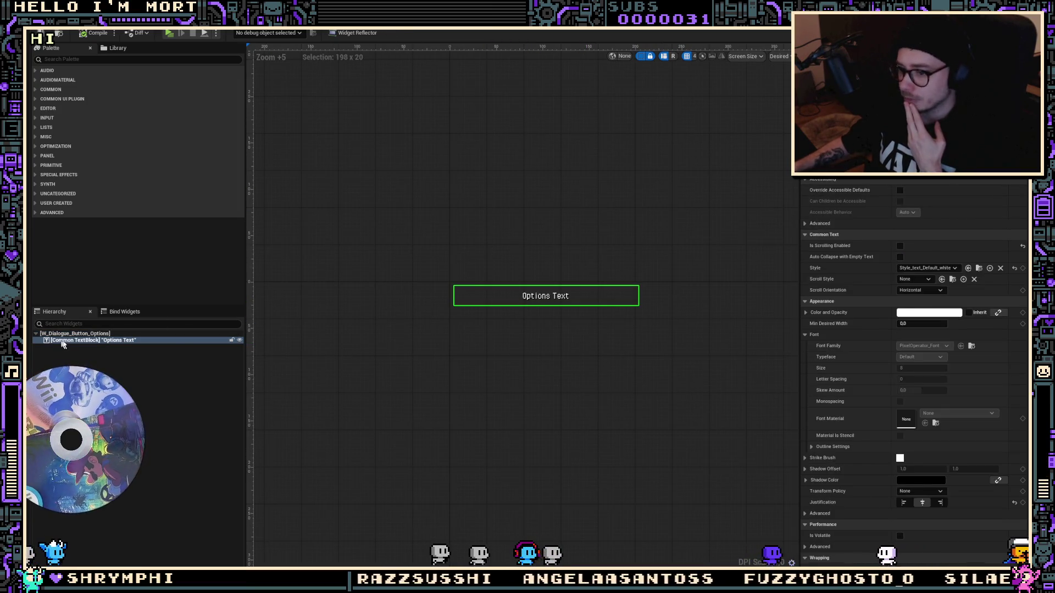
left_click(98, 335)
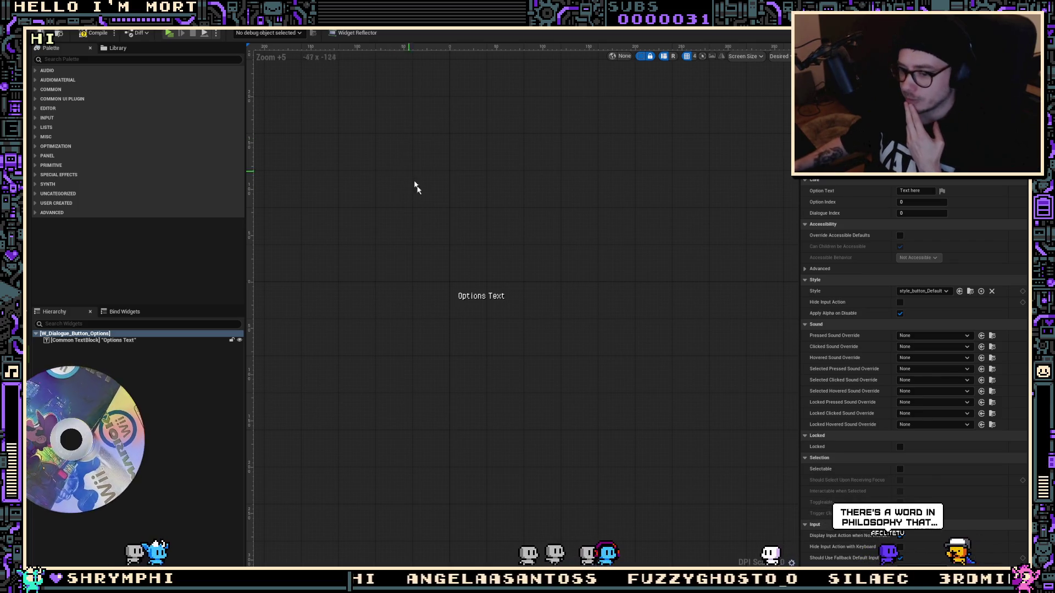
left_click(127, 340)
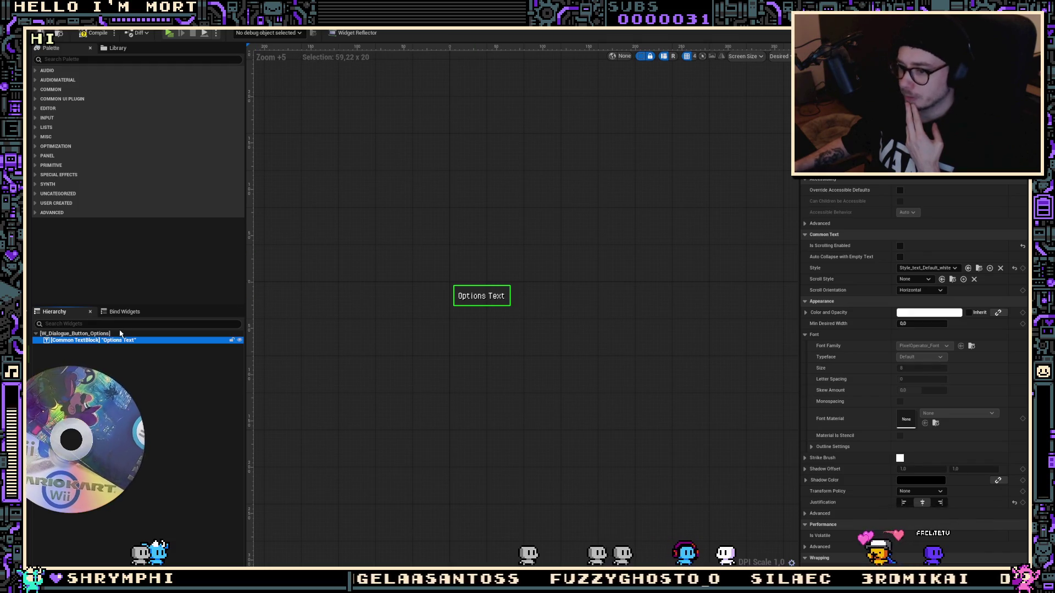
left_click(120, 333)
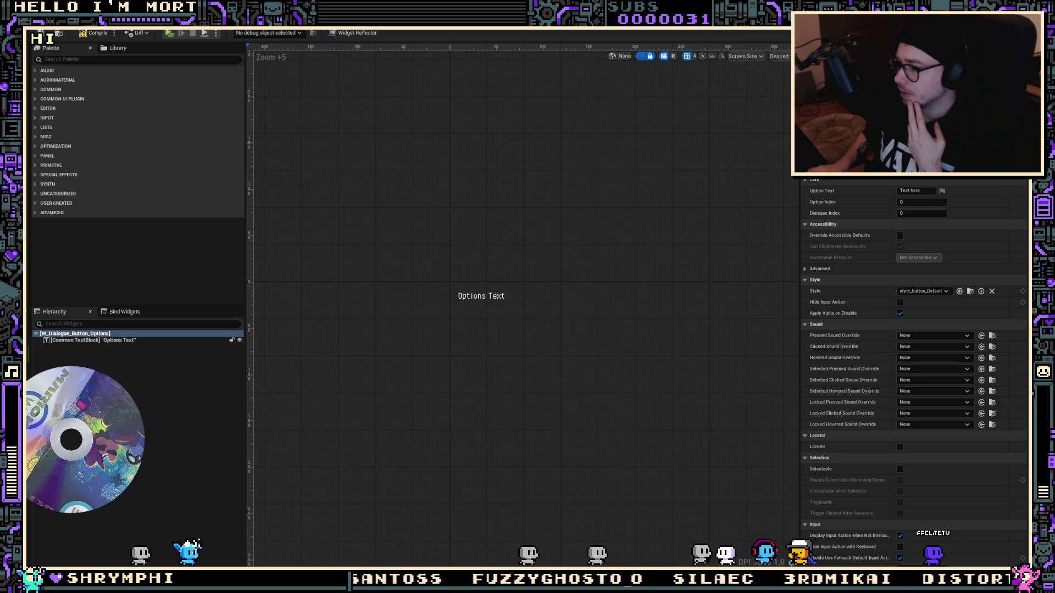
left_click(135, 341)
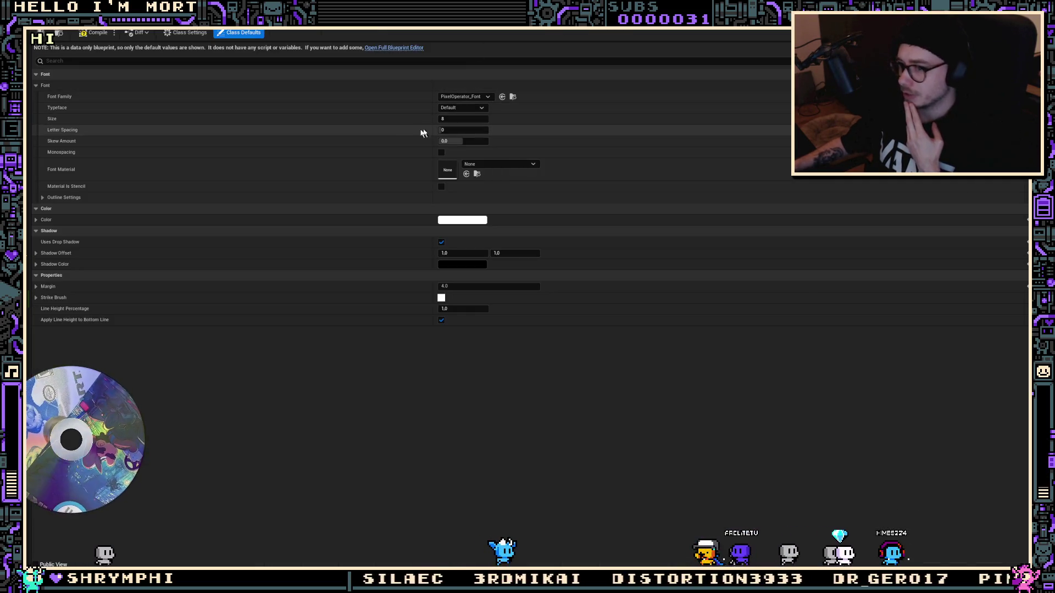
Set the text style's Margin to 0, keep Line Height Percentage at 1.0, and compile
left_click(450, 119)
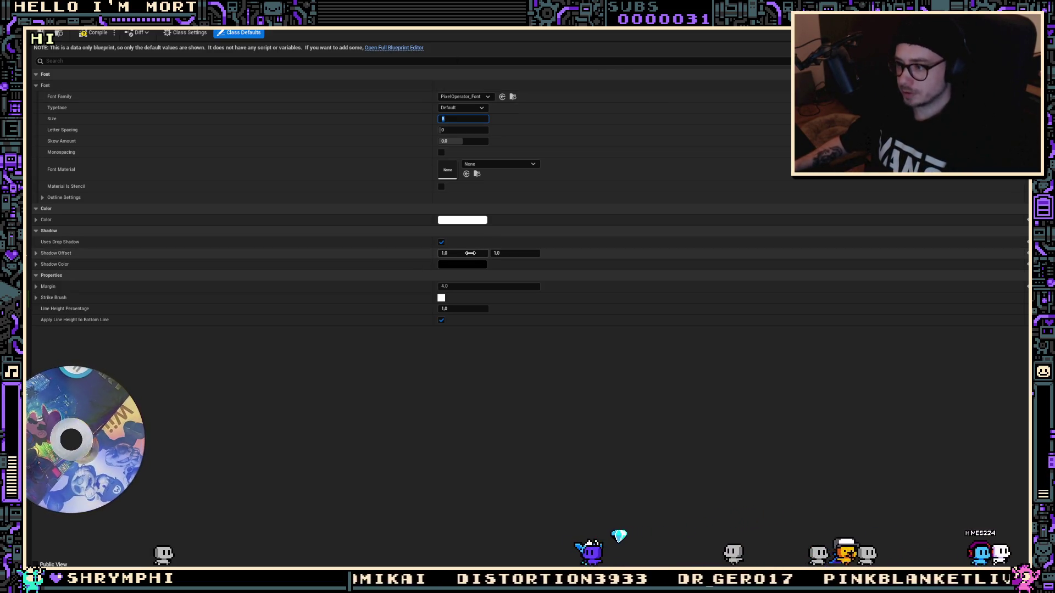
left_click(466, 286)
type("0")
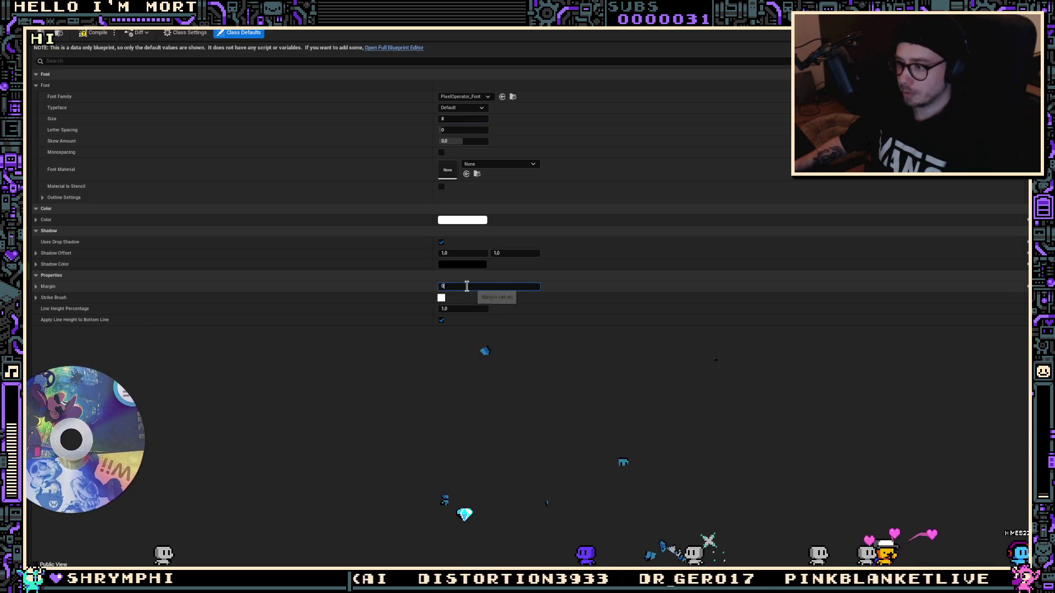
key("Return")
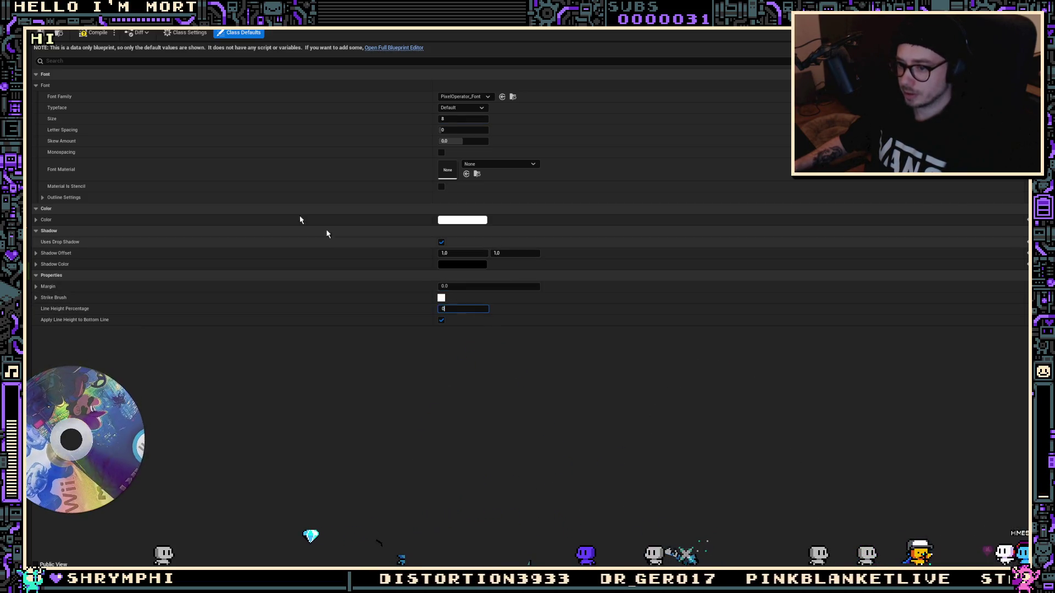
type("1")
left_click(471, 305)
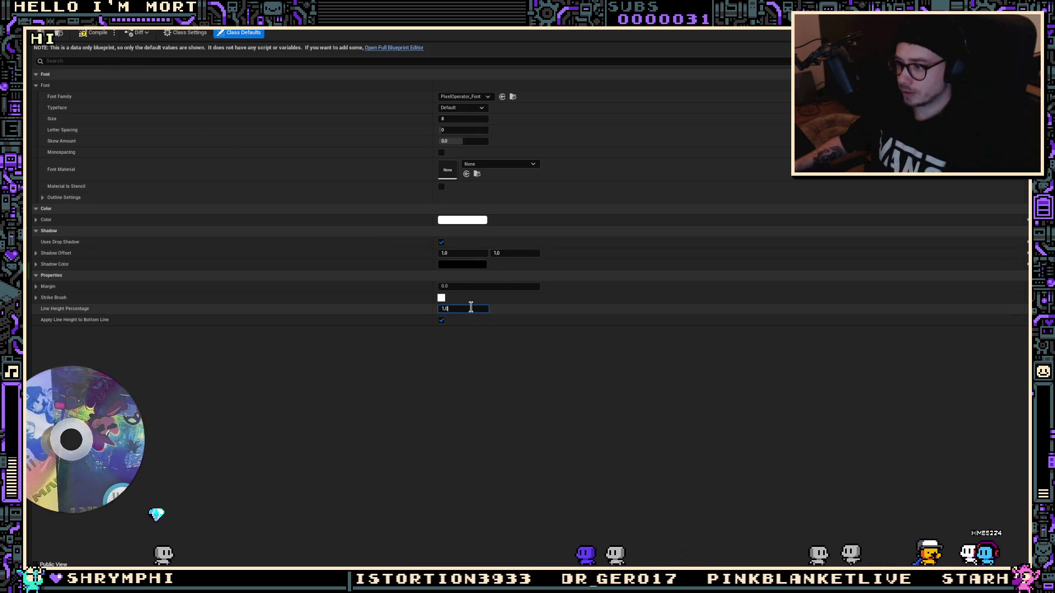
type("1")
key("Escape")
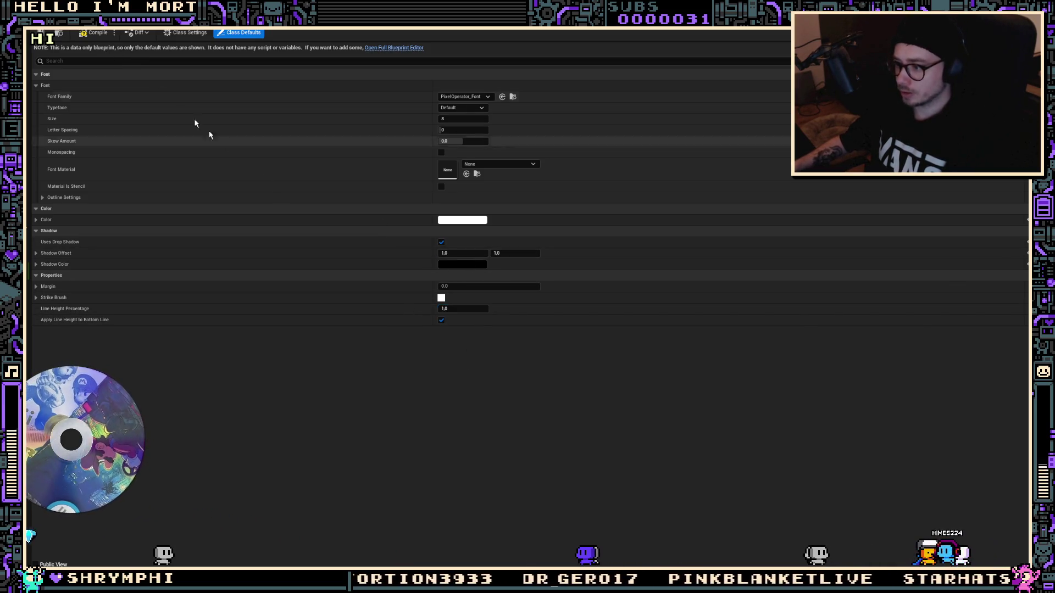
left_click(77, 34)
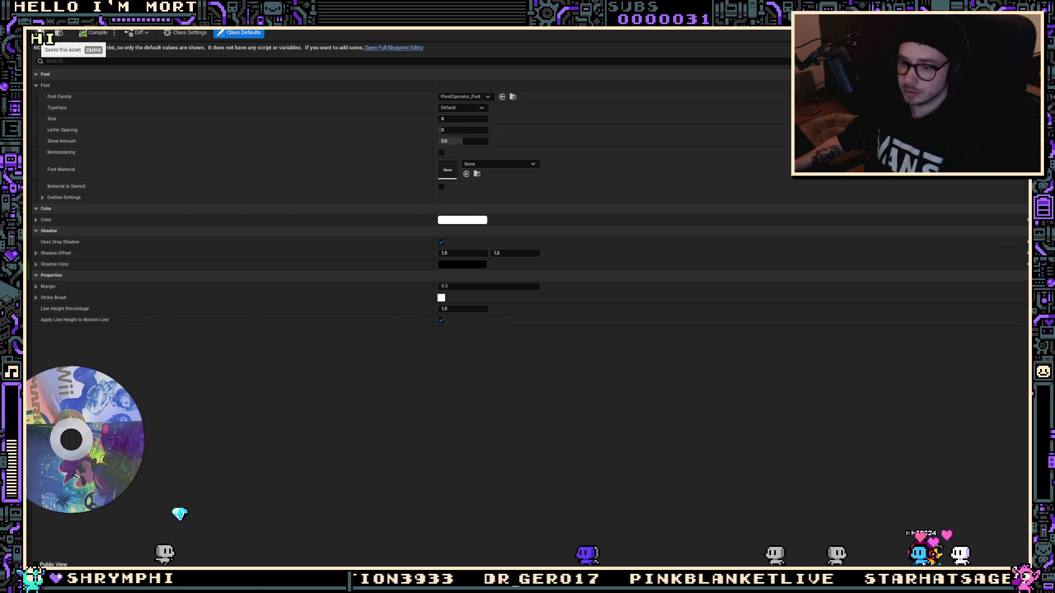
Save the text style and option button widget, then bring GitHub Desktop over the editor
key("alt+Tab")
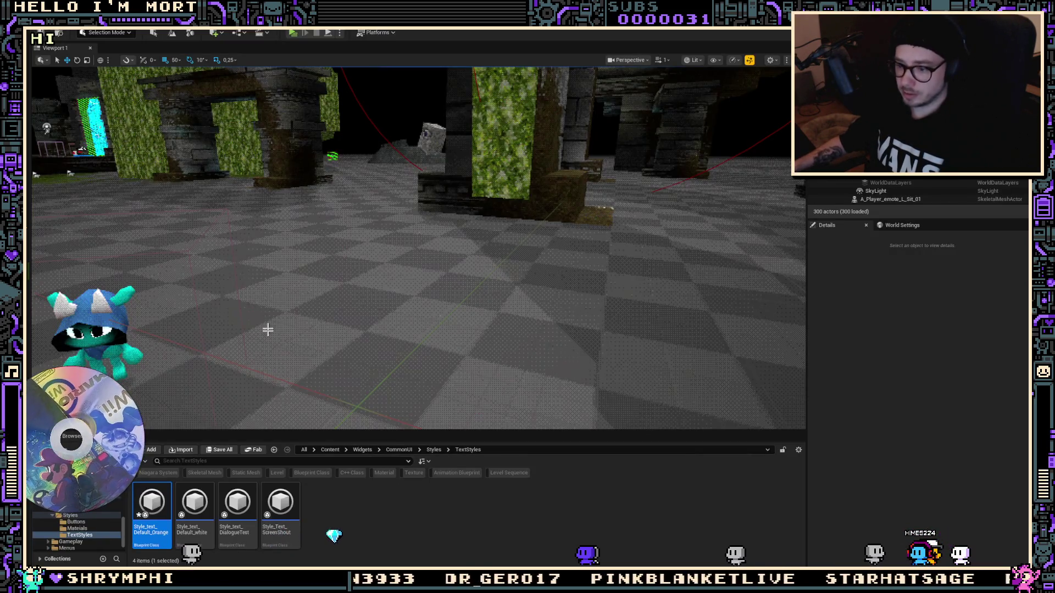
left_click(220, 450)
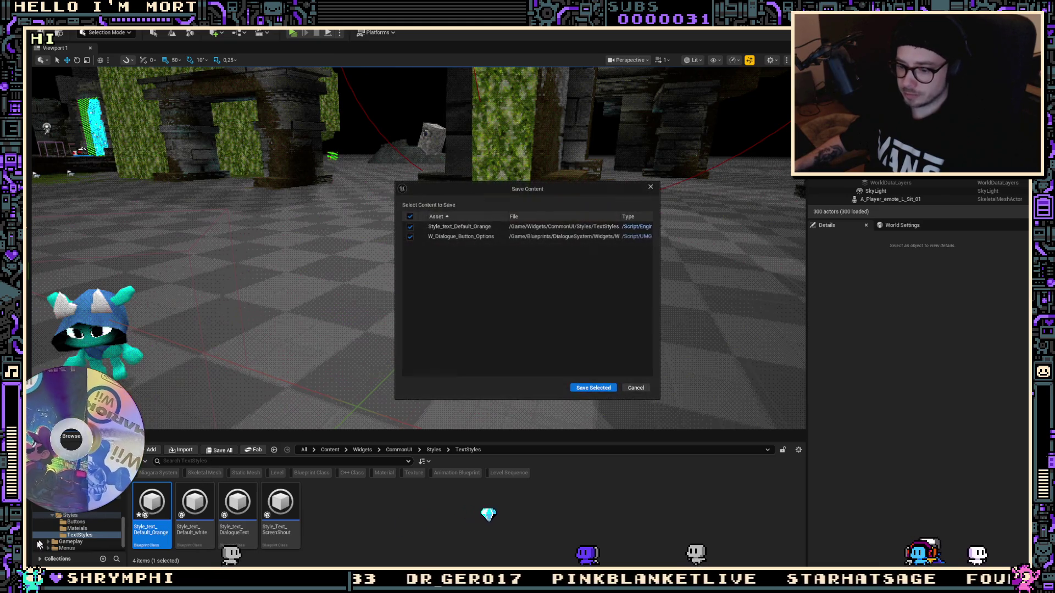
left_click(593, 388)
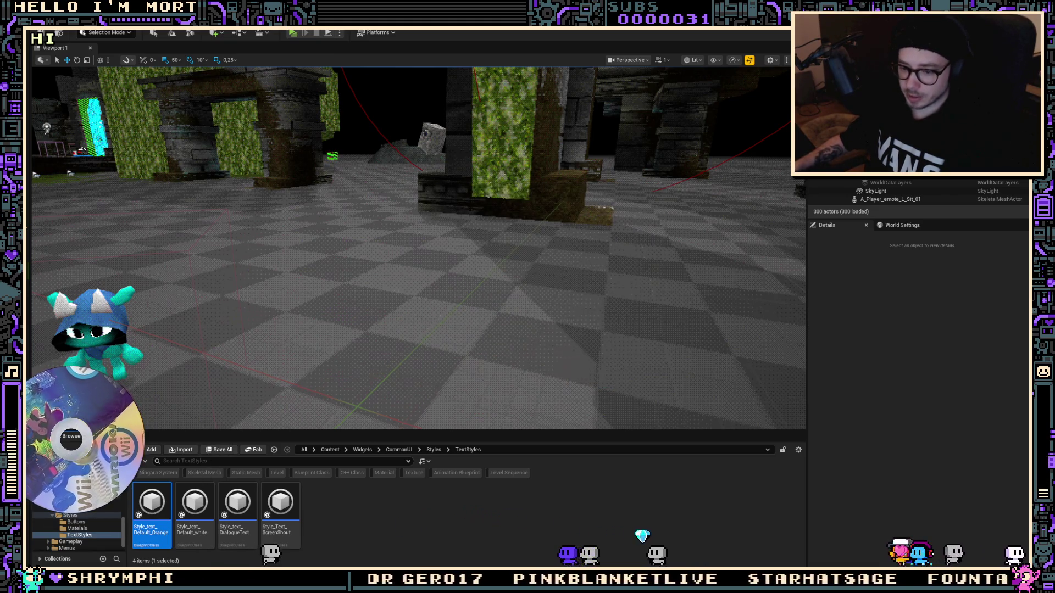
key("alt+Tab")
left_click_drag(548, 123, 434, 81)
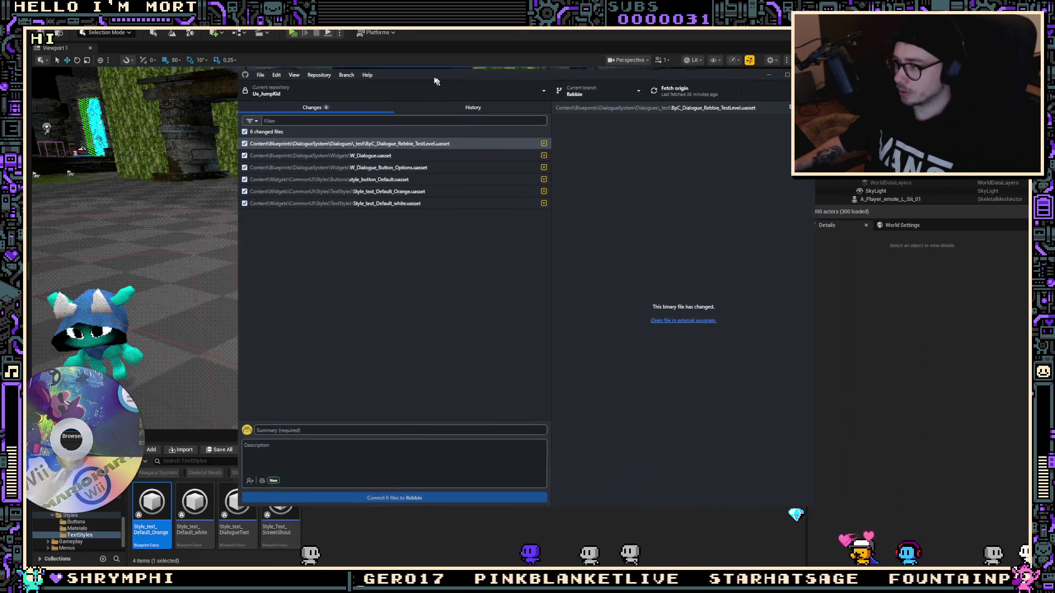
Commit the six files as 'Kind of working but not really' and push to origin
type("Sort")
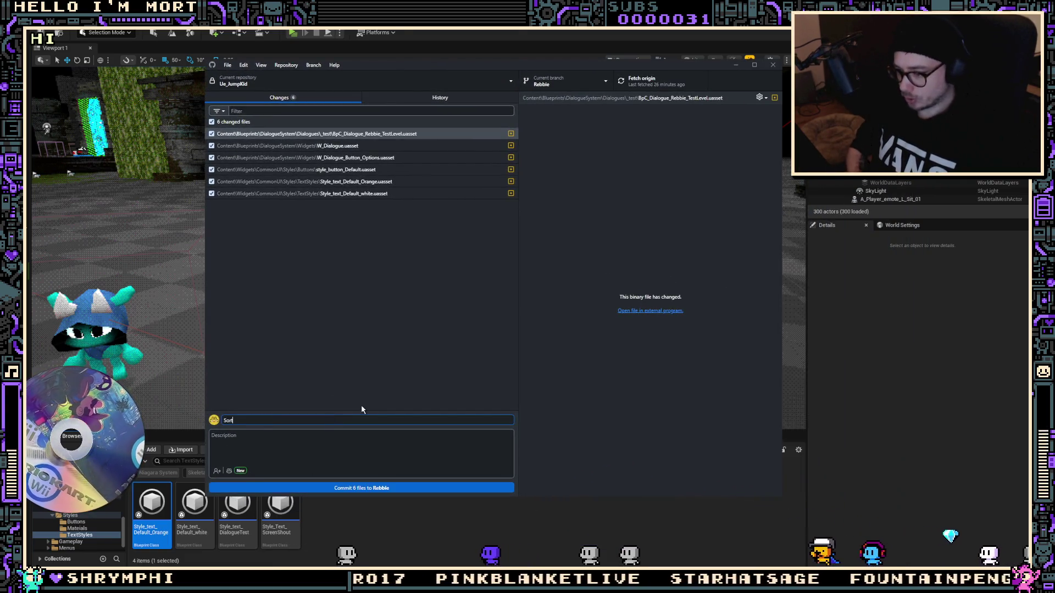
key("BackSpace")
type("Kind of working but not really")
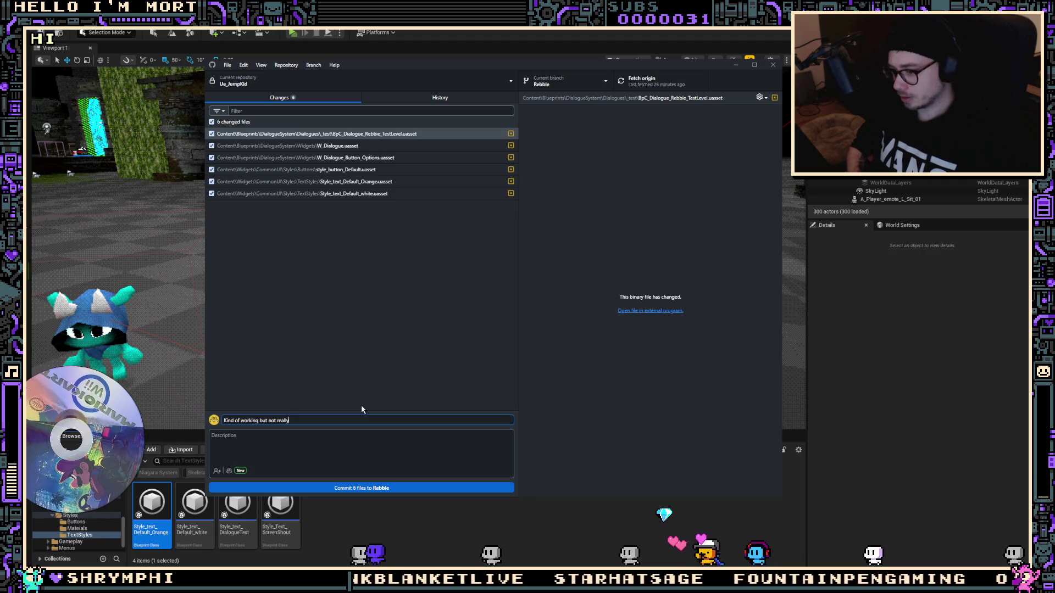
left_click(362, 488)
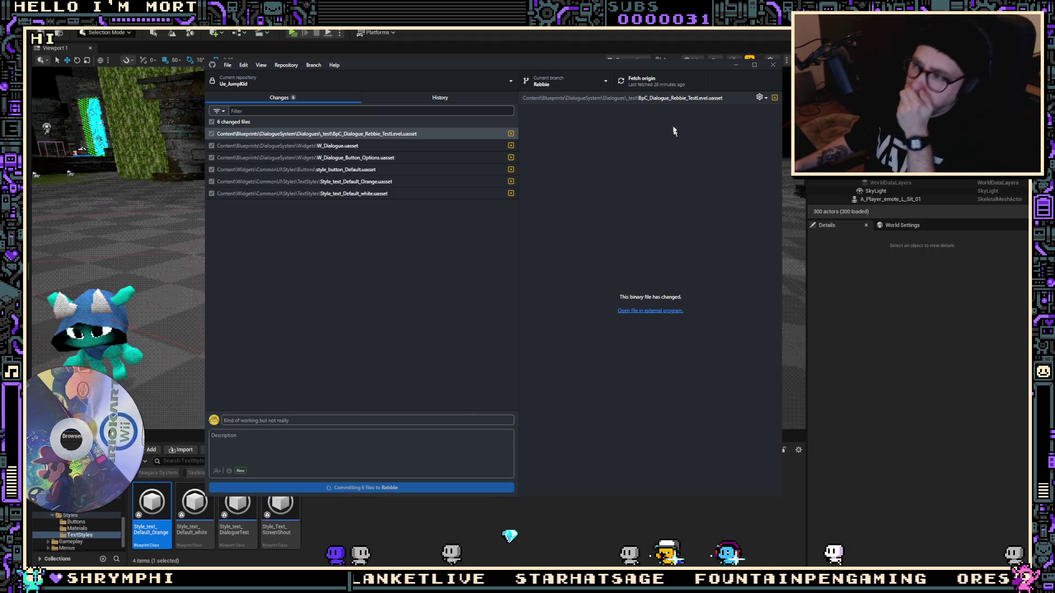
left_click(629, 87)
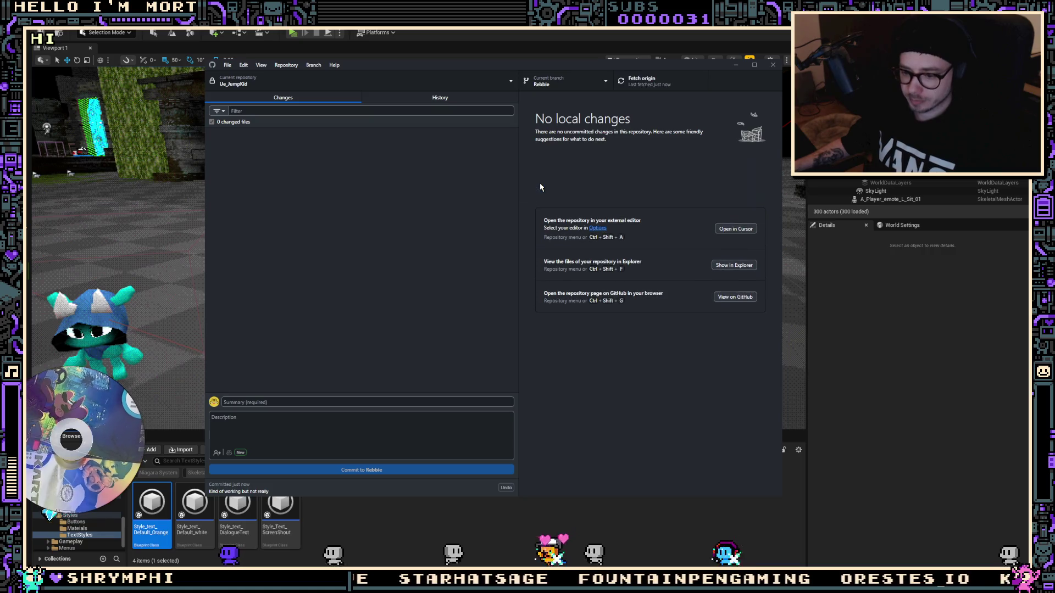
left_click(735, 65)
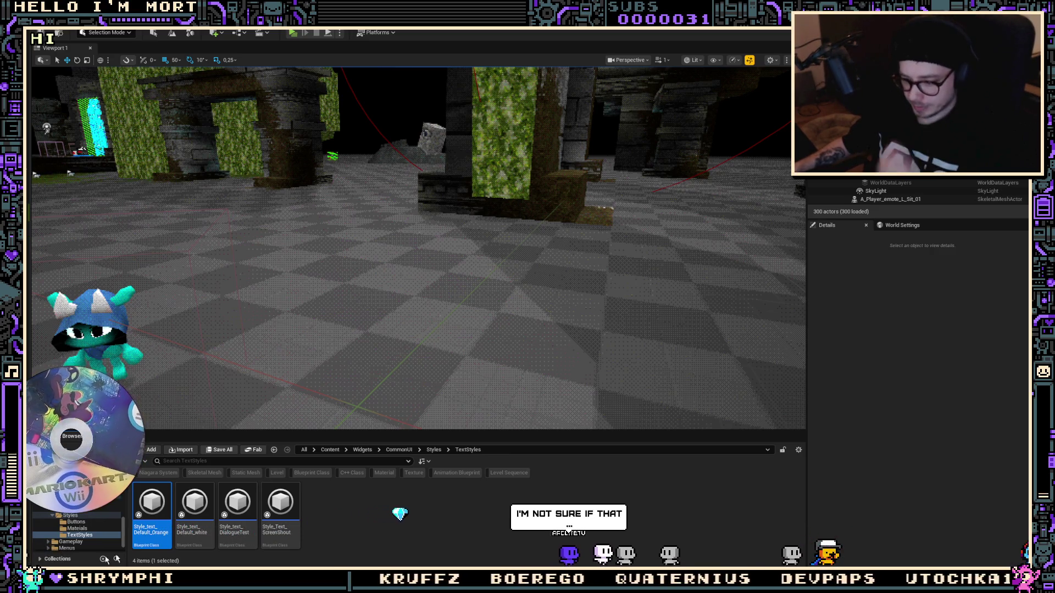
Clear the Content Browser selection to return to the W_Dialogue_Button_Options designer
left_click(352, 528)
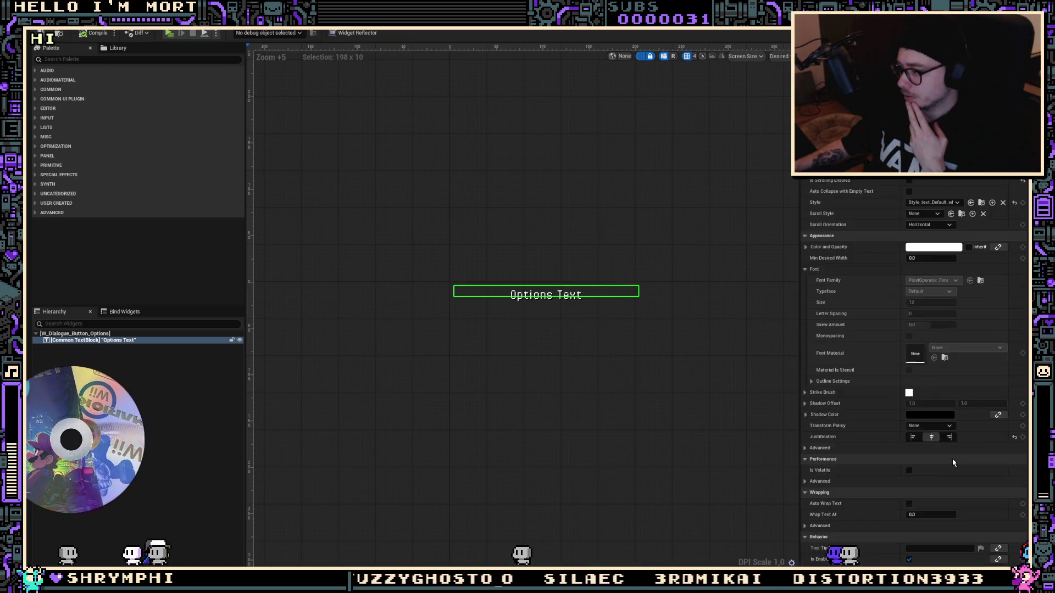
Leave the Options Text's Translation Y at 0, recompile the button widget, and start a Play session
scroll(954, 464, "down", 5)
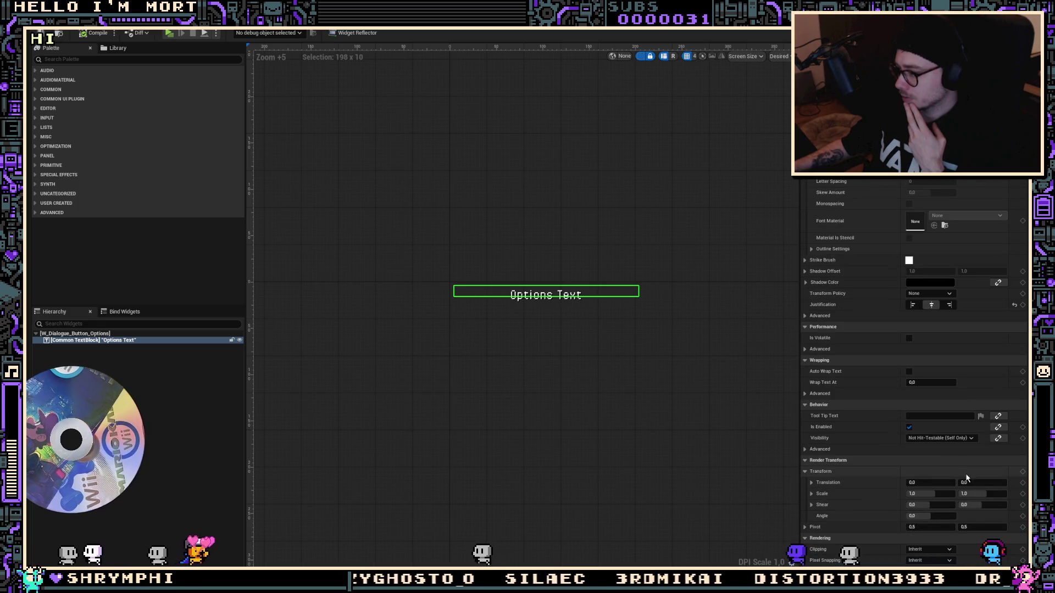
left_click_drag(967, 482, 959, 482)
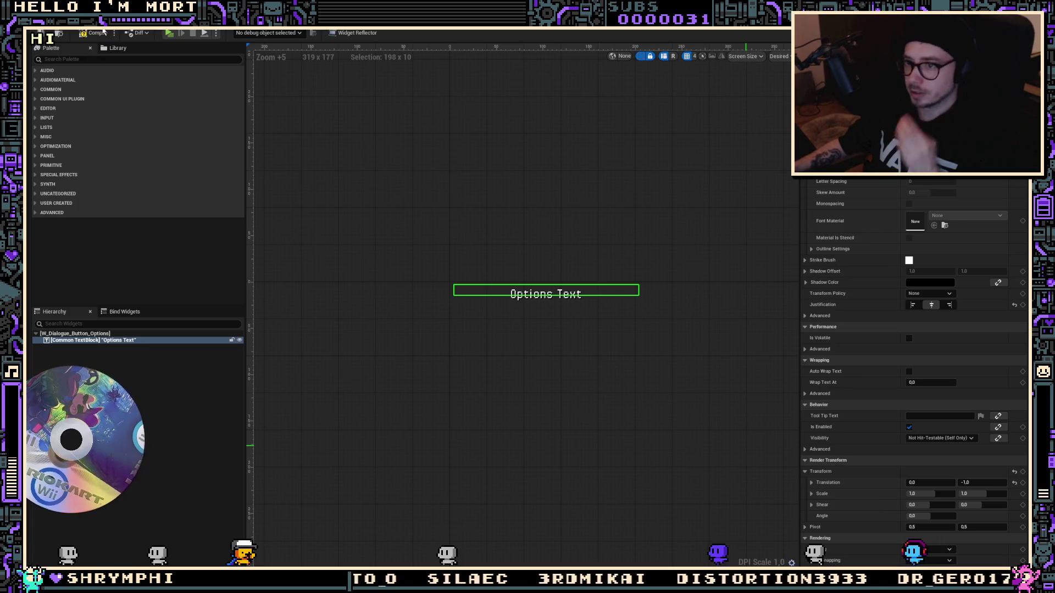
key("ctrl+z")
left_click(90, 34)
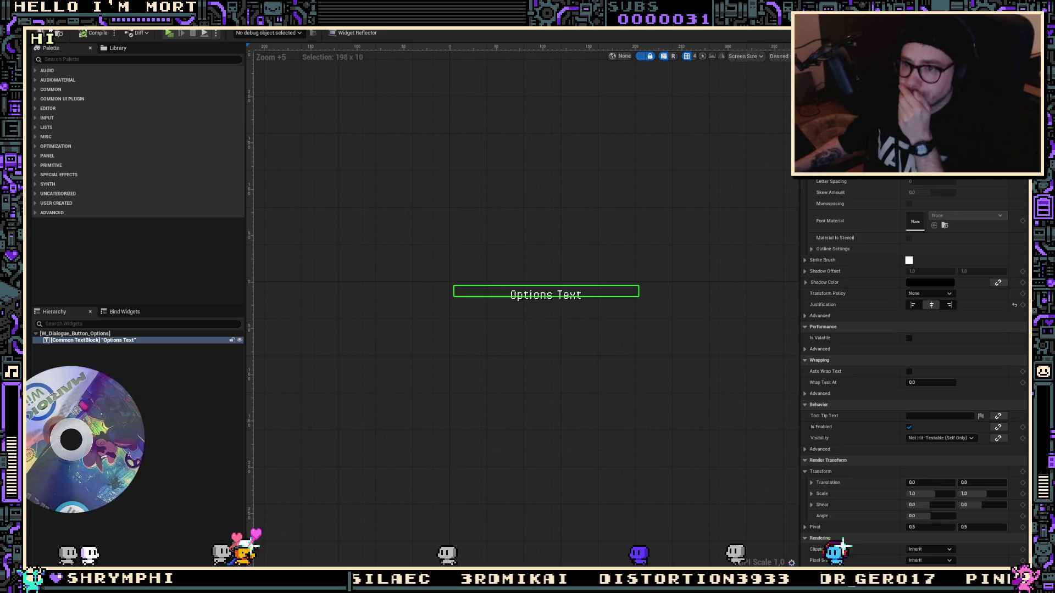
left_click(176, 34)
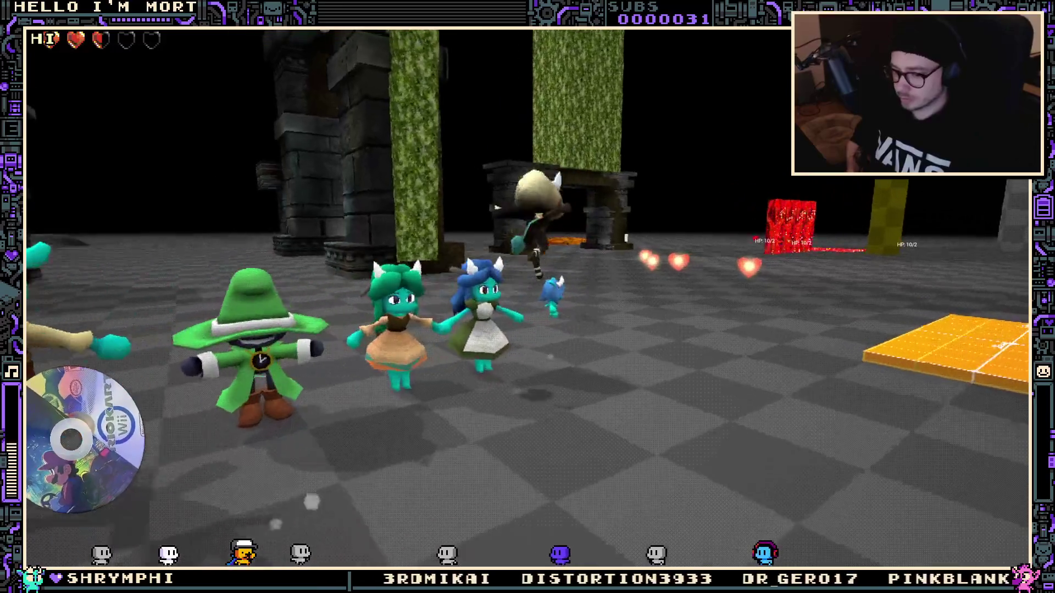
Walk to the hooded NPC, open its dialogue, advance the lines, and close the box
key("w")
key("e")
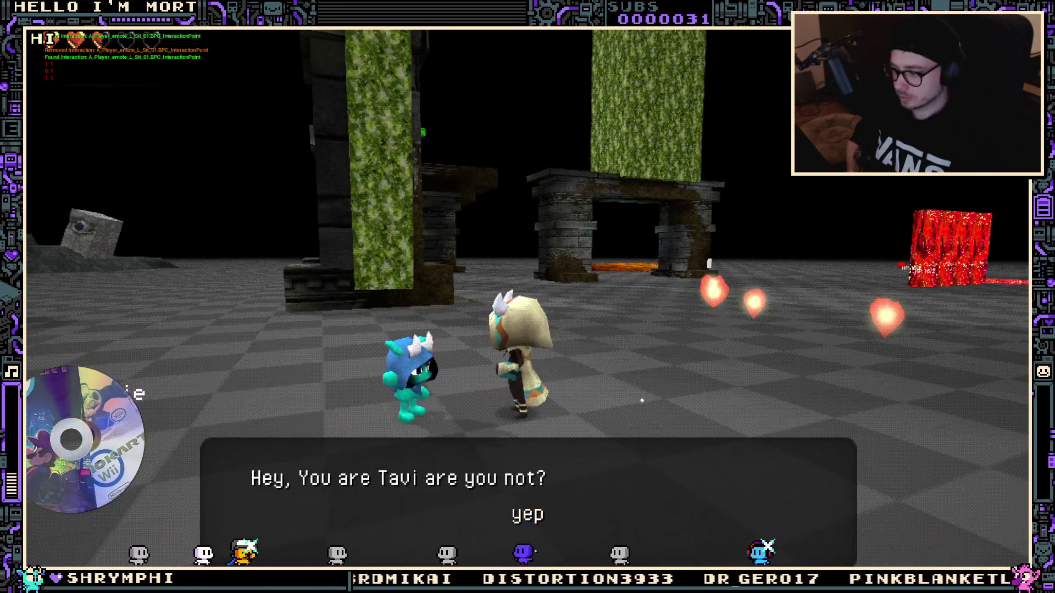
key("e")
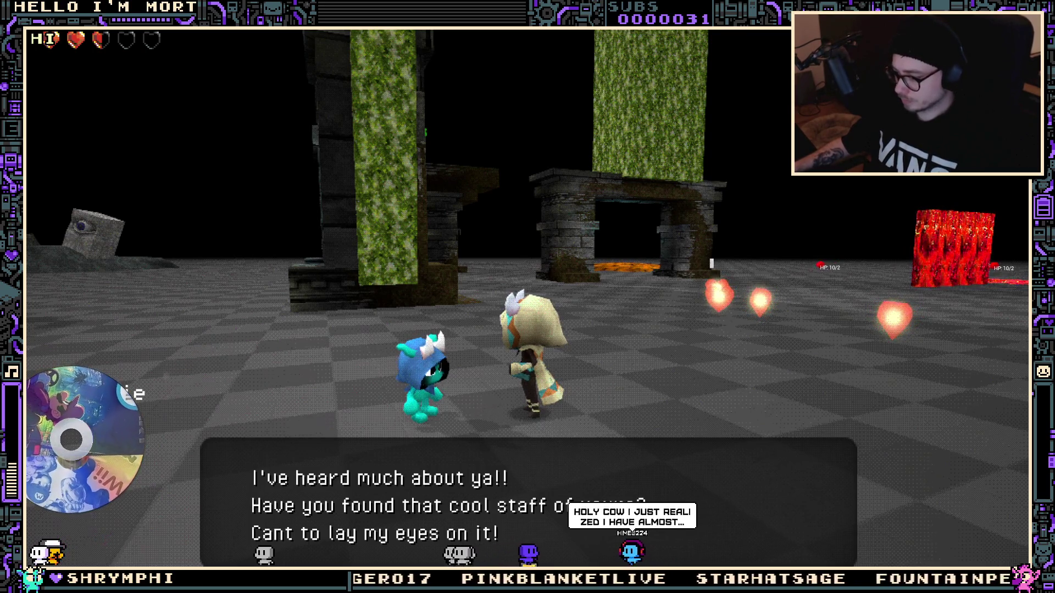
left_click(523, 522)
Pause, resume, talk to the NPC again, then switch to the dialogue-box sprite in Aseprite
key("Escape")
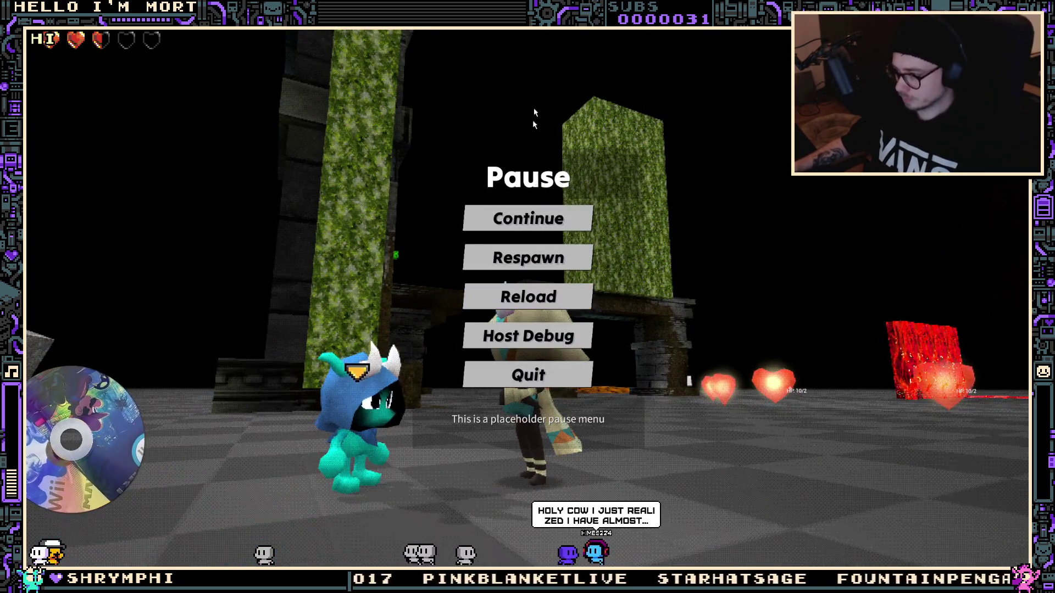
key("alt+Tab")
key("alt+Tab")
key("alt+Tab")
key("alt+Tab")
key("alt+Tab")
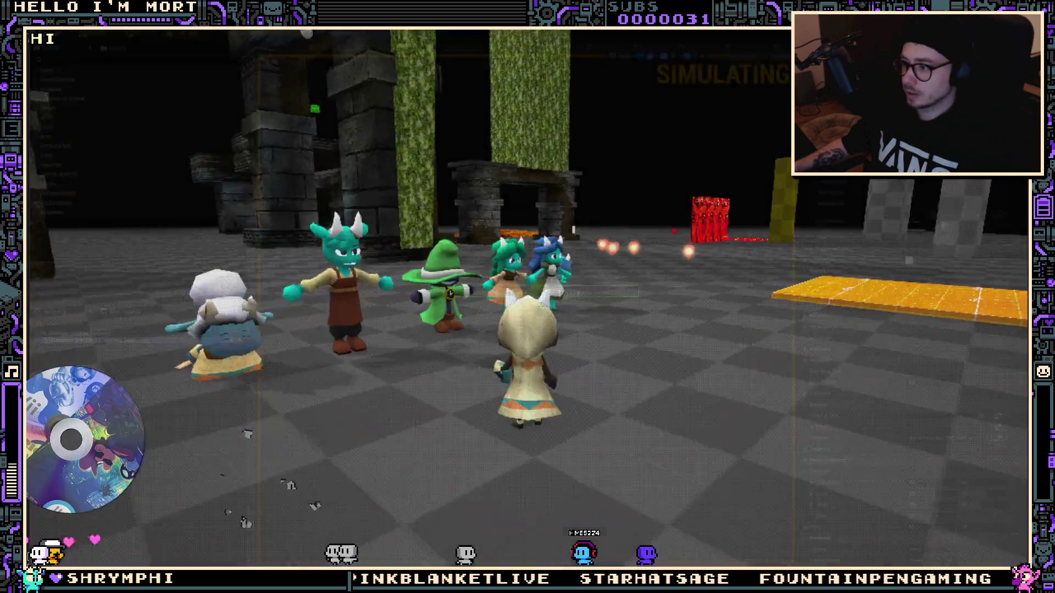
key("s")
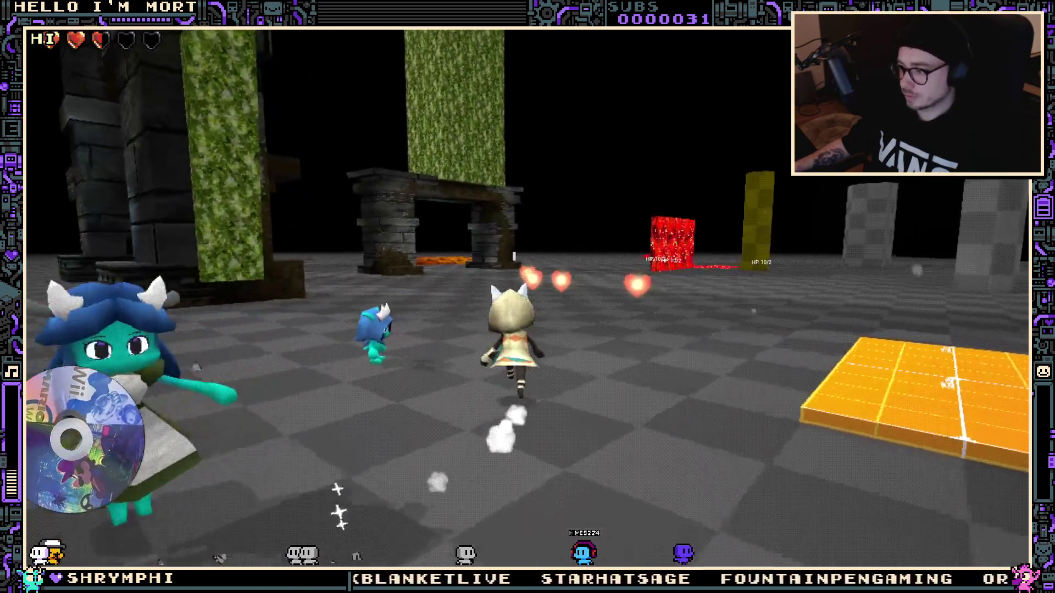
key("e")
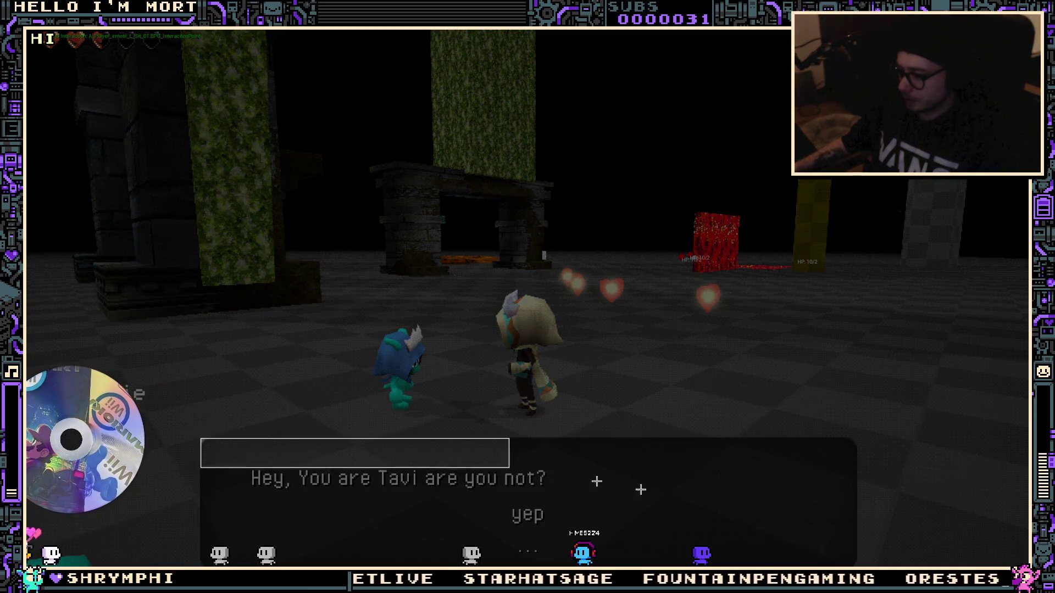
key("alt+Tab")
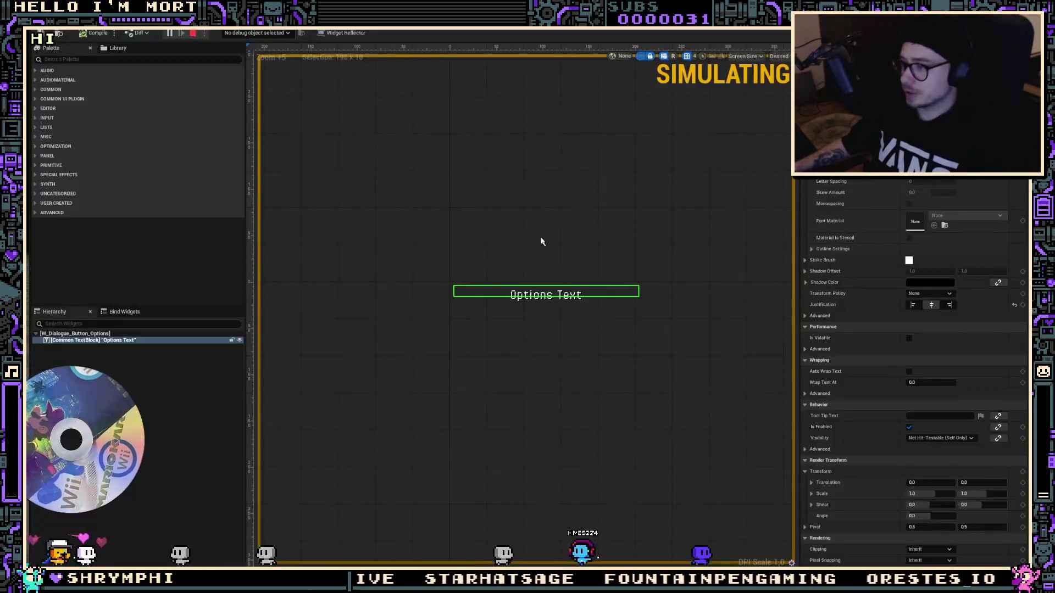
key("alt+Tab")
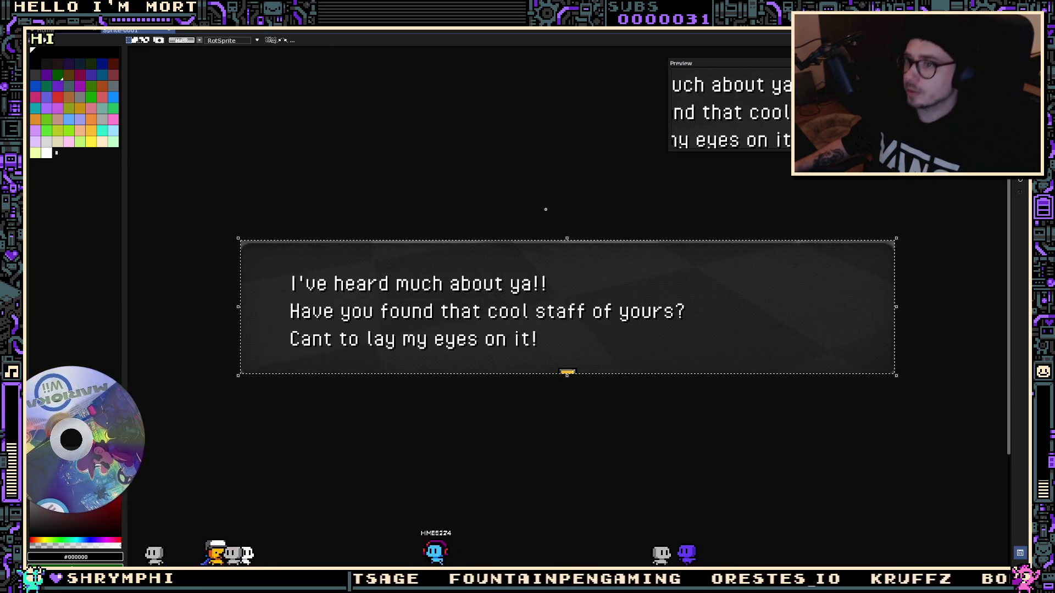
Quit Aseprite without saving the sprite changes, then stop the running simulation in Unreal
key("ctrl+q")
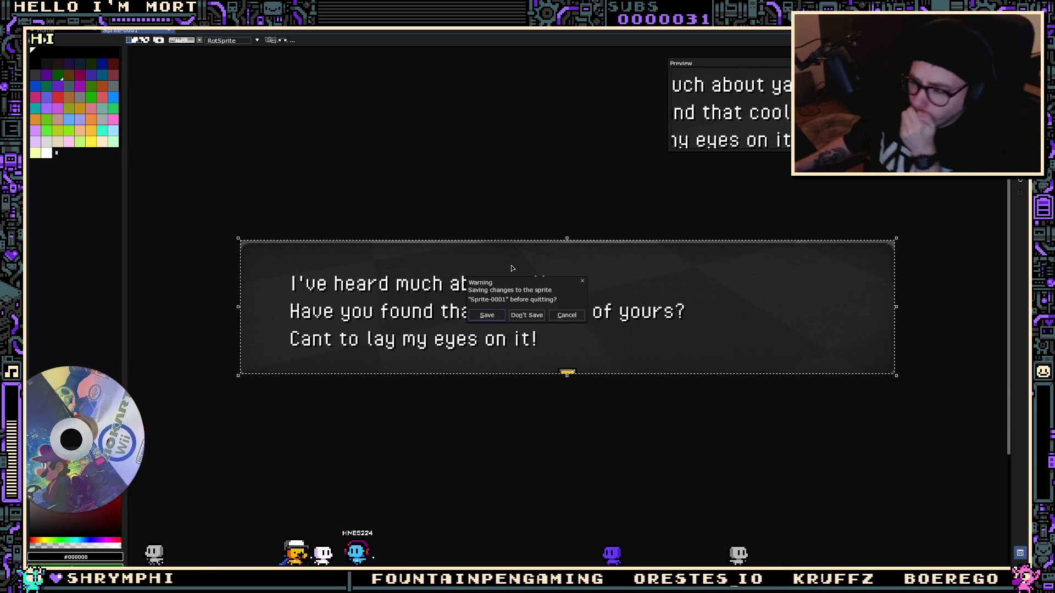
left_click(530, 317)
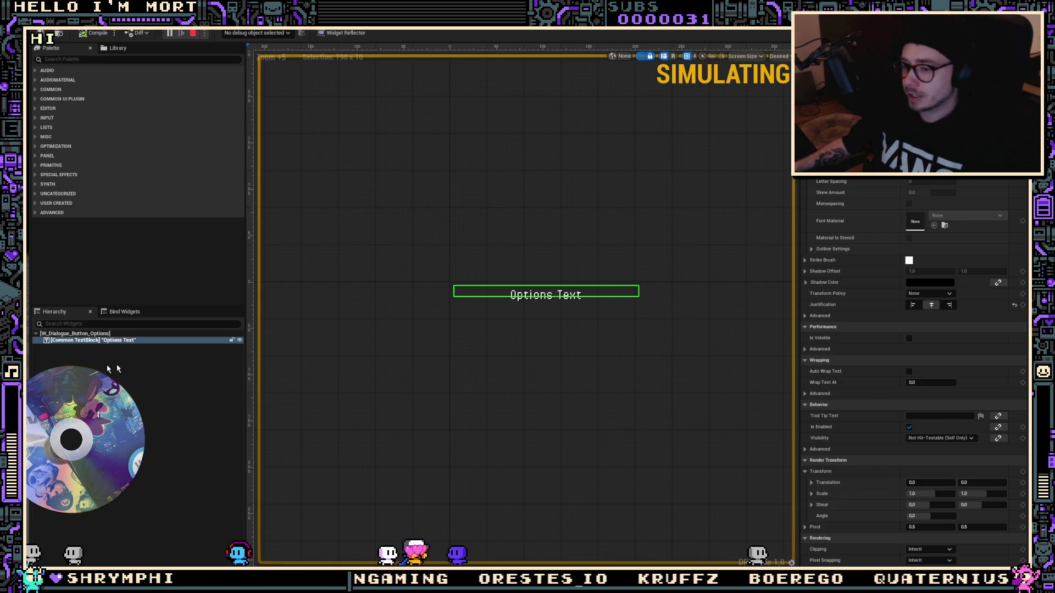
left_click(191, 36)
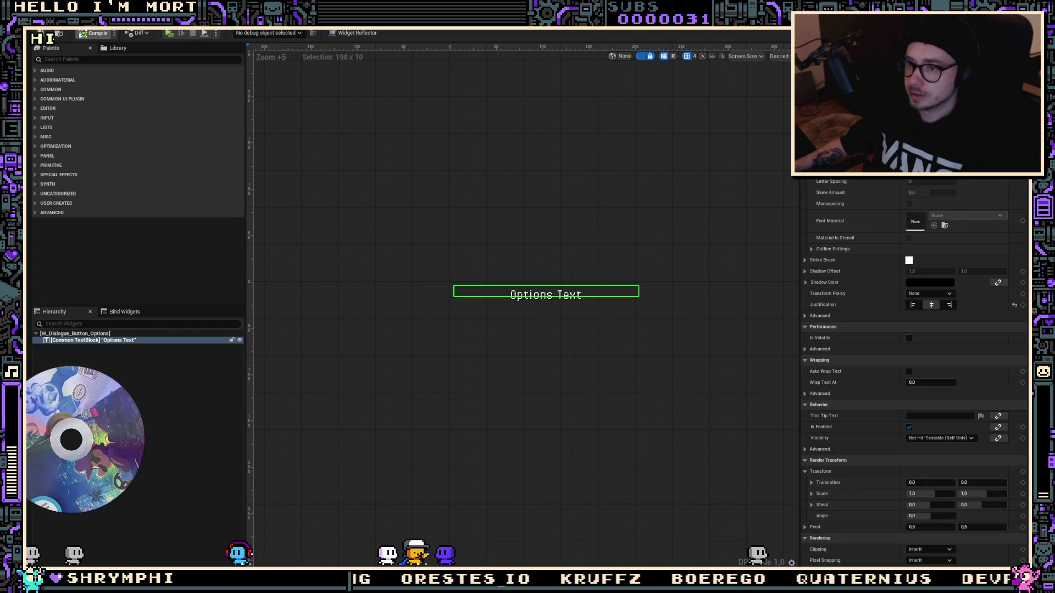
Open the W_Dialogue layout and delete its old Options Text button
left_click(357, 22)
key("ctrl+Tab")
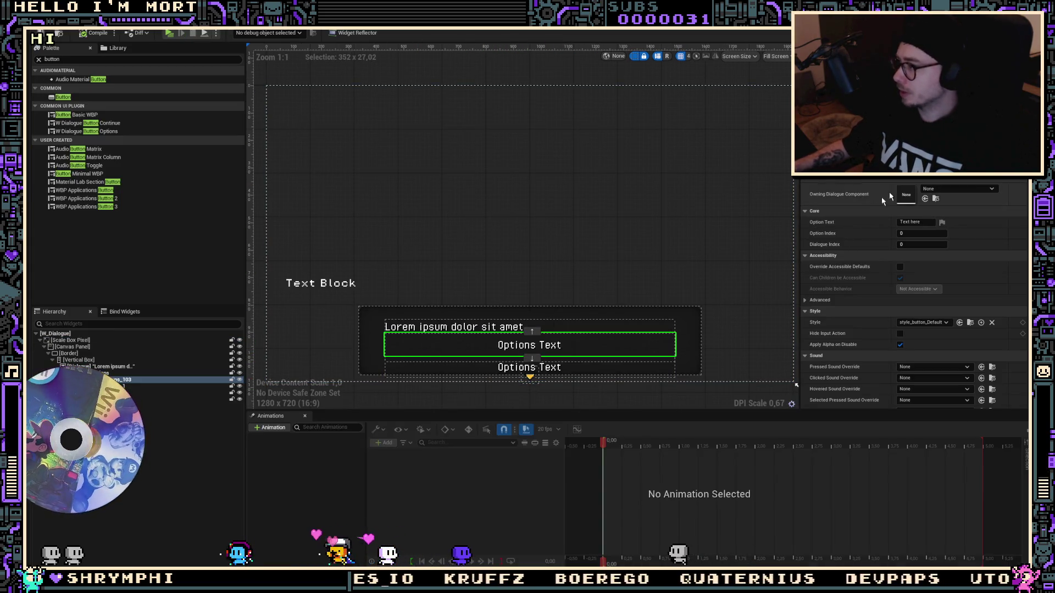
scroll(912, 291, "up", 1)
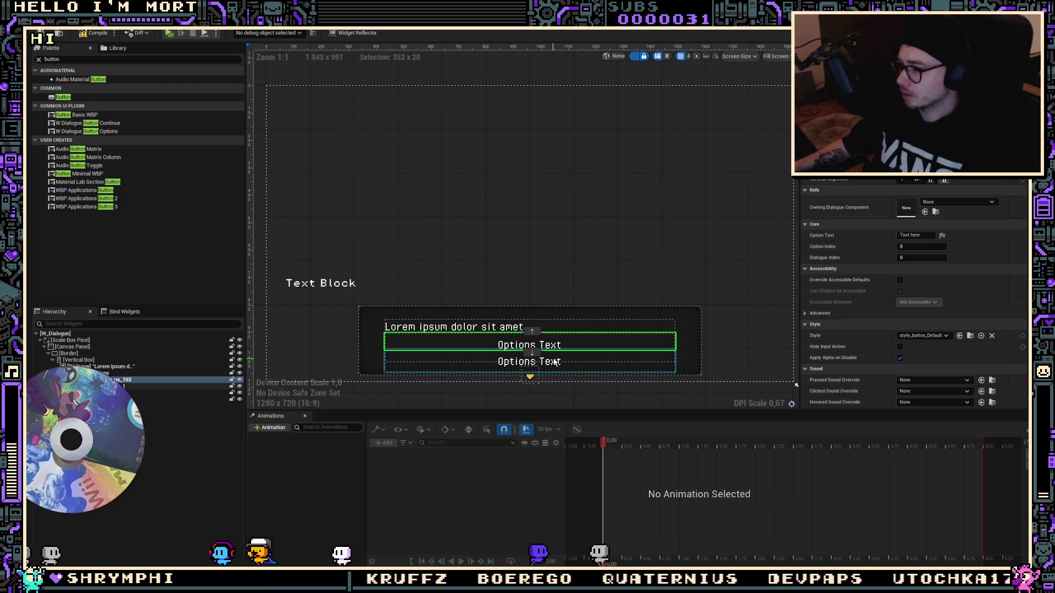
key("Delete")
left_click(562, 345)
key("Delete")
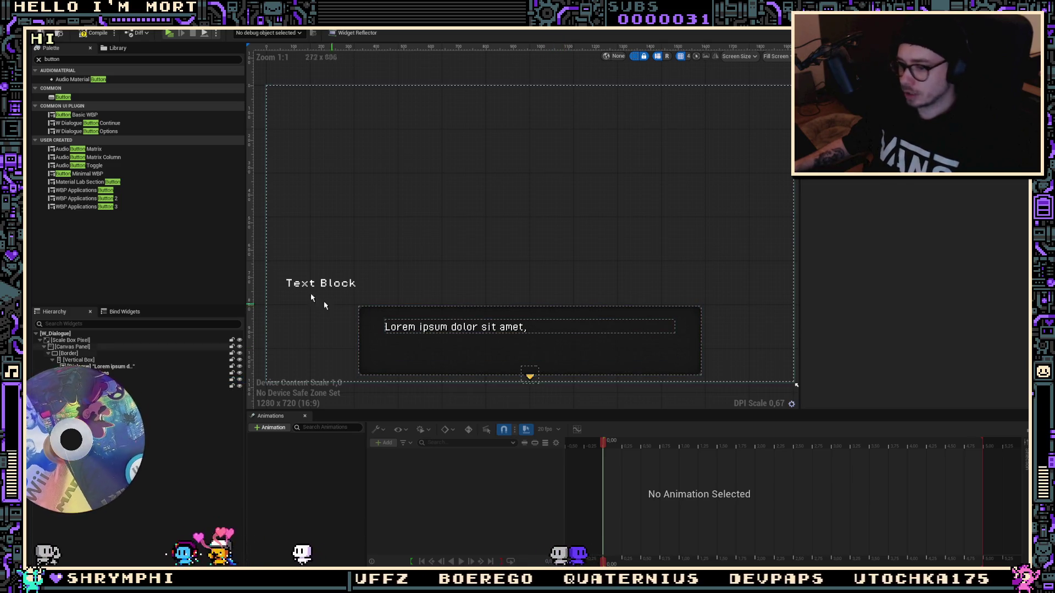
Add a W Dialogue Button Options widget under the dialogue text and left-align both option buttons
left_click(111, 134)
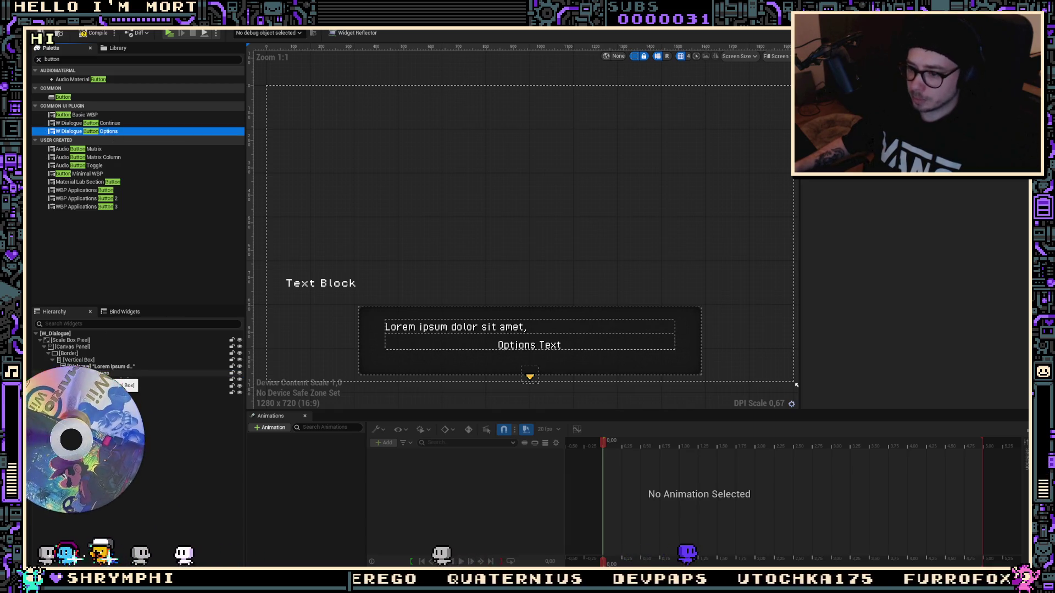
left_click_drag(111, 134, 137, 383)
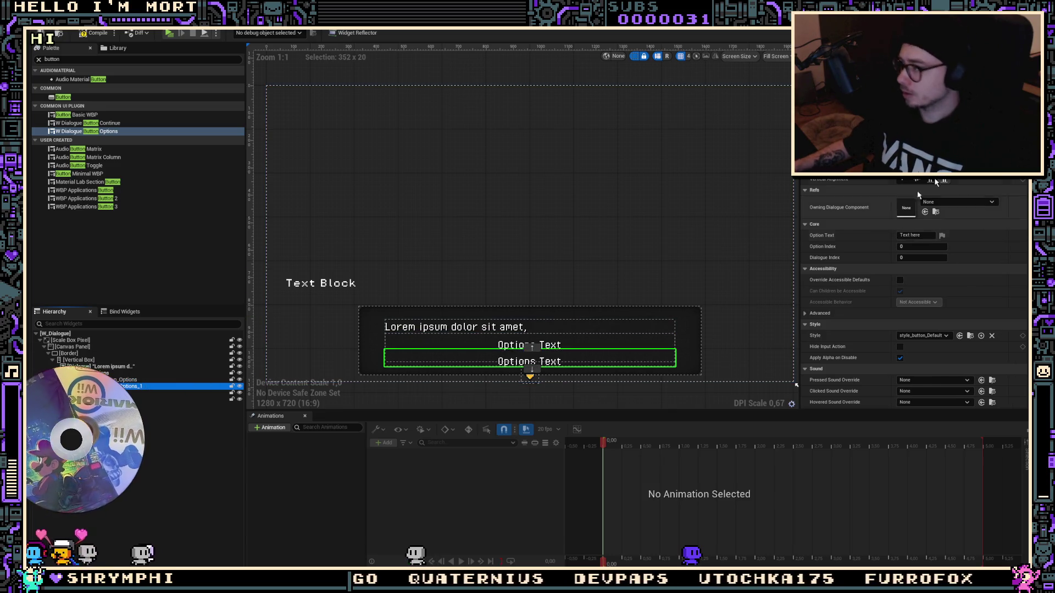
left_click(902, 168)
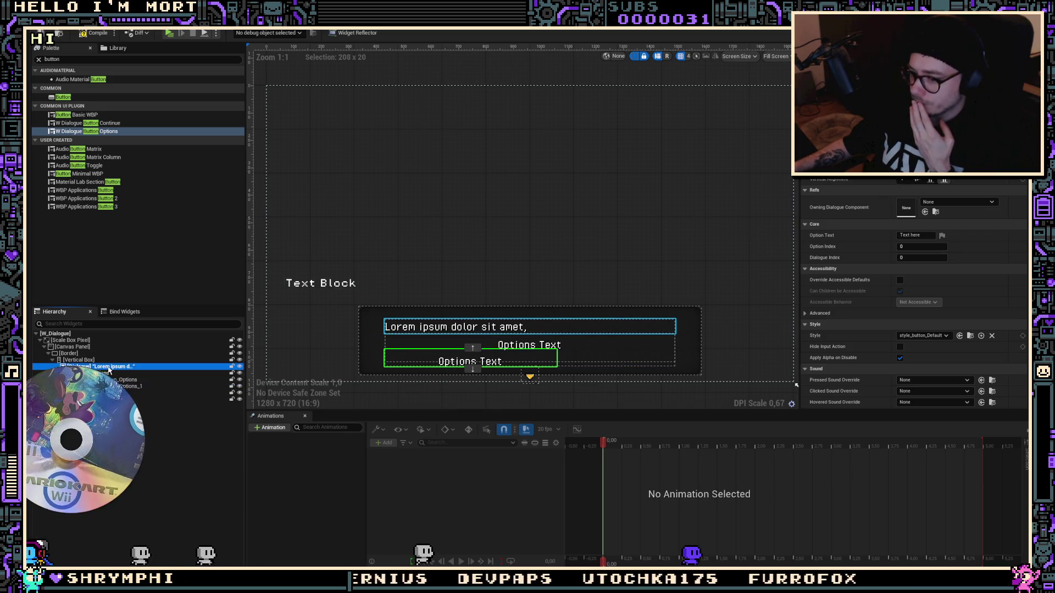
left_click(108, 367)
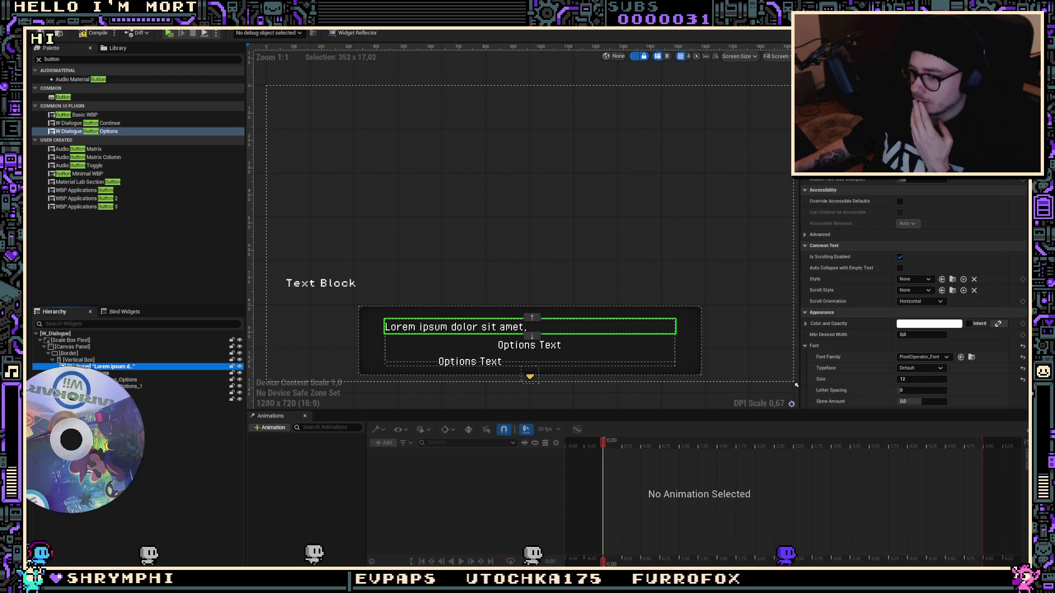
left_click(549, 343)
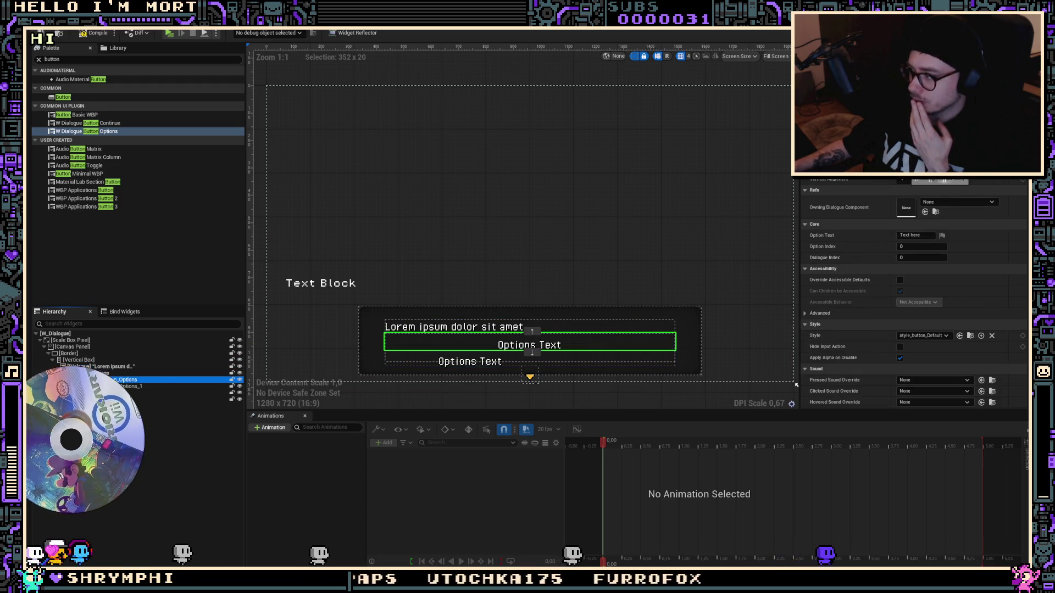
left_click(929, 181)
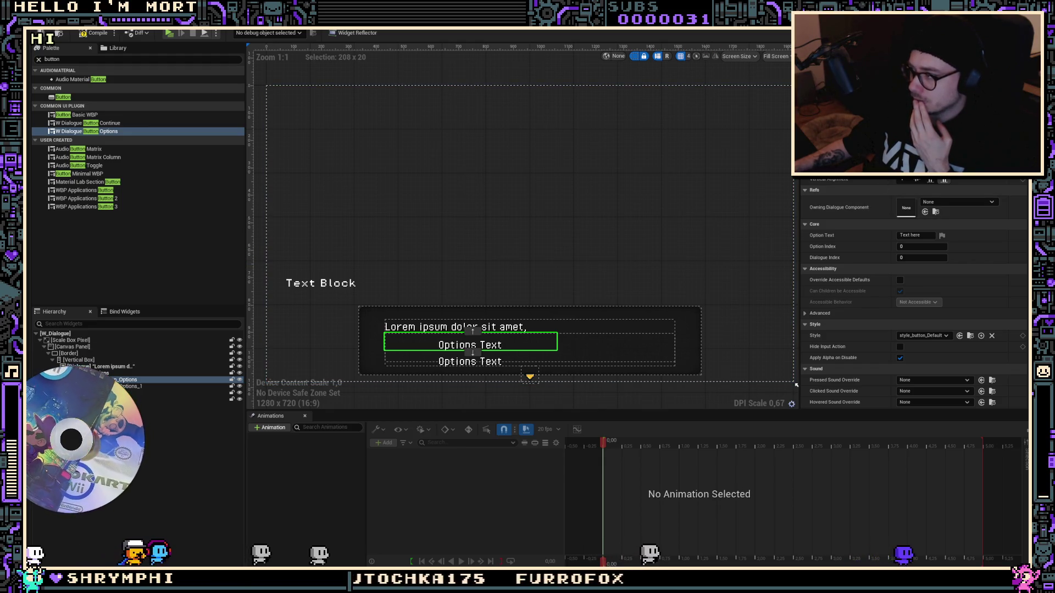
left_click_drag(472, 353, 473, 345)
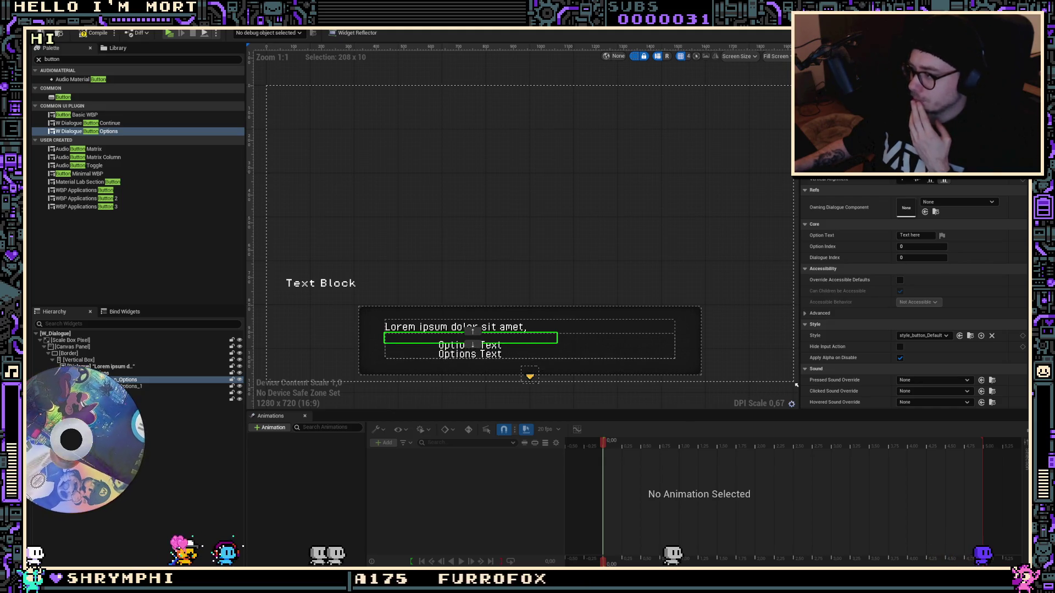
key("ctrl+z")
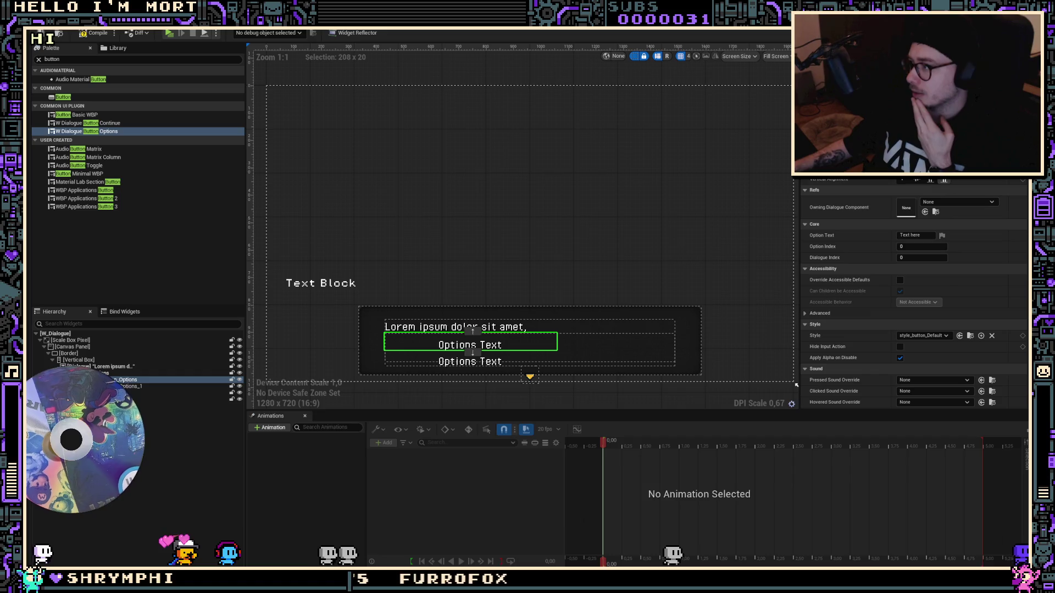
scroll(912, 291, "up", 2)
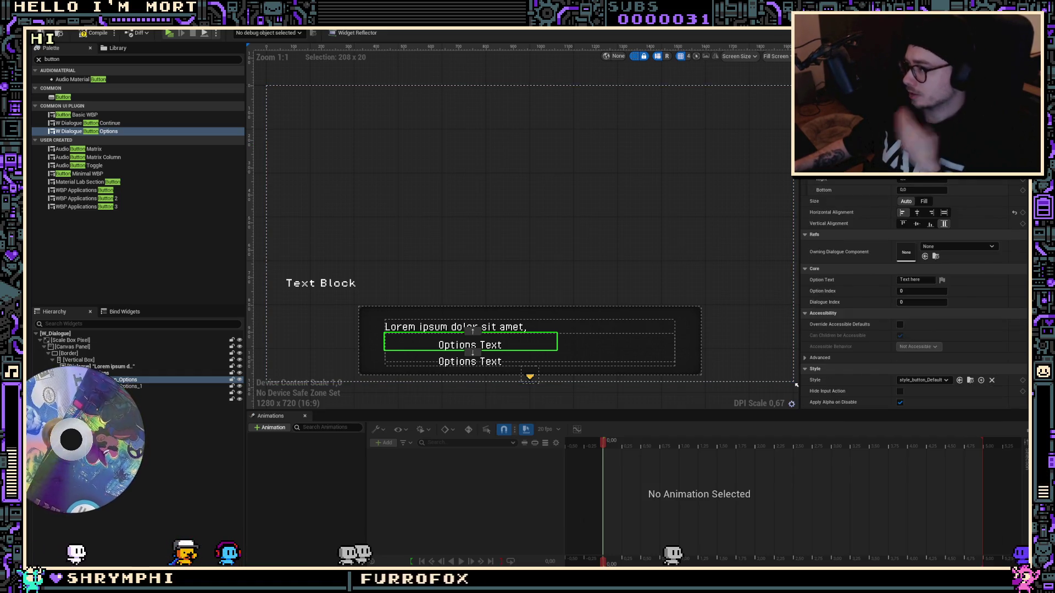
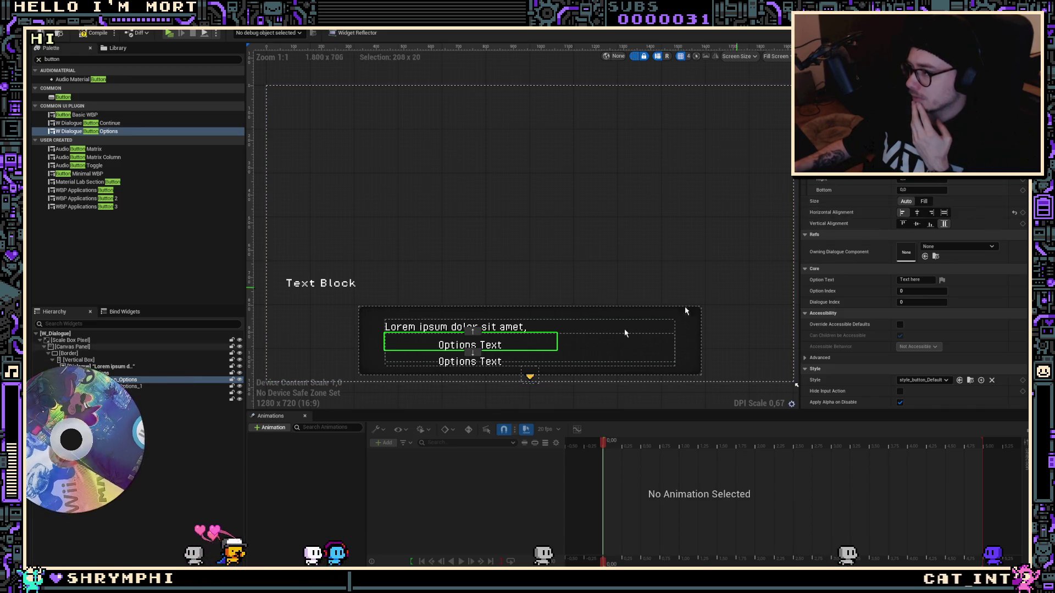
Delete both Options Text buttons from W_Dialogue, compile it, and open W_Dialogue_Button_Options
left_click(131, 379)
key("Delete")
left_click(132, 379)
key("Delete")
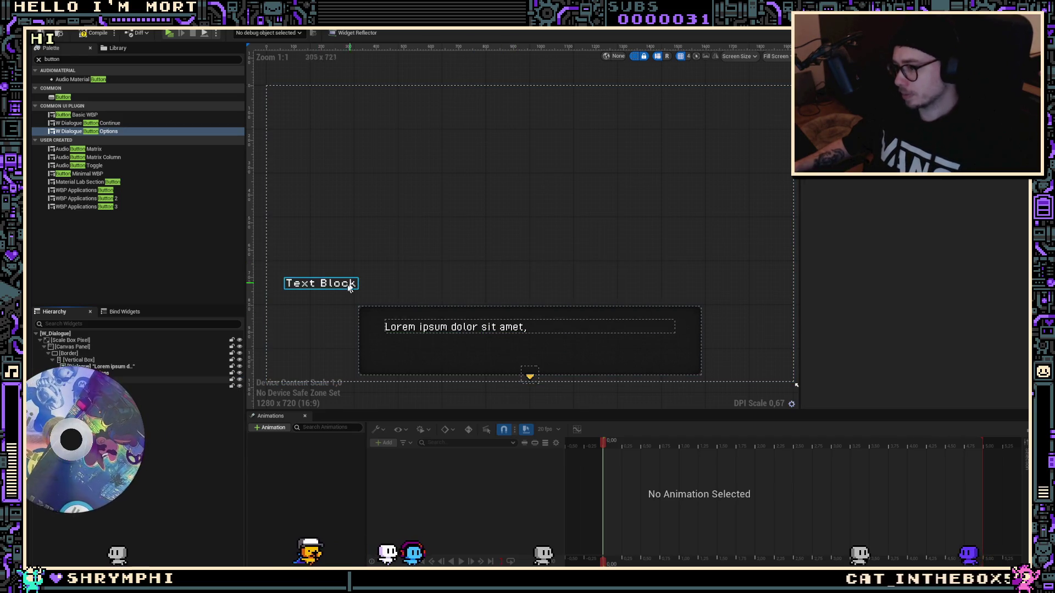
left_click(93, 34)
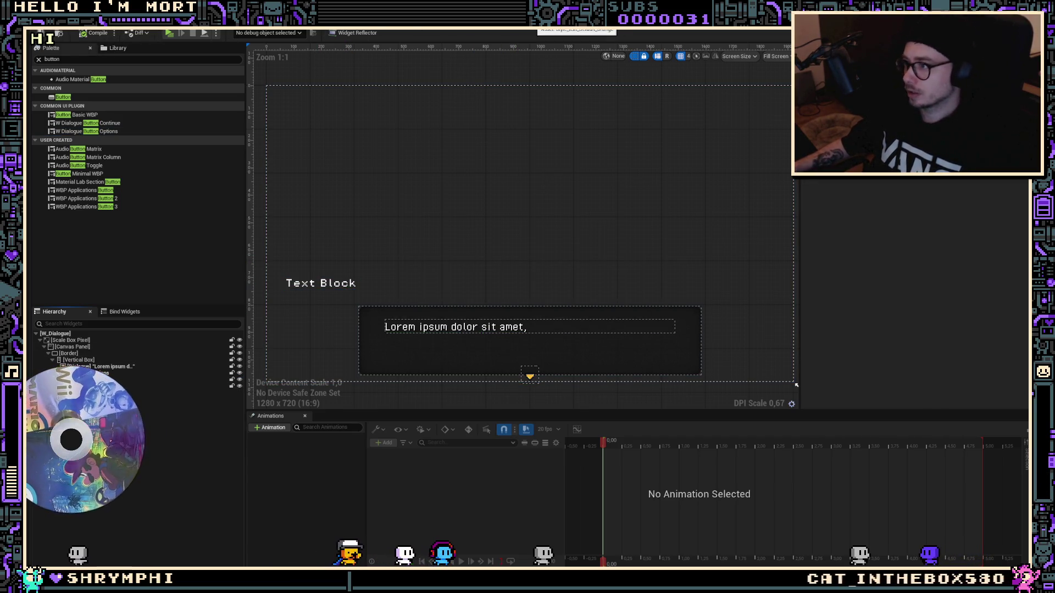
left_click(363, 22)
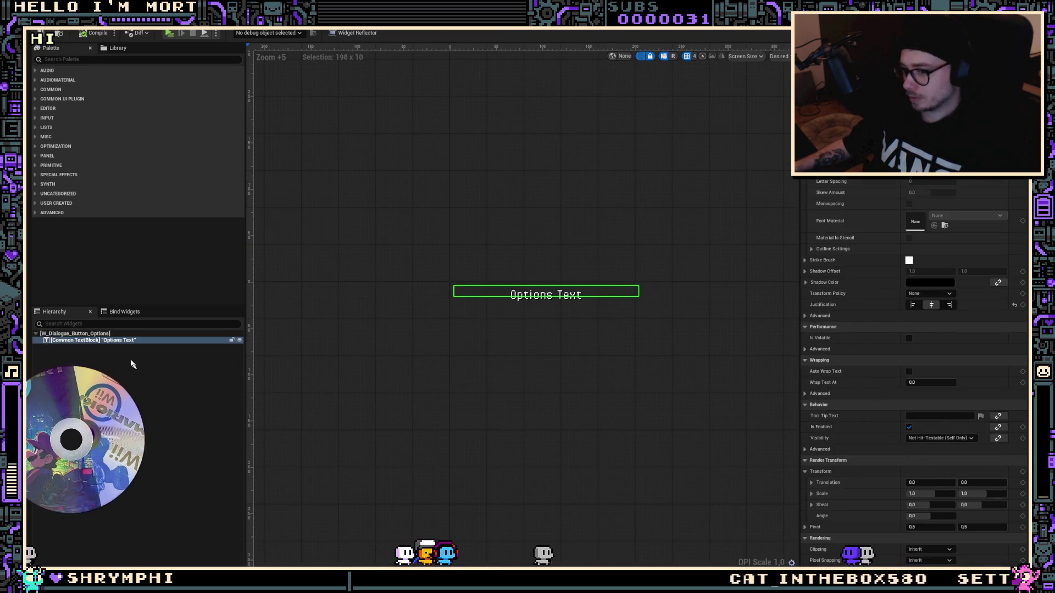
Search the palette for 'wracommon' and look at replace options for Options Text, then cancel
left_click(114, 335)
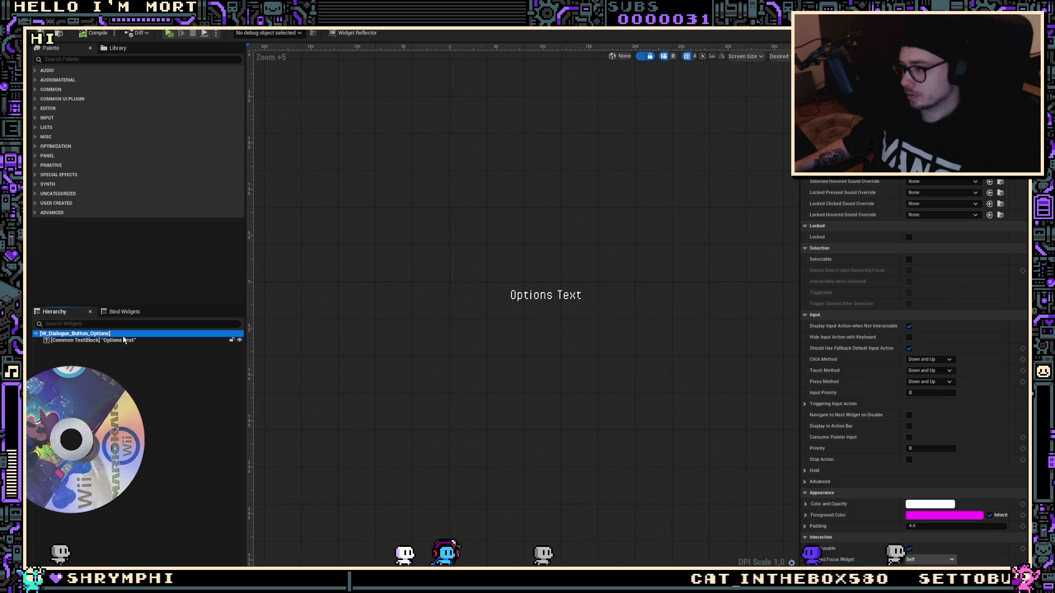
left_click(116, 341)
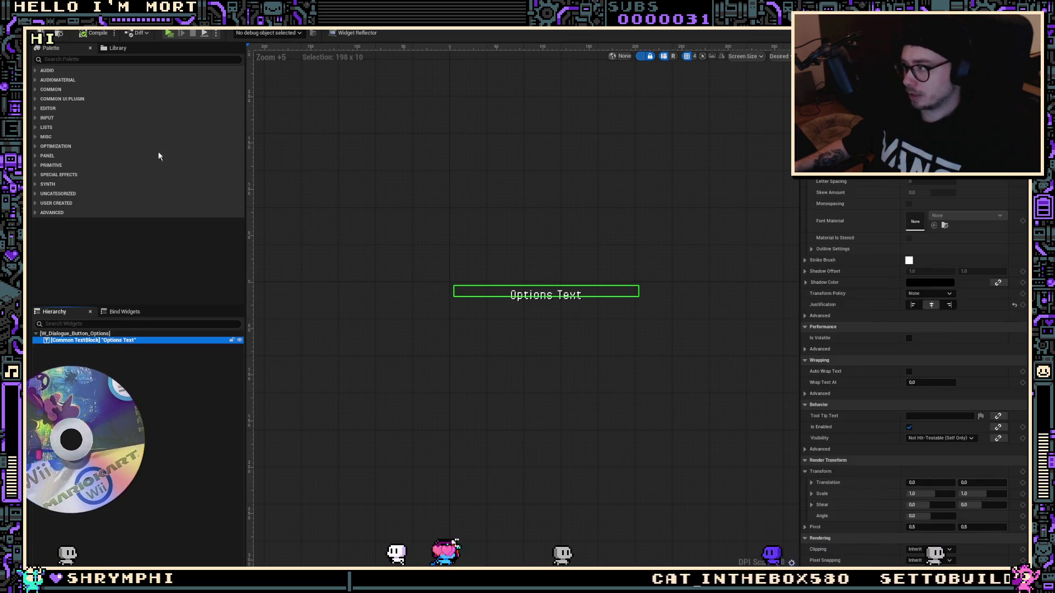
left_click(147, 59)
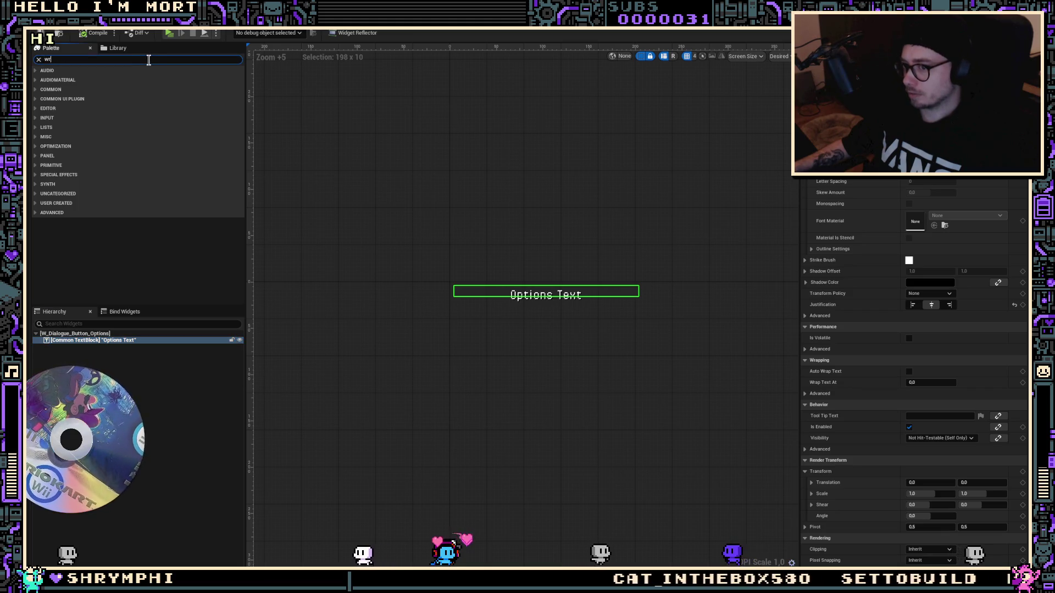
type("wra")
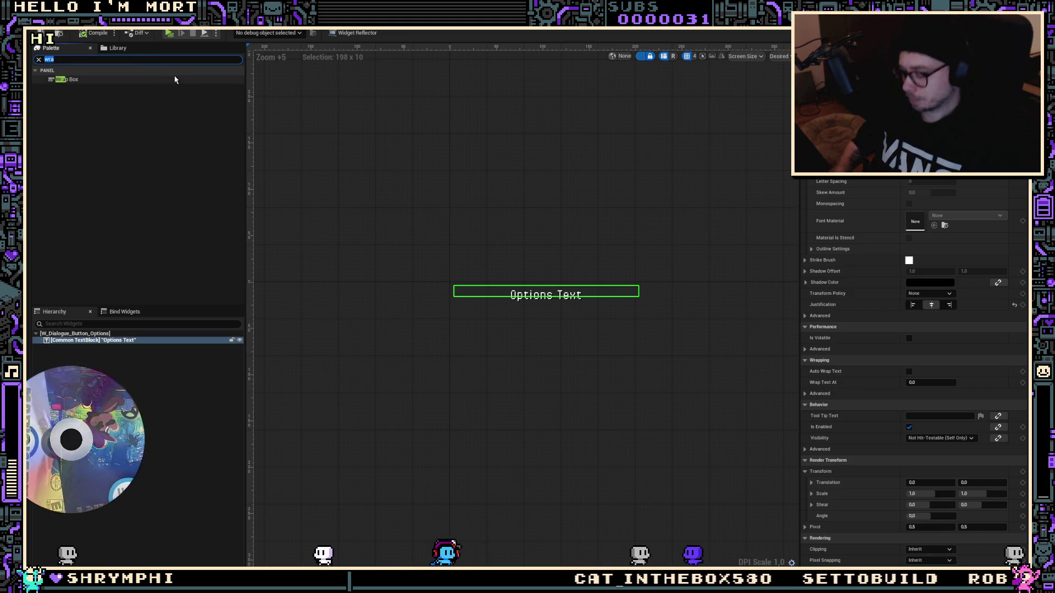
type("common")
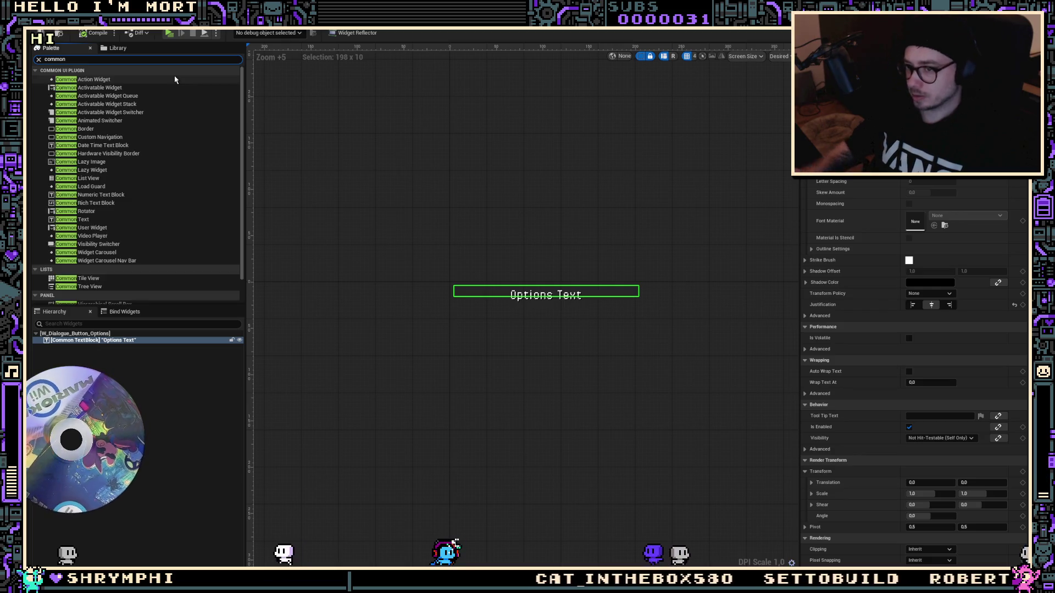
right_click(121, 341)
mouse_move(185, 435)
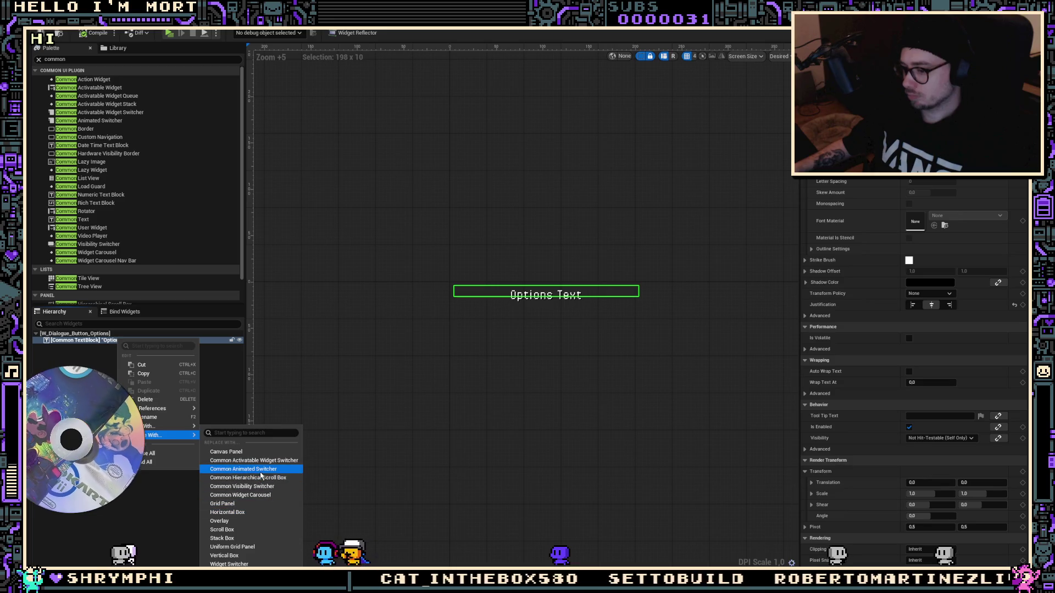
key("Escape")
Set the Options Text render transform translation Y to -8
left_click(412, 448)
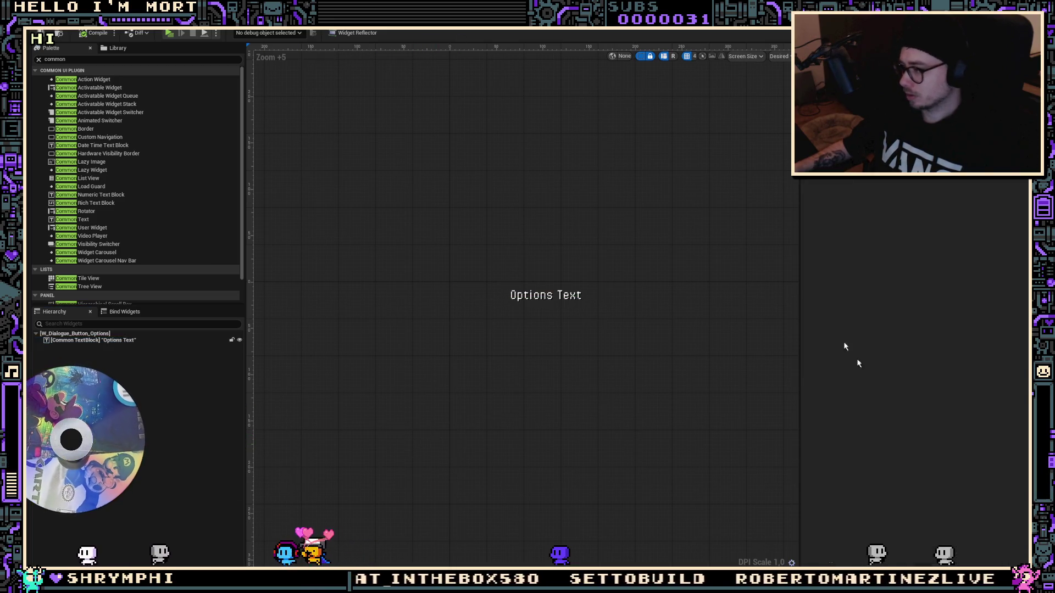
left_click(113, 341)
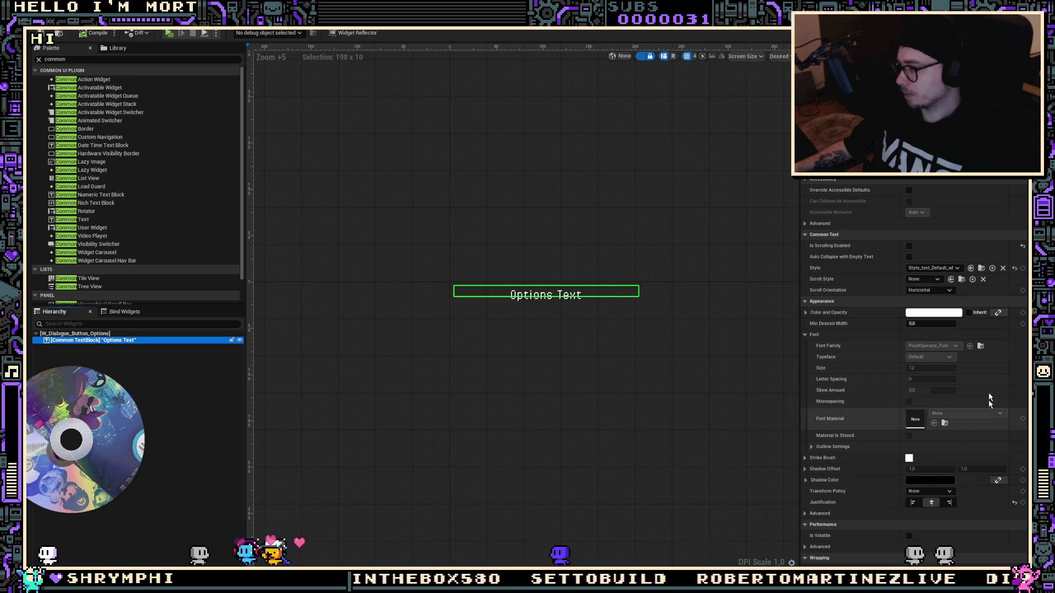
scroll(978, 336, "down", 3)
scroll(978, 337, "down", 5)
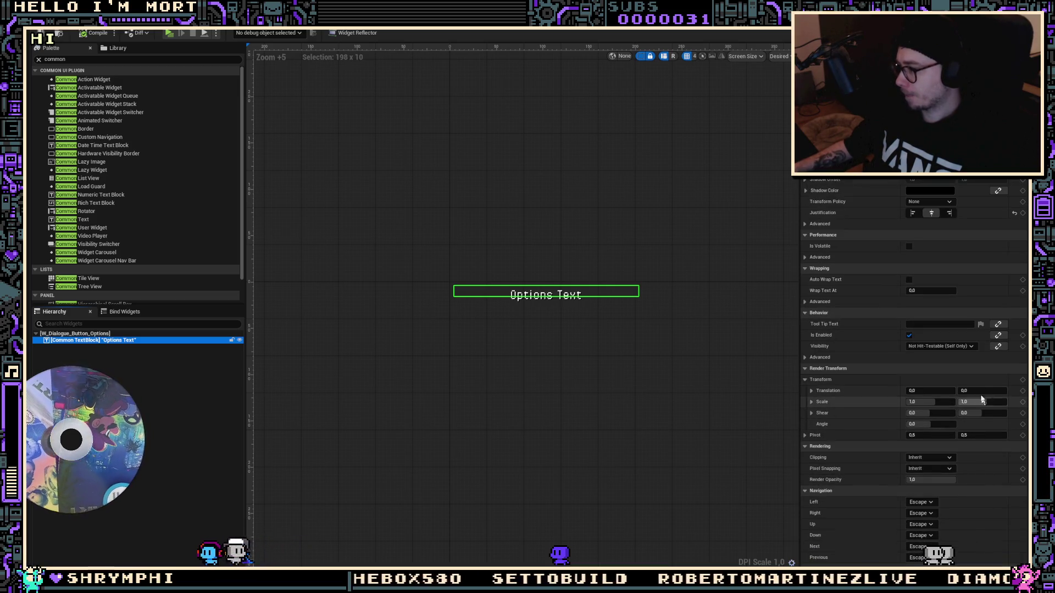
left_click(980, 391)
type("-8")
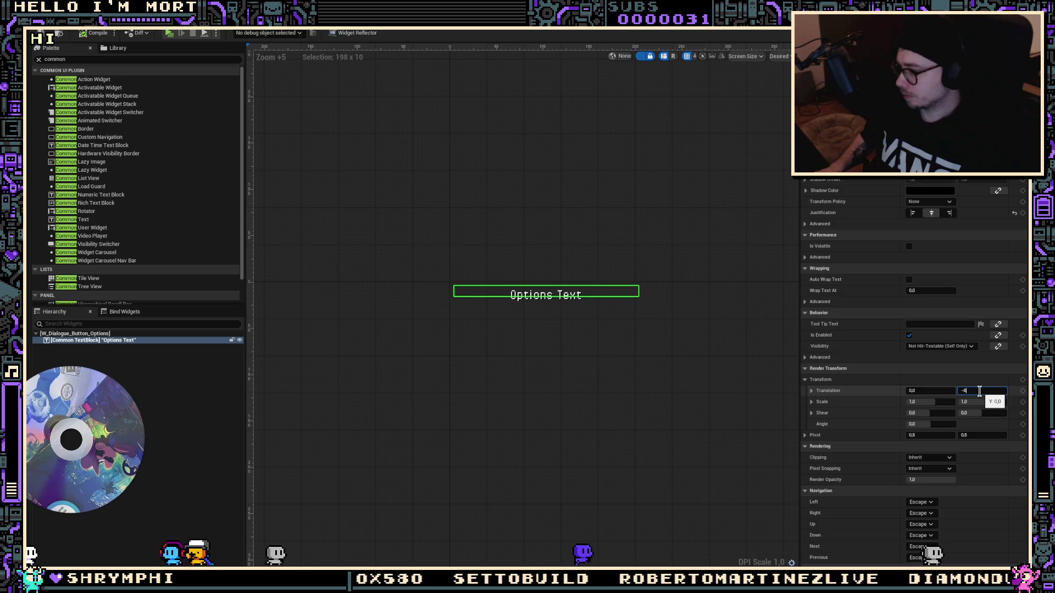
key("Return")
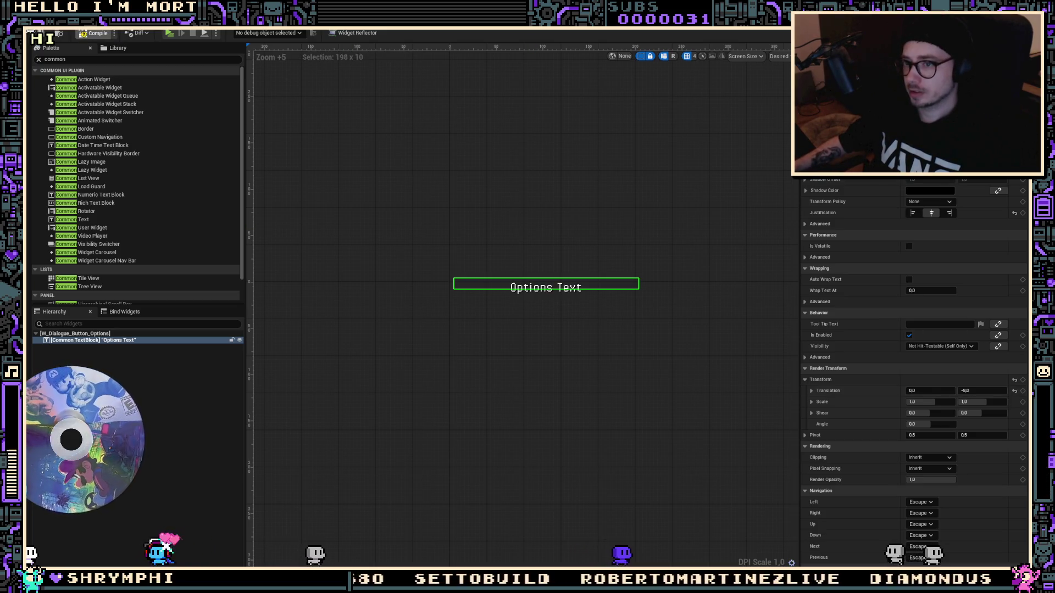
Check the continue button widget, search the palette for 'ns', and return to W_Dialogue
left_click(283, 27)
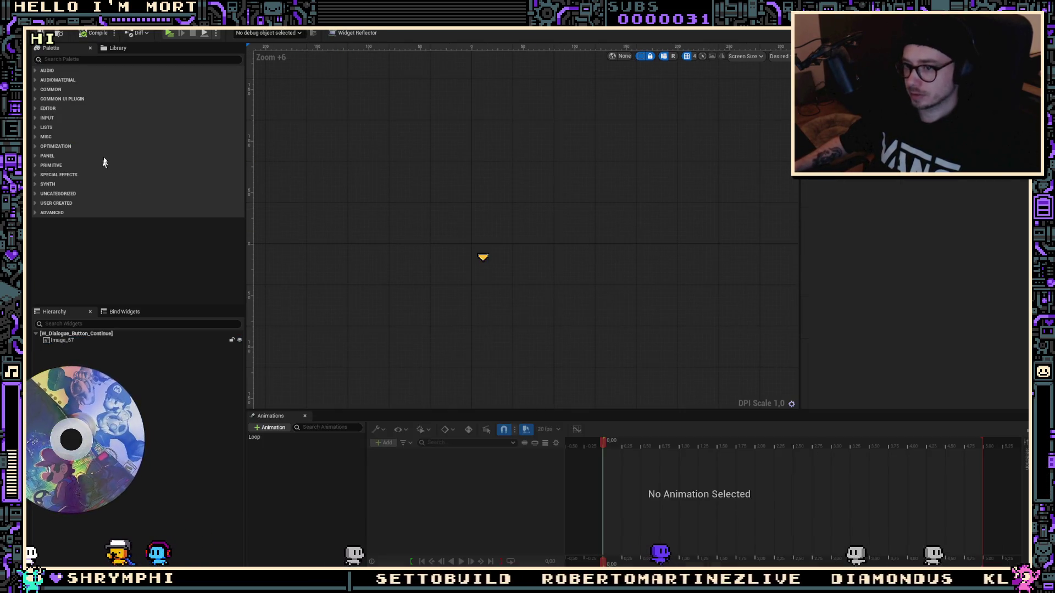
left_click(146, 59)
type("optio")
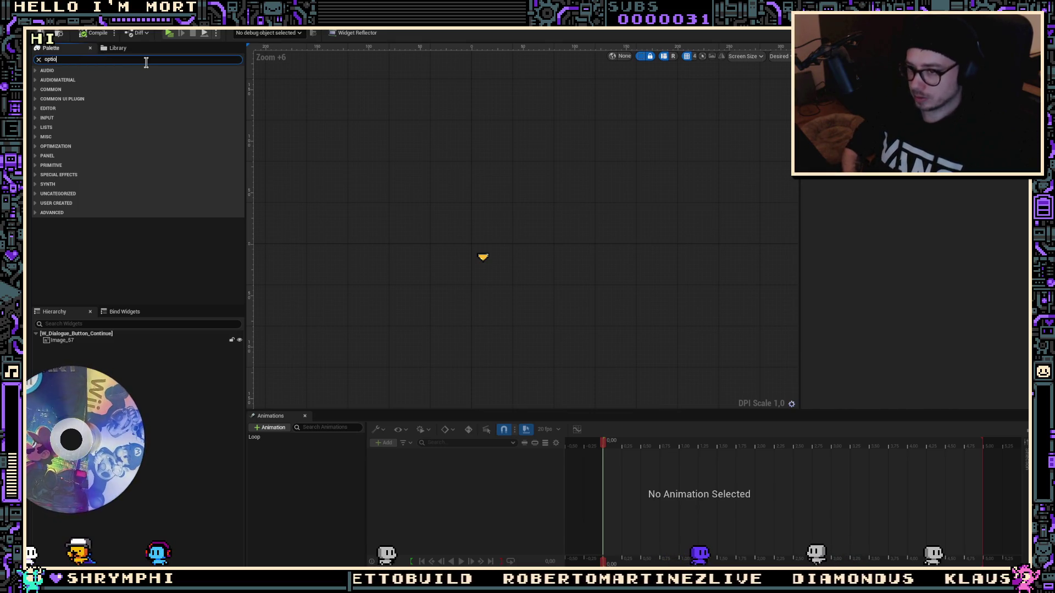
type("ns")
left_click(290, 28)
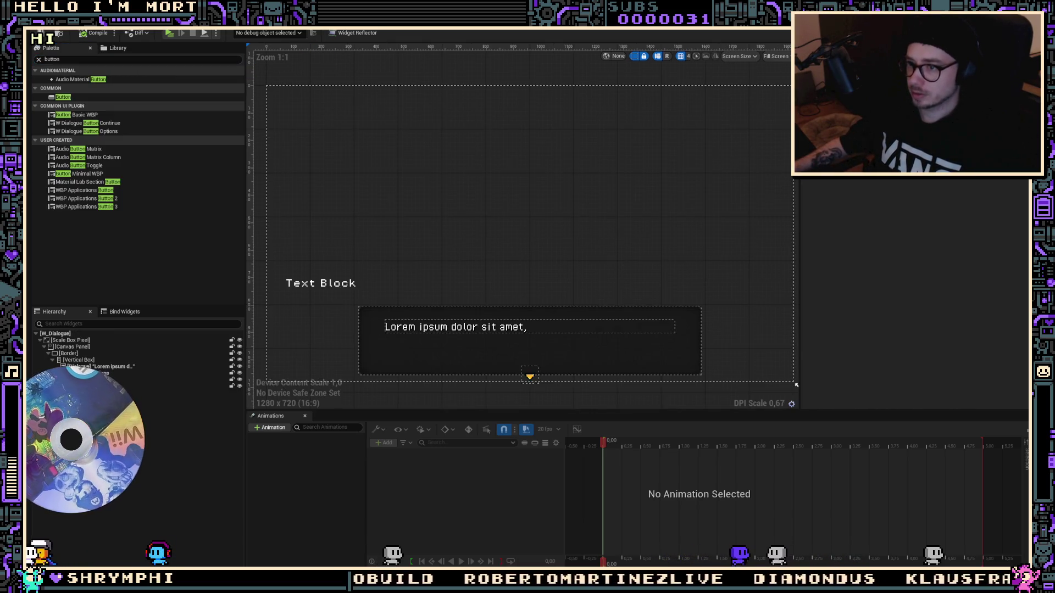
Drag two W_Dialogue_Button_Options buttons into the dialogue's Vertical Box
mouse_move(99, 131)
left_mouse_down()
mouse_move(119, 141)
mouse_move(116, 375)
left_mouse_up()
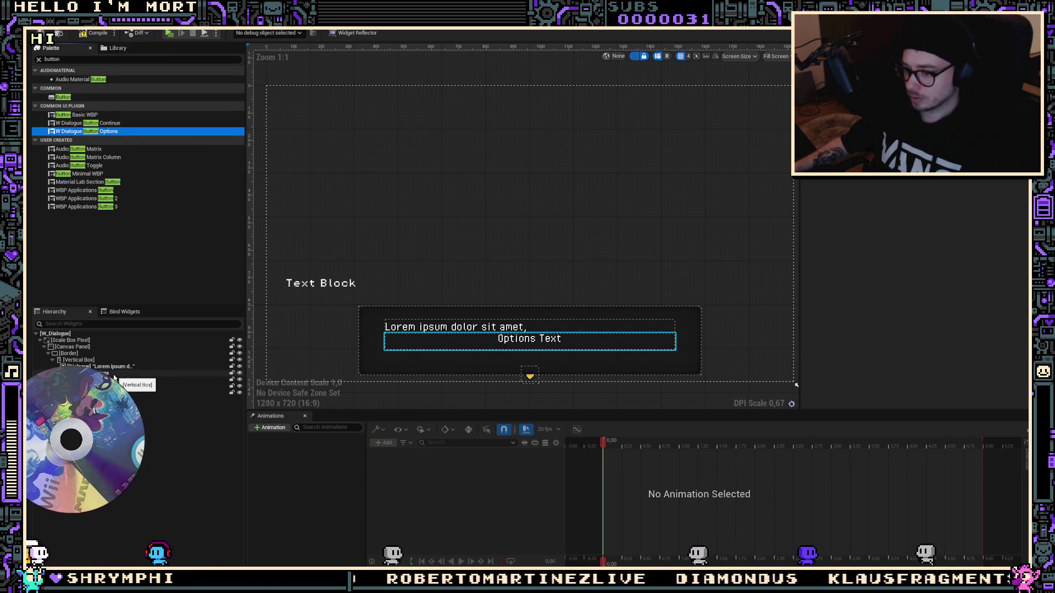
left_click_drag(111, 375, 112, 376)
left_click(753, 252)
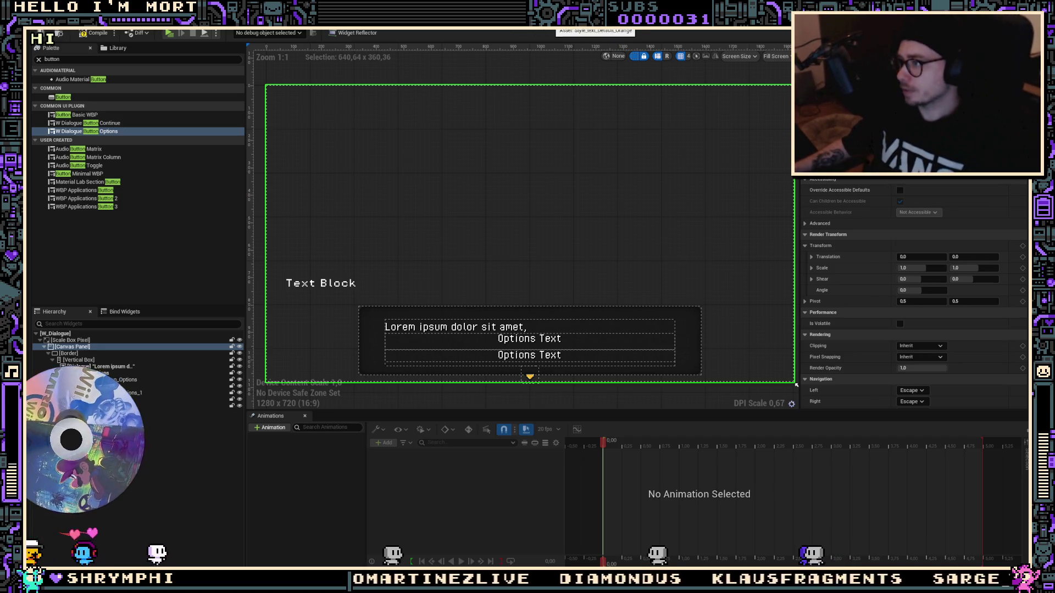
Review the option button's root style and compile W_Dialogue_Button_Options
left_click(284, 28)
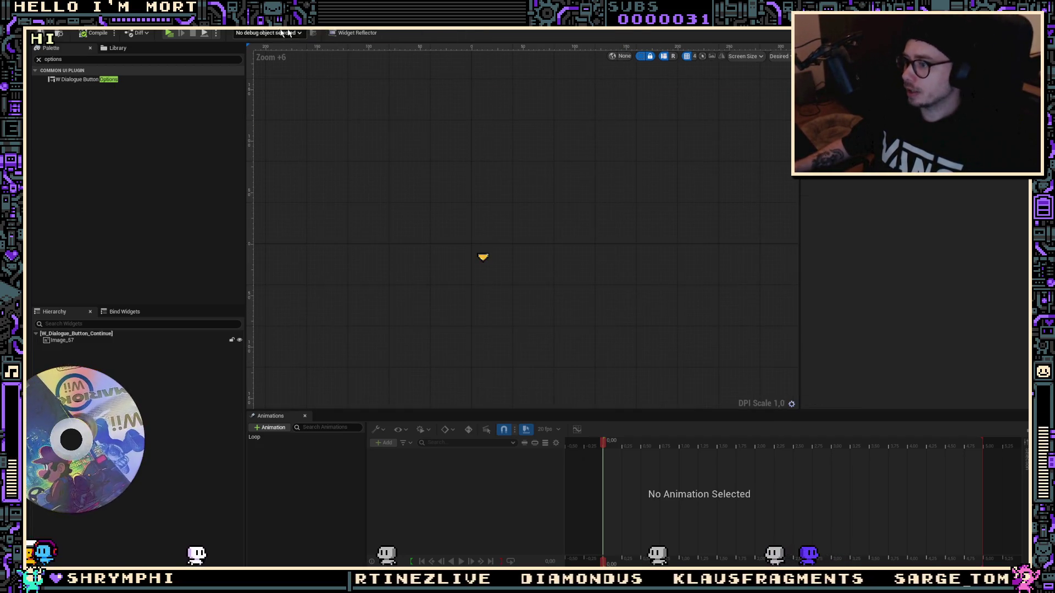
left_click(354, 26)
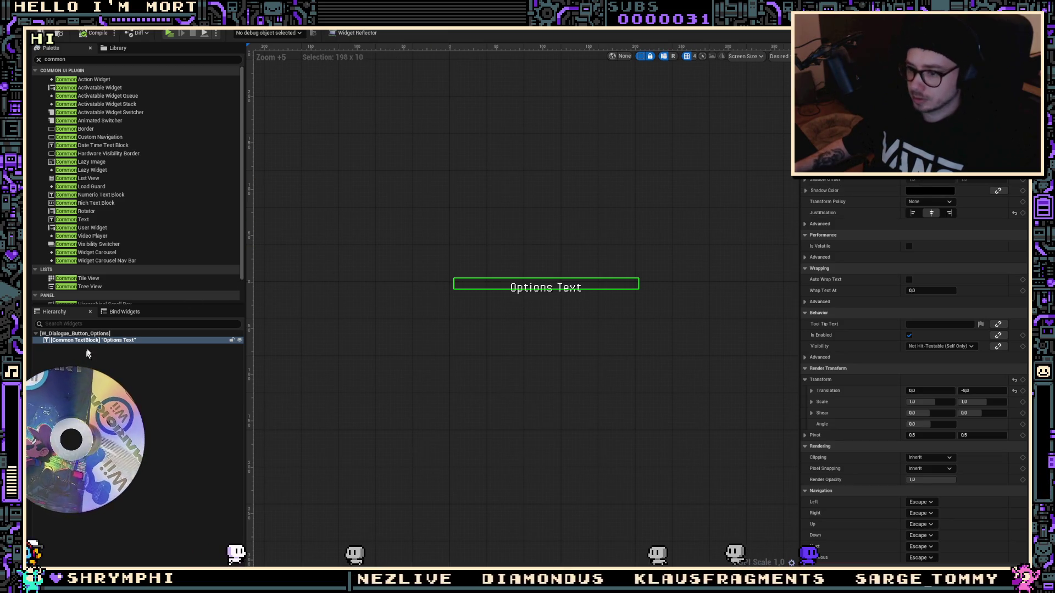
left_click(106, 336)
scroll(912, 357, "up", 5)
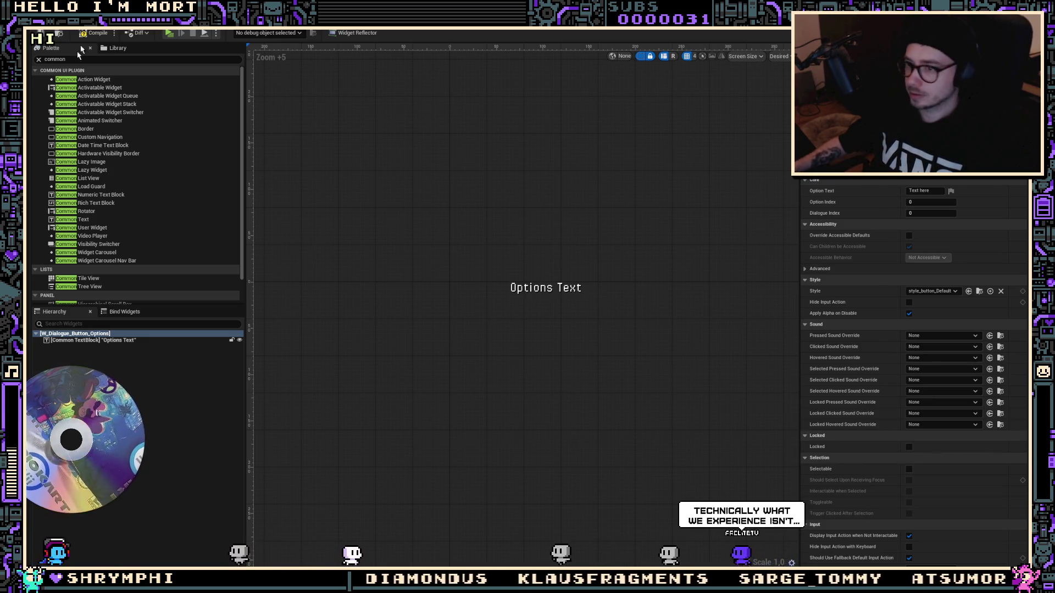
left_click(90, 33)
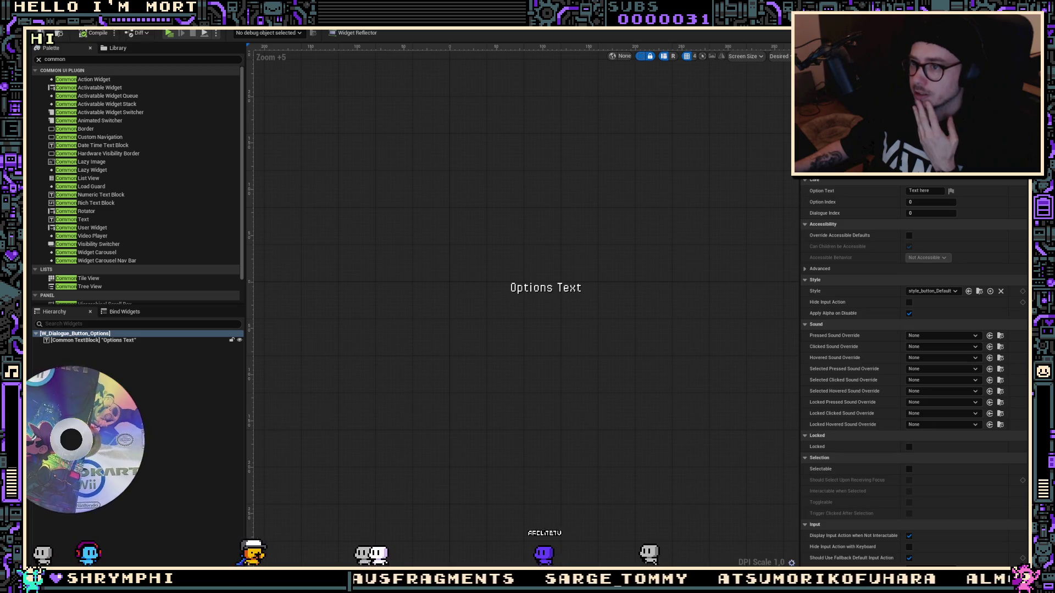
Back in W_Dialogue, inspect both option buttons' settings and launch a playtest
key("ctrl+w")
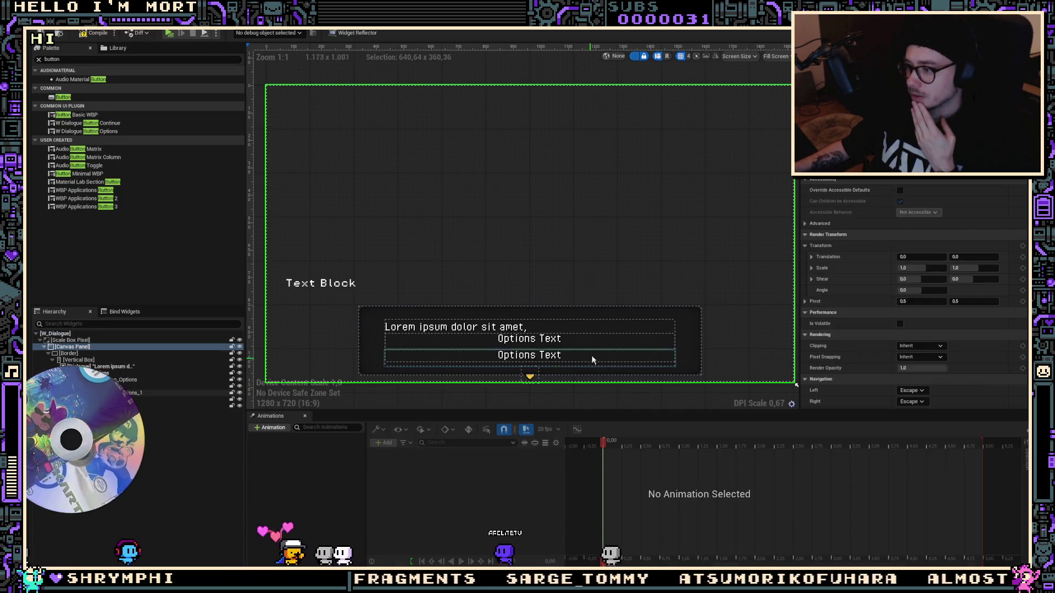
left_click(596, 346)
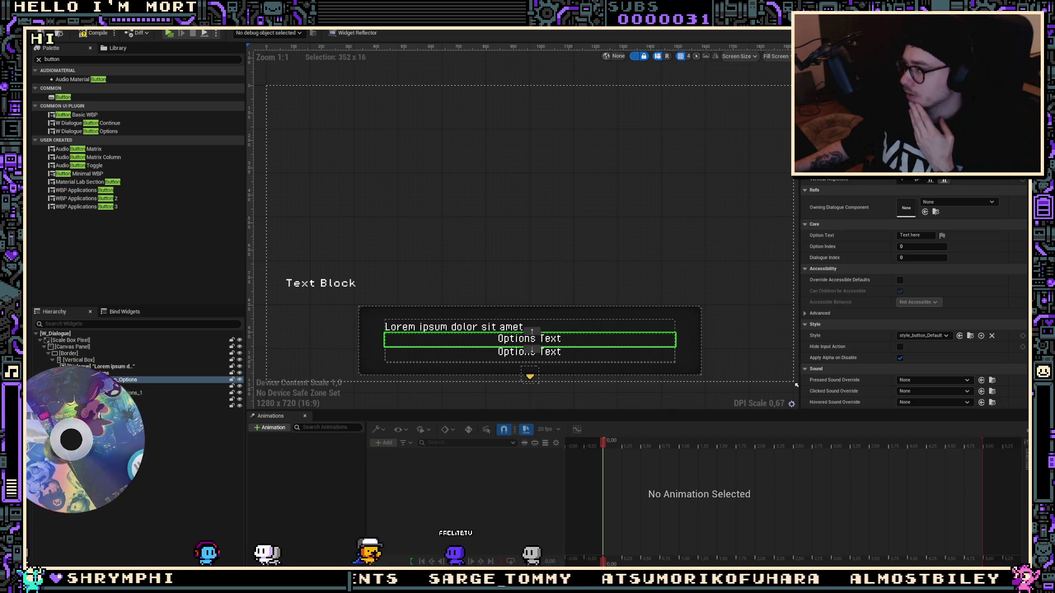
left_click(583, 355)
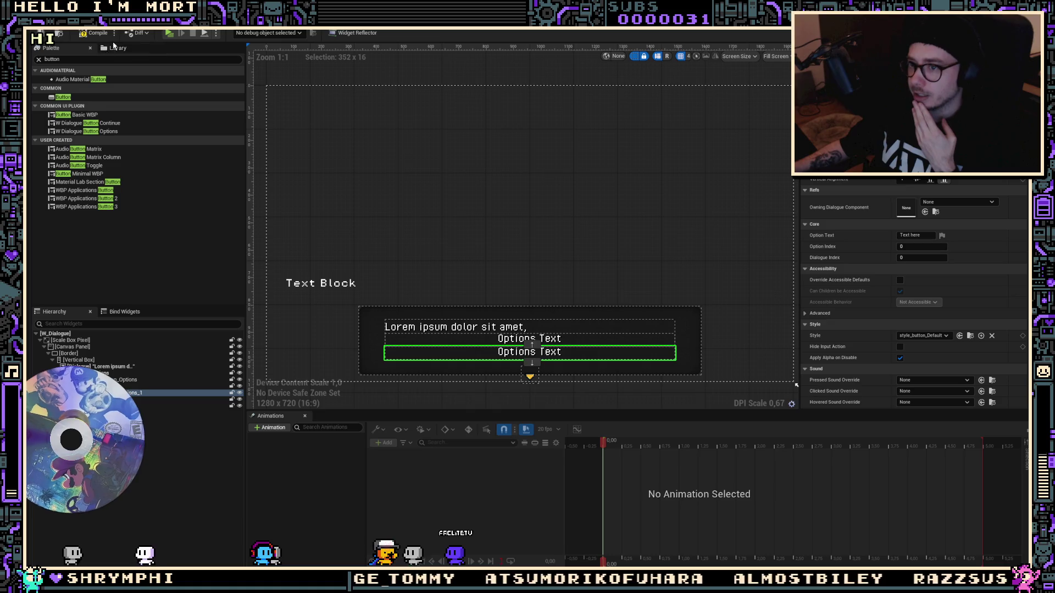
left_click(169, 33)
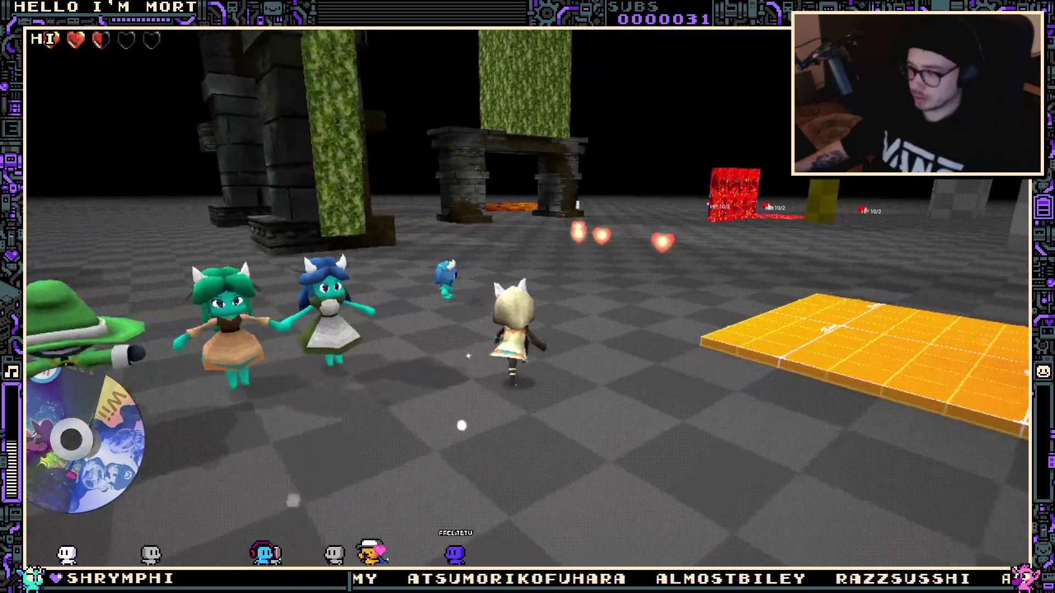
Talk to the NPC, pick 'yep', stop the playtest, and delete both option buttons
key("e")
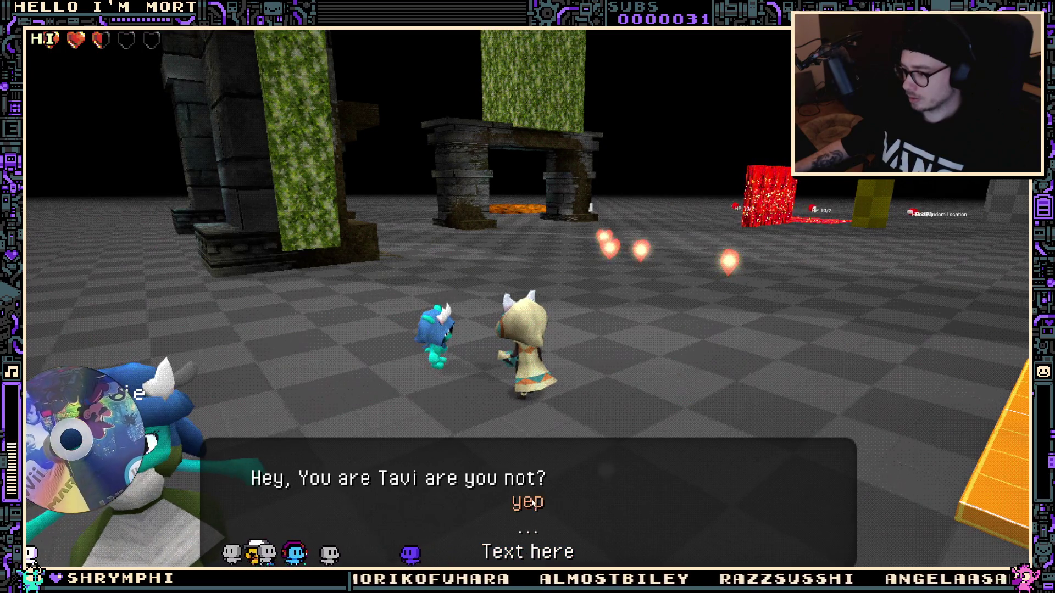
left_click(528, 501)
left_click(538, 478)
key("Escape")
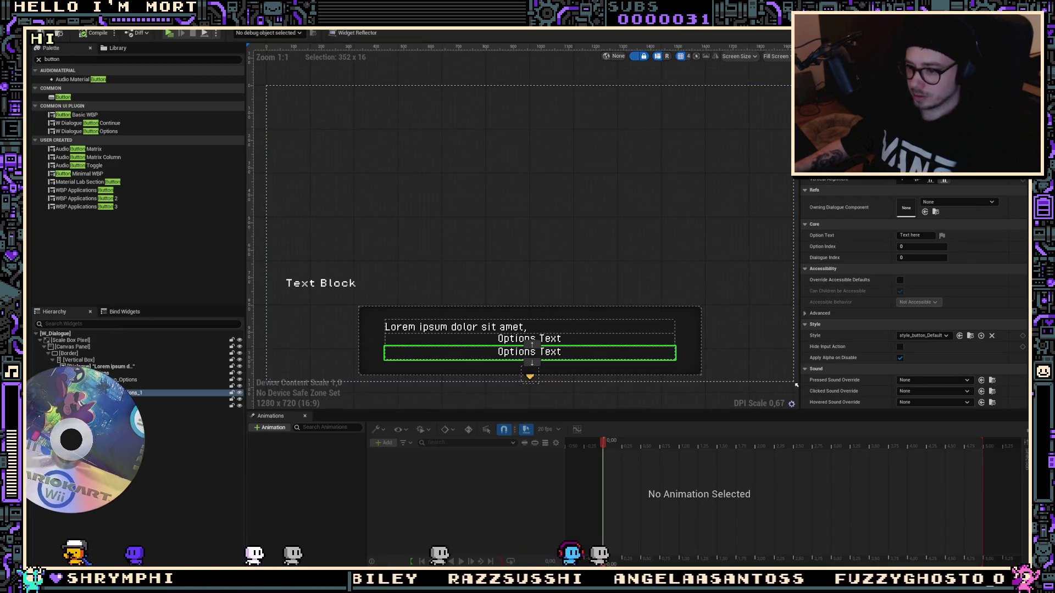
key("Delete")
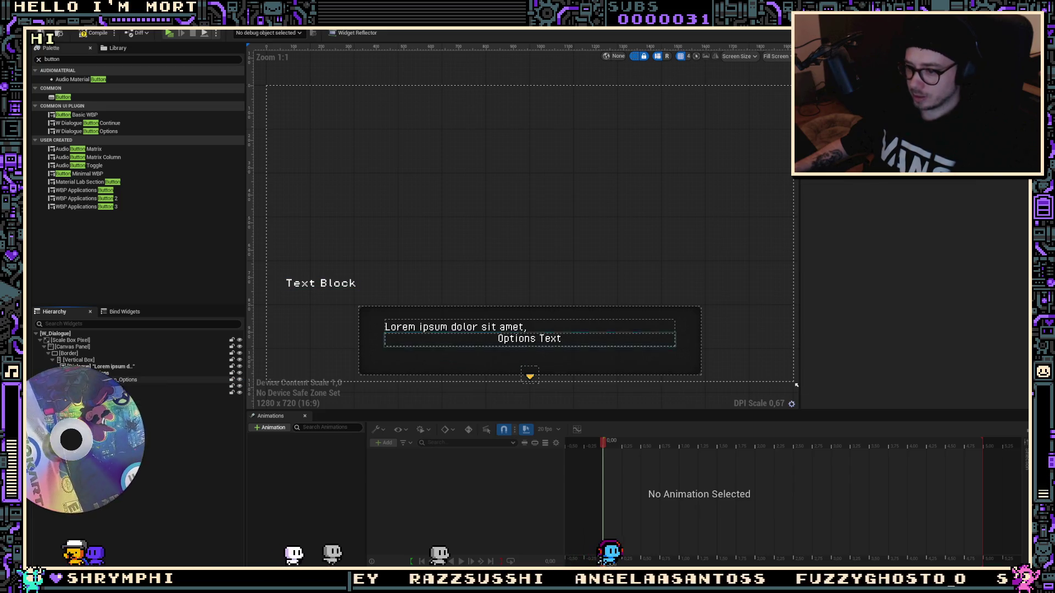
key("Delete")
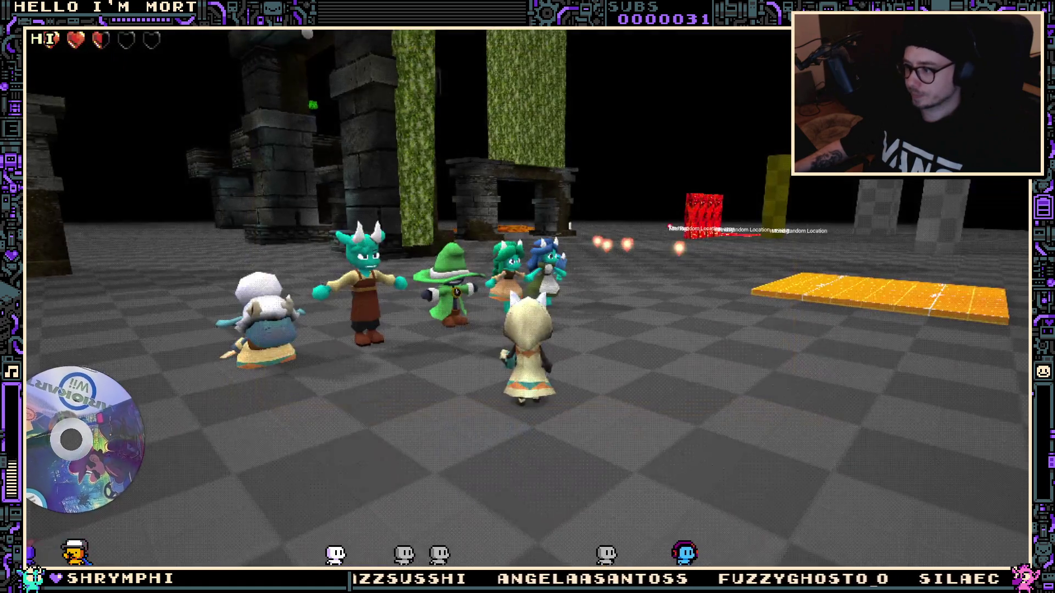
Playtest again with the blue NPC, choosing 'yep' then '...', and stop playing
key("w")
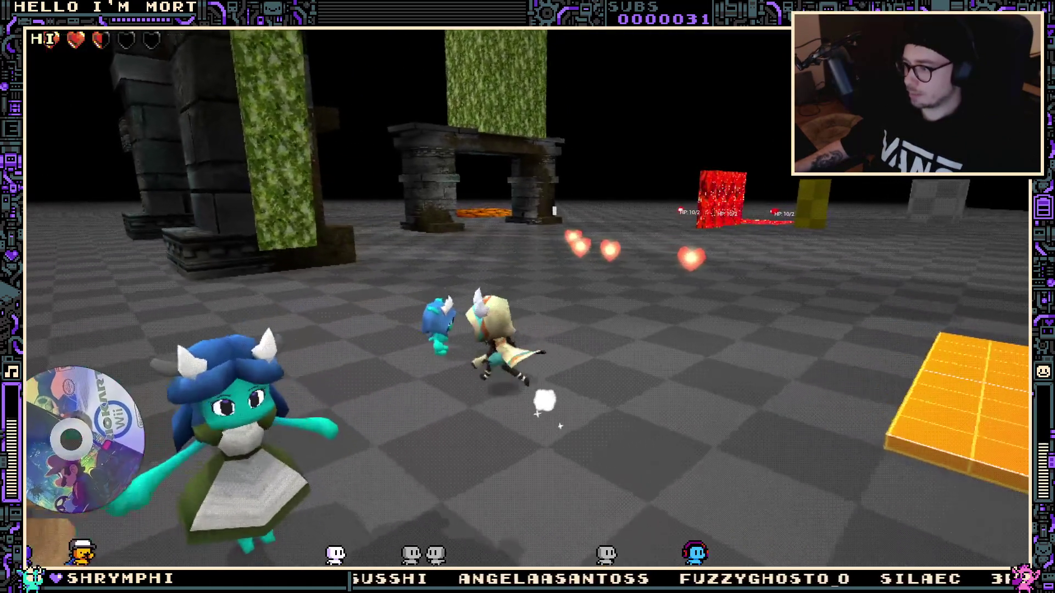
key("e")
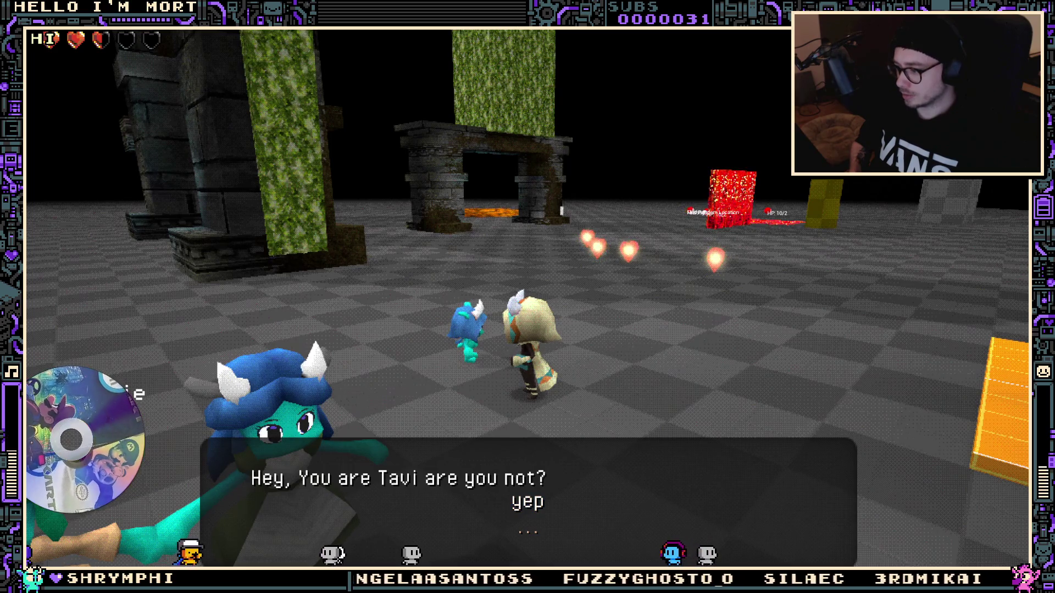
key("e")
key("e")
key("e")
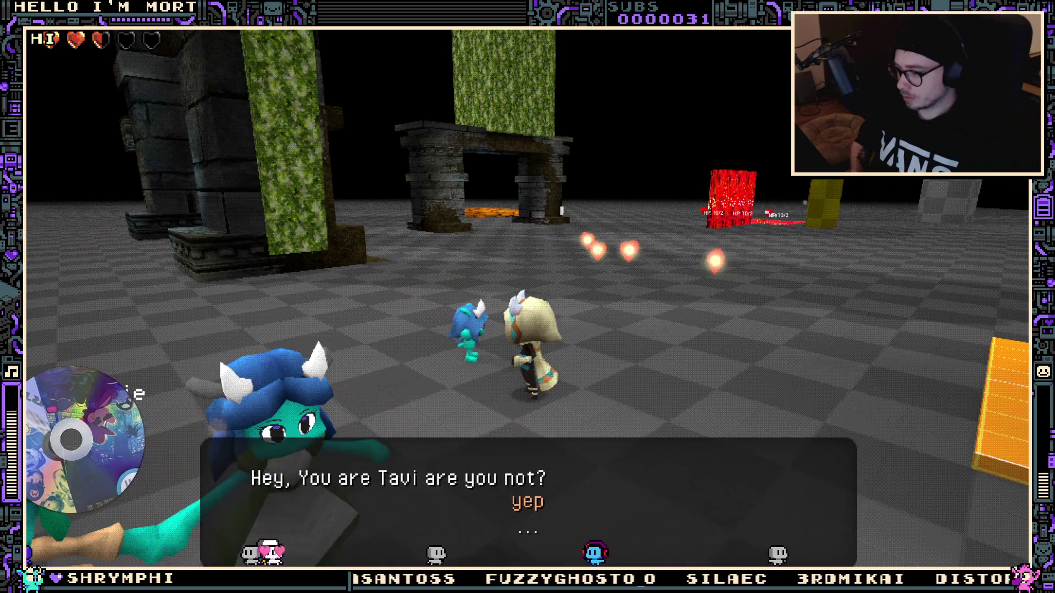
key("e")
key("e")
key("e")
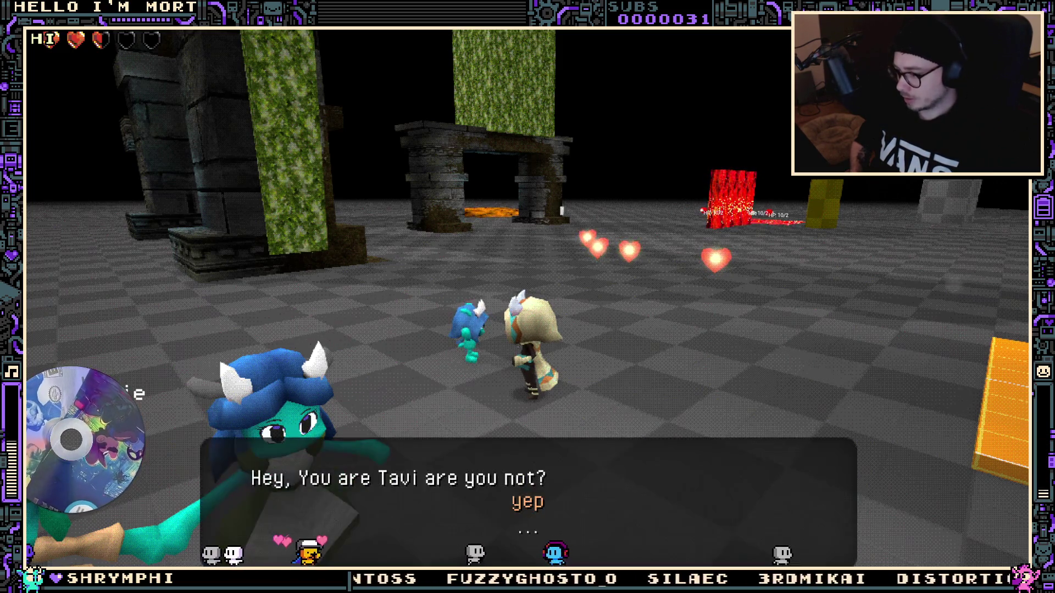
key("e")
key("e")
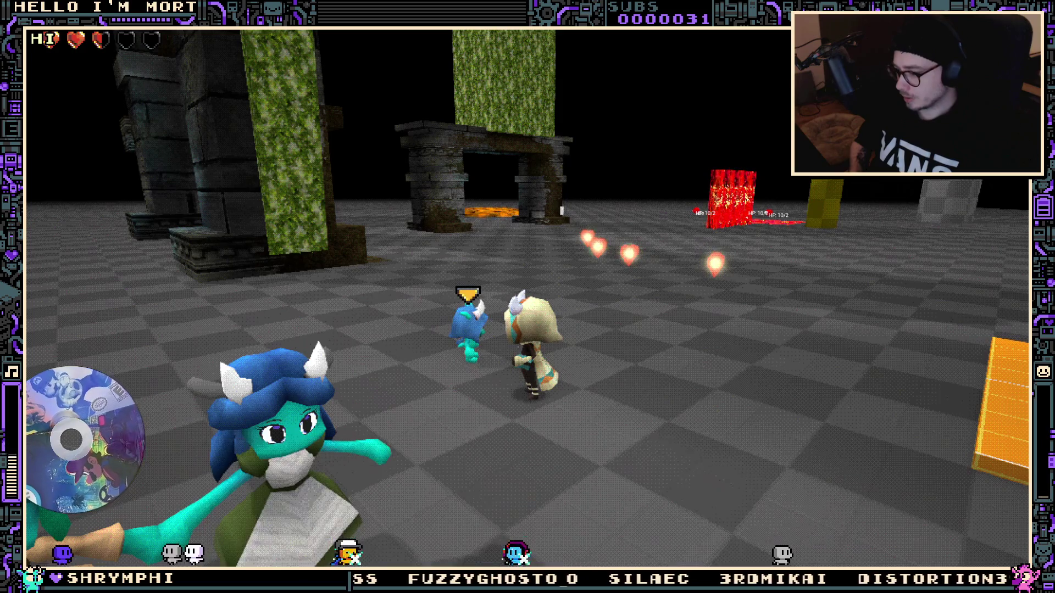
key("Escape")
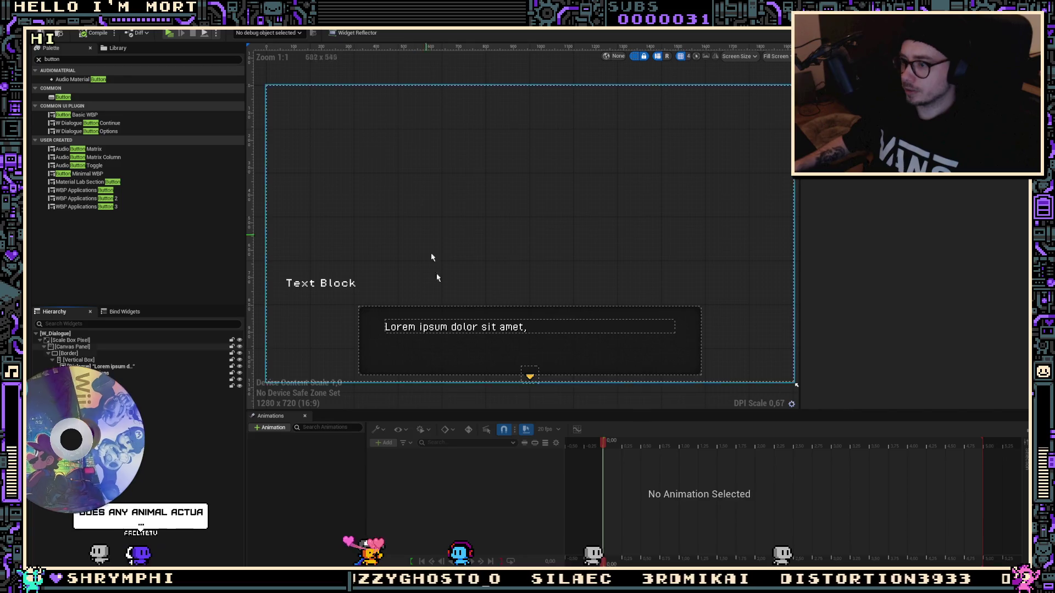
Open style_button_Default, widen Details to read its text styles, and return to the TextStyles folder
key("ctrl+space")
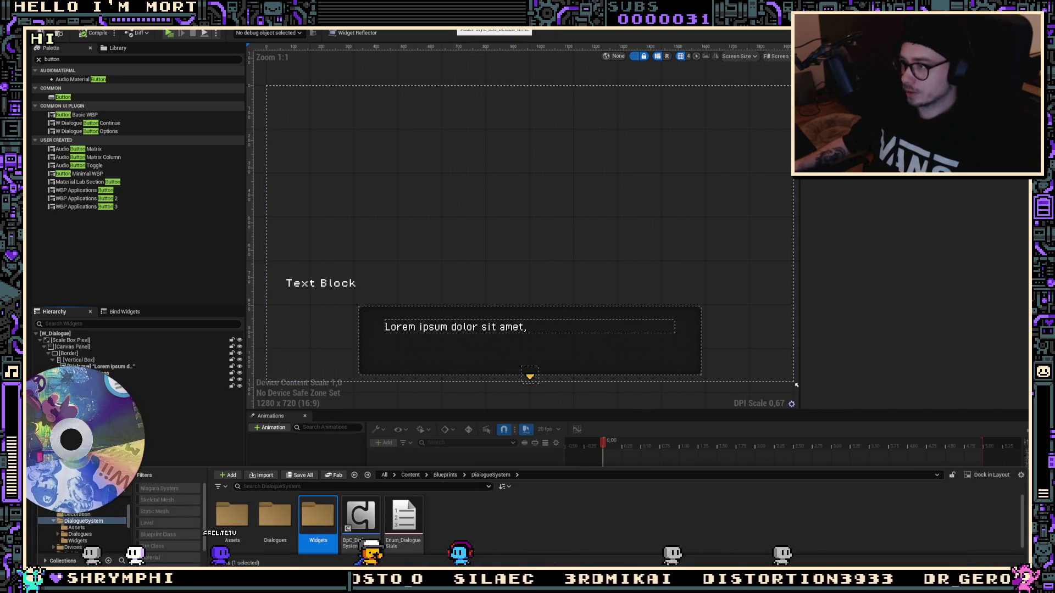
left_click(440, 33)
left_click(476, 34)
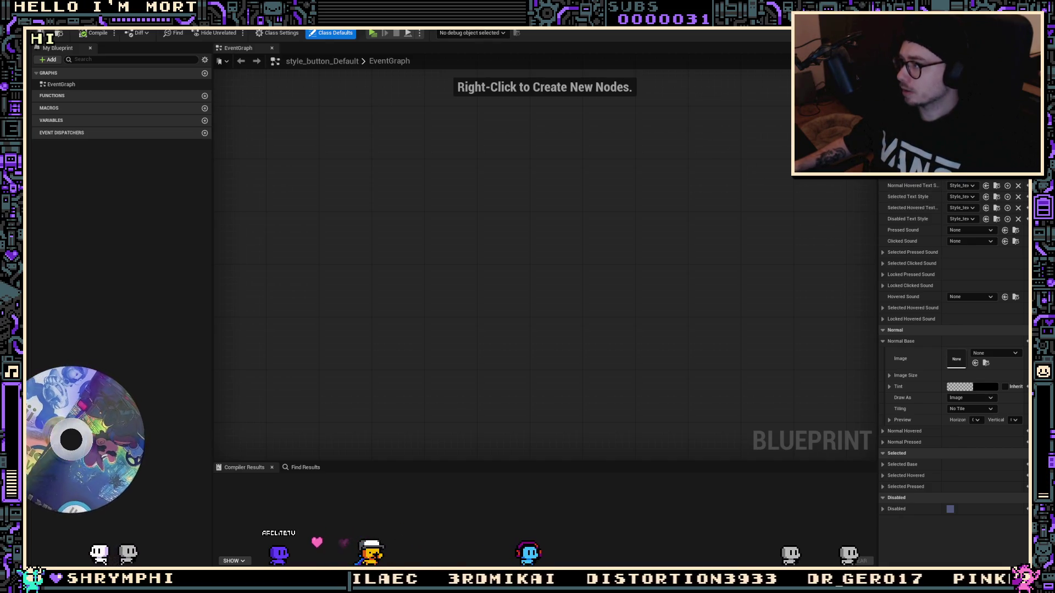
left_click_drag(877, 165, 489, 168)
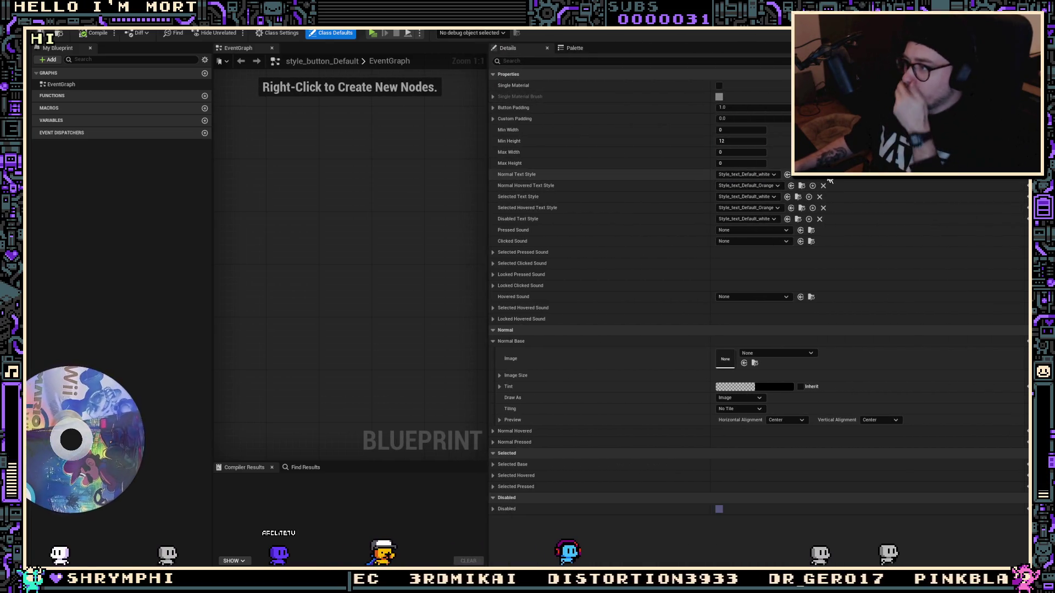
key("alt+Tab")
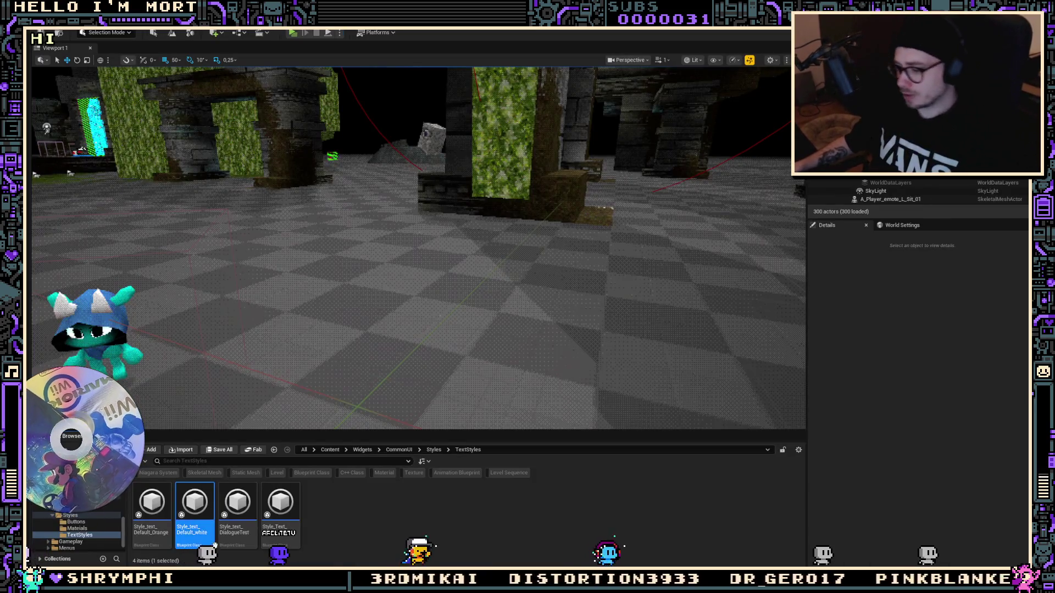
right_click(214, 545)
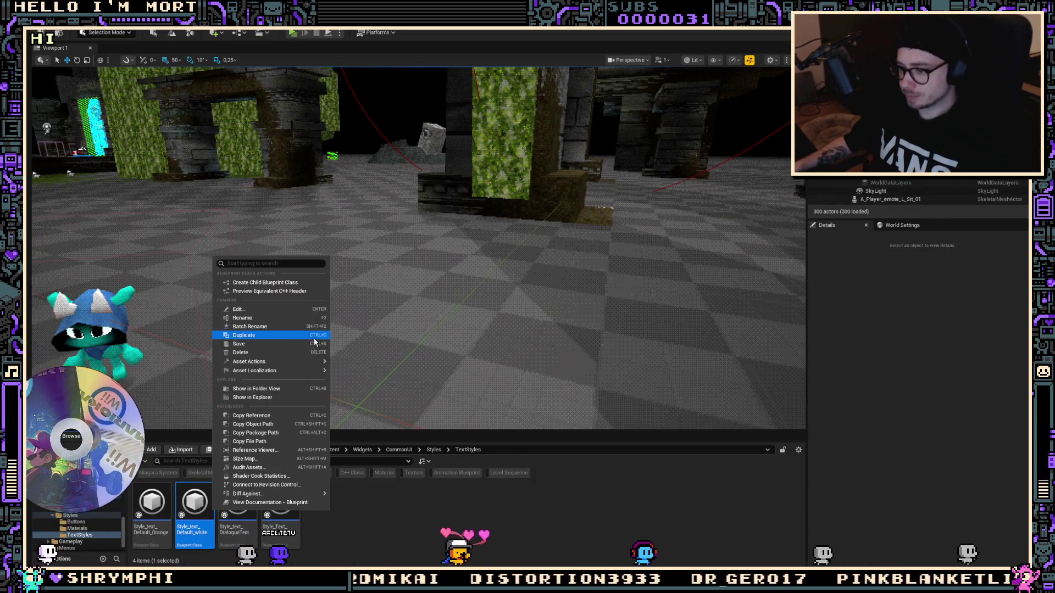
Duplicate Style_text_Default_white as Style_text_Default_Green and open the copy
left_click(289, 284)
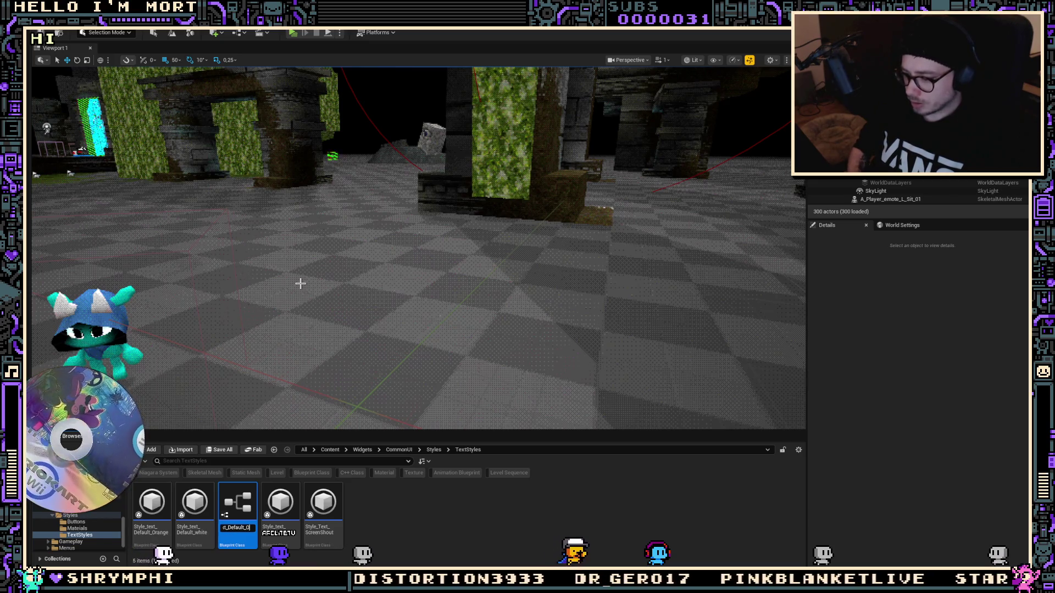
type("n")
key("Return")
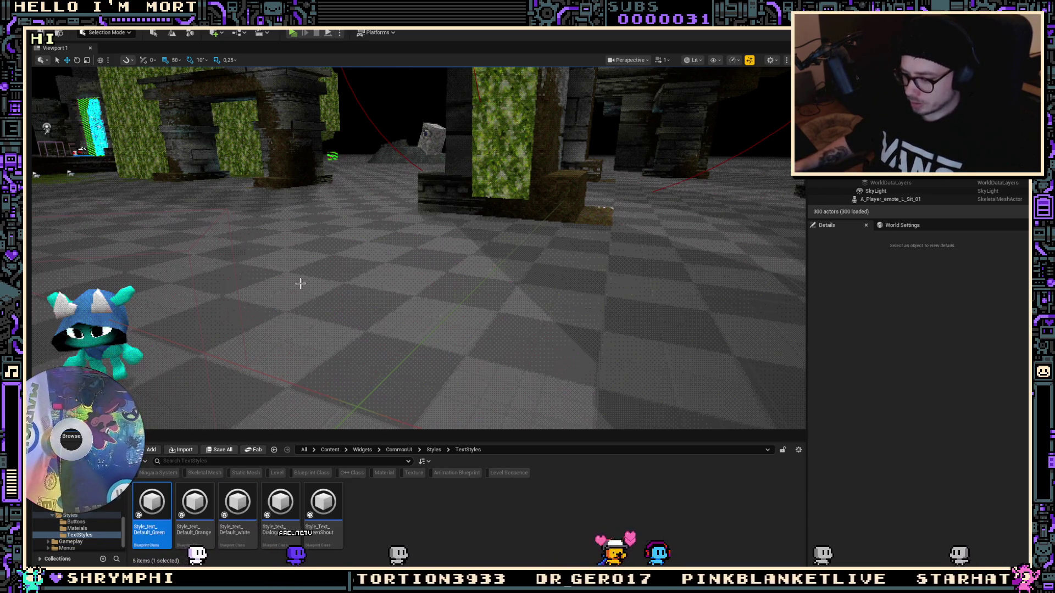
double_click(152, 503)
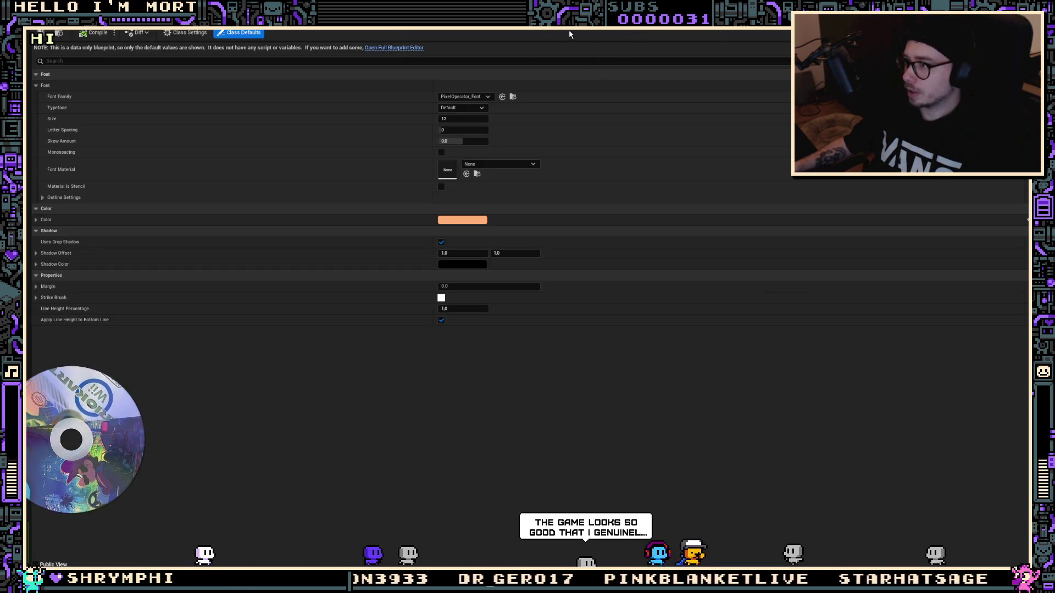
Set style_button_Default's Normal and Selected Text Style to Style_text_Default_Green and compile
left_click(82, 22)
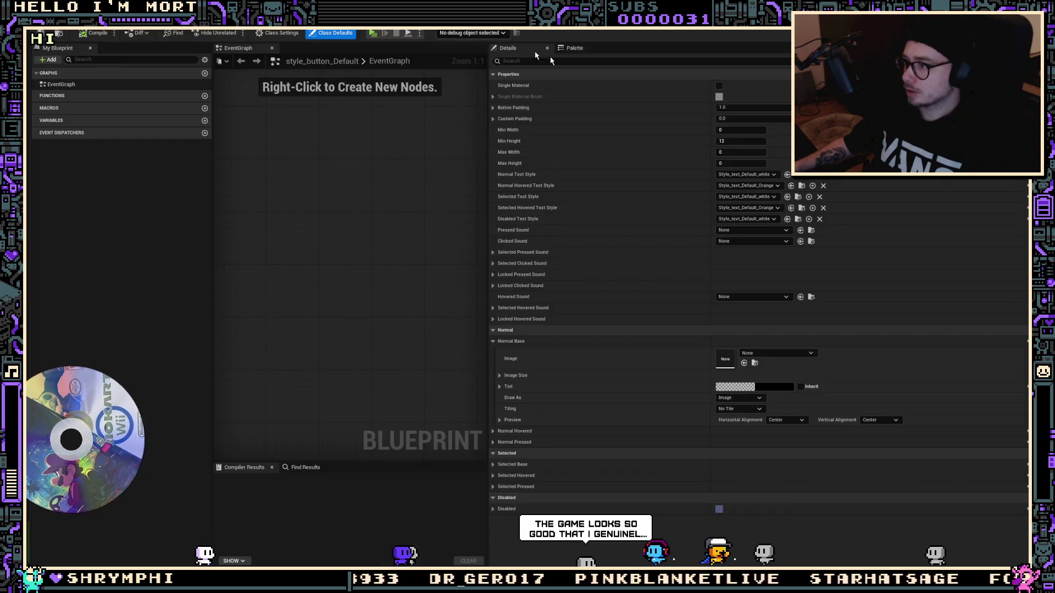
left_click(757, 175)
type("green")
left_click(752, 200)
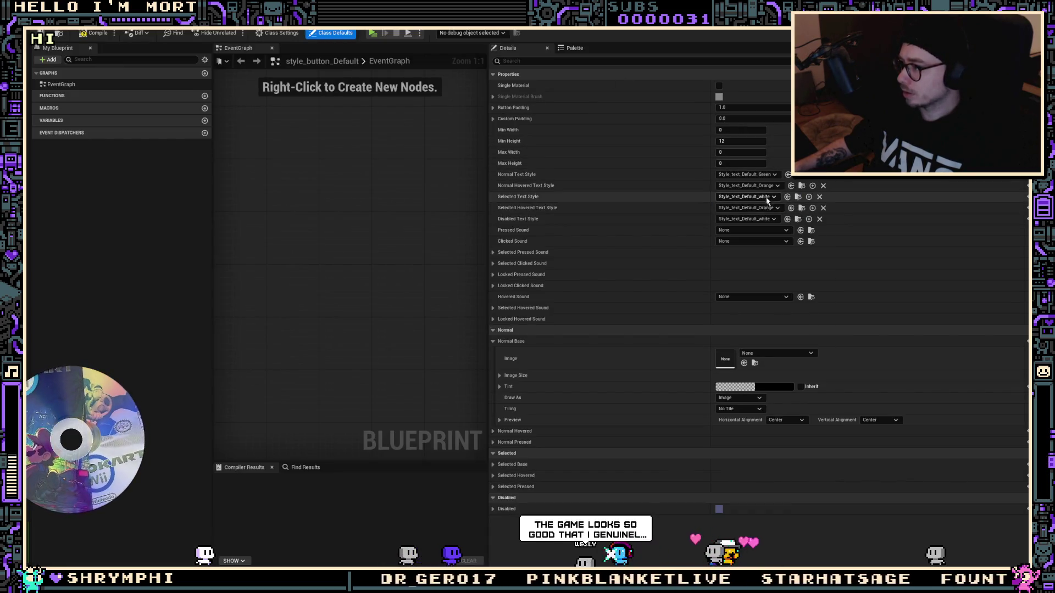
right_click(681, 175, "shift")
left_click(687, 197, "shift")
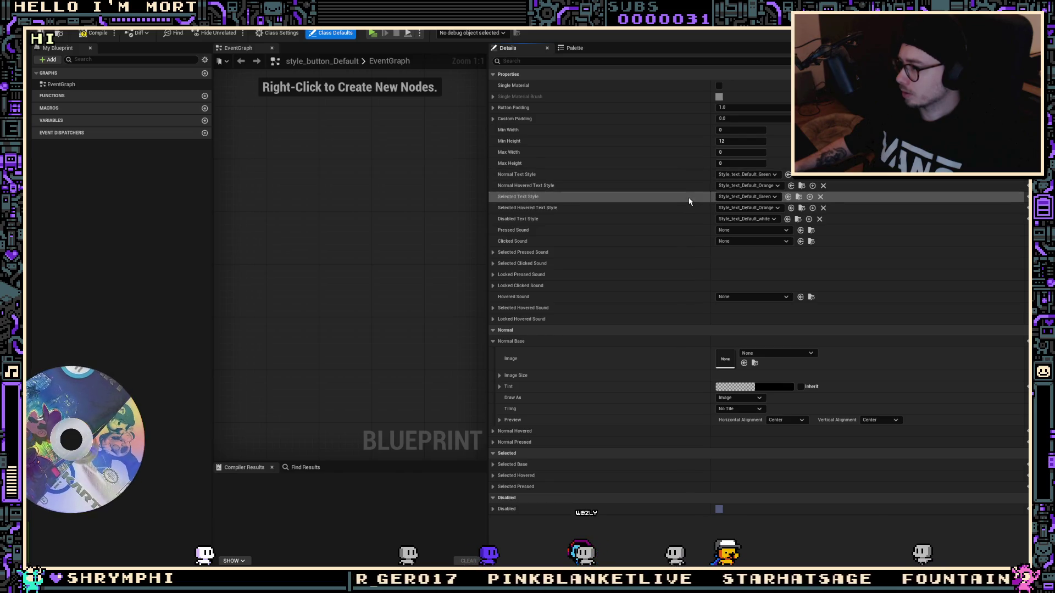
left_click(98, 33)
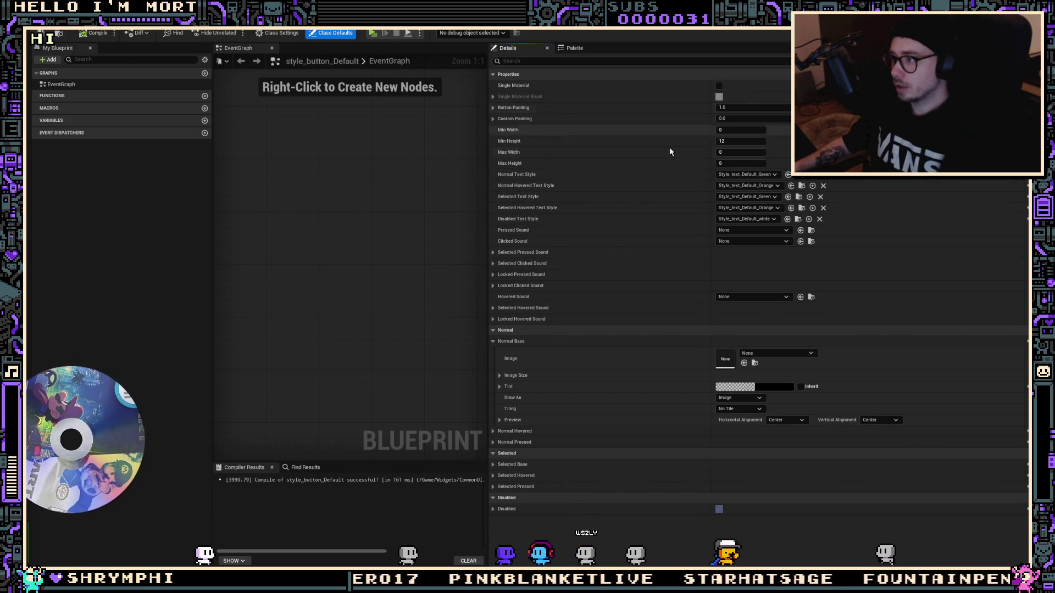
left_click(799, 175)
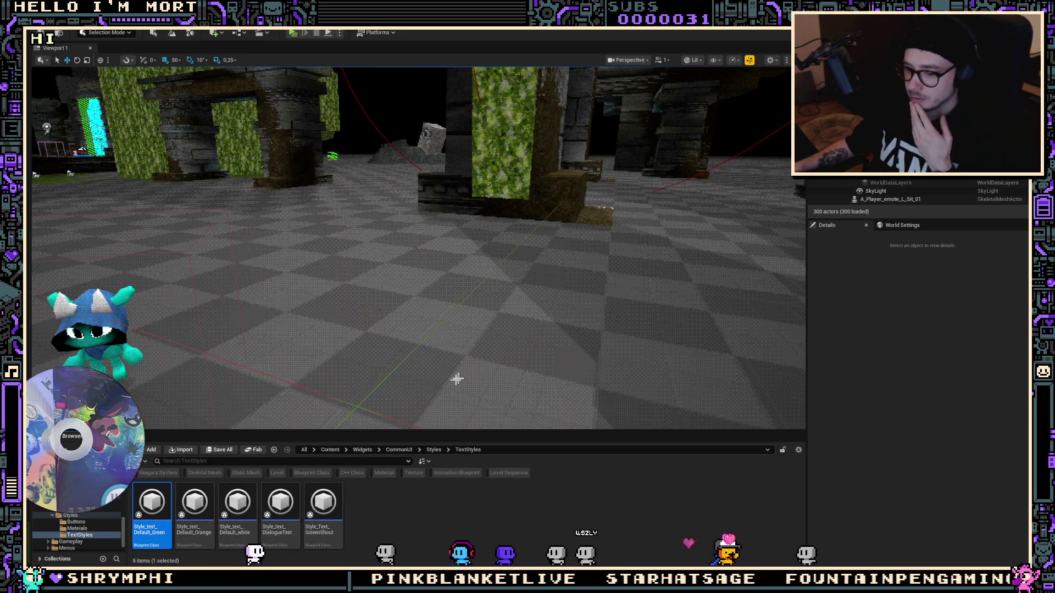
Using the Photoshop mockup as reference, set Style_text_Default_Green's colour to 7CFF0033 and compile
double_click(149, 506)
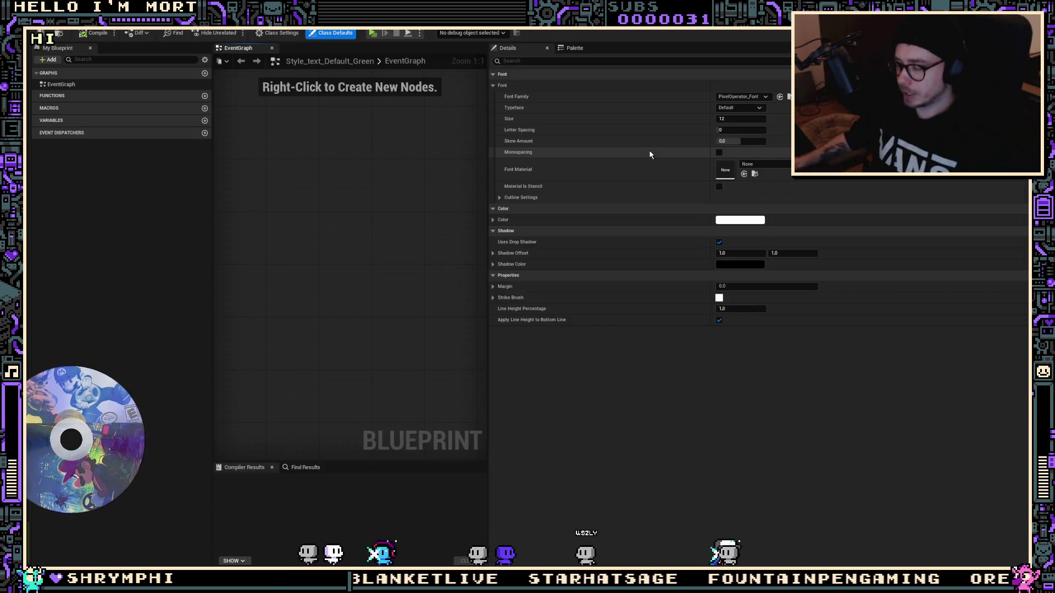
key("alt+Tab")
left_click(747, 242)
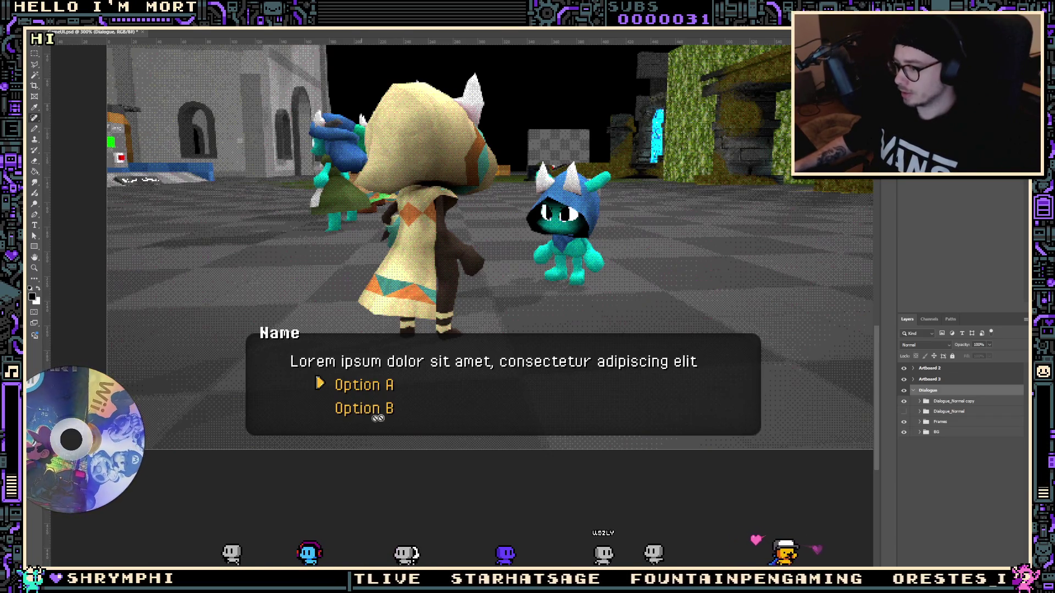
key("alt+Tab")
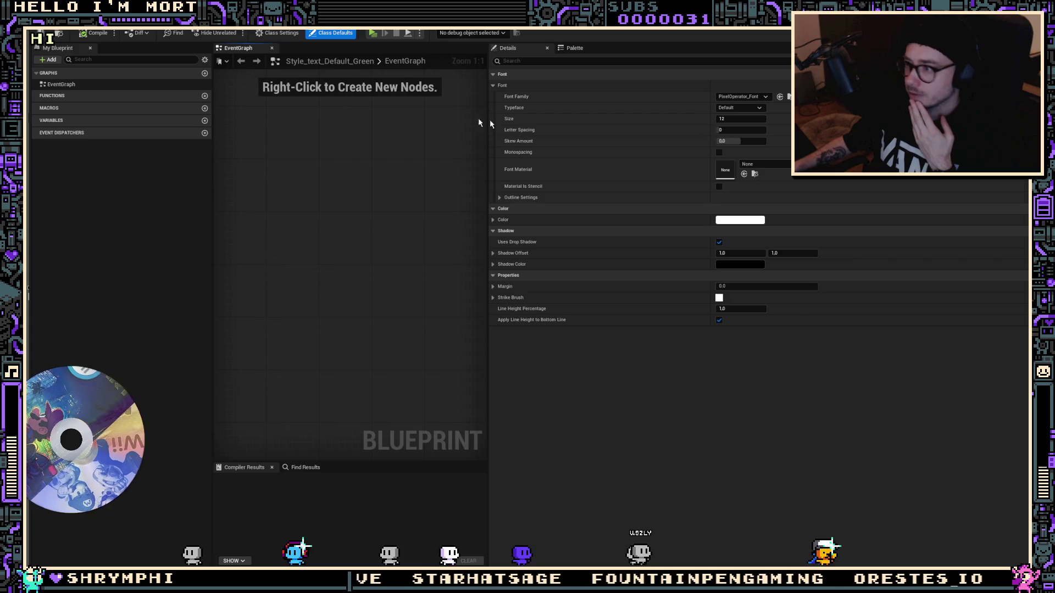
left_click(740, 220)
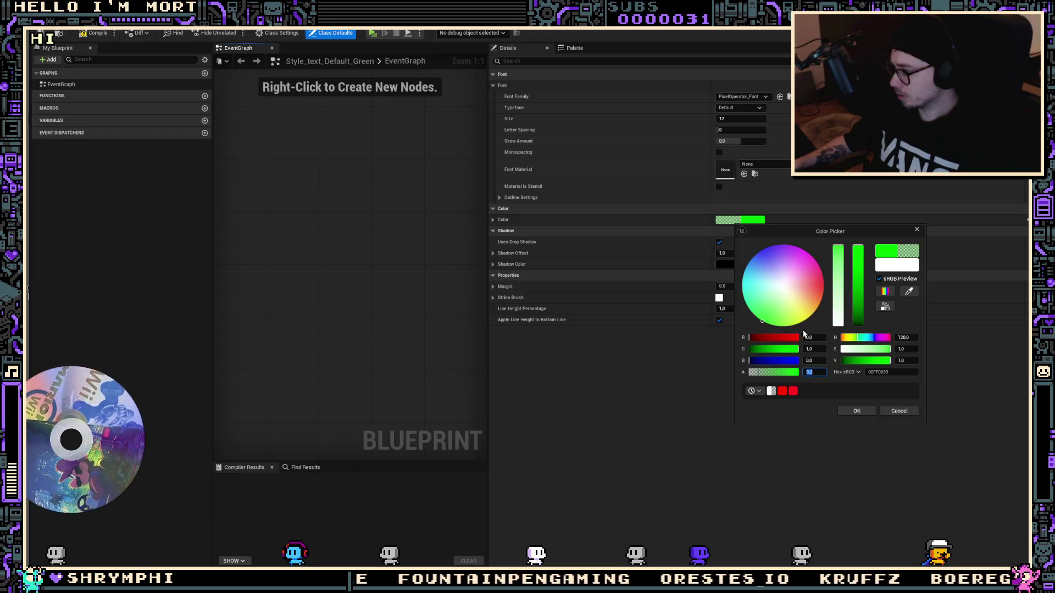
left_click_drag(815, 338, 821, 338)
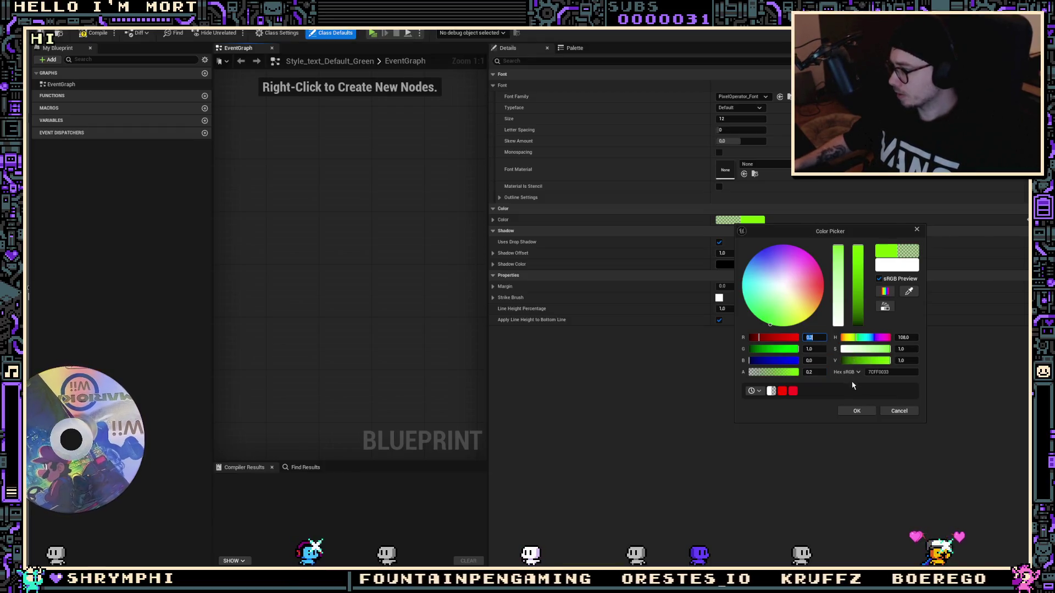
left_click(856, 411)
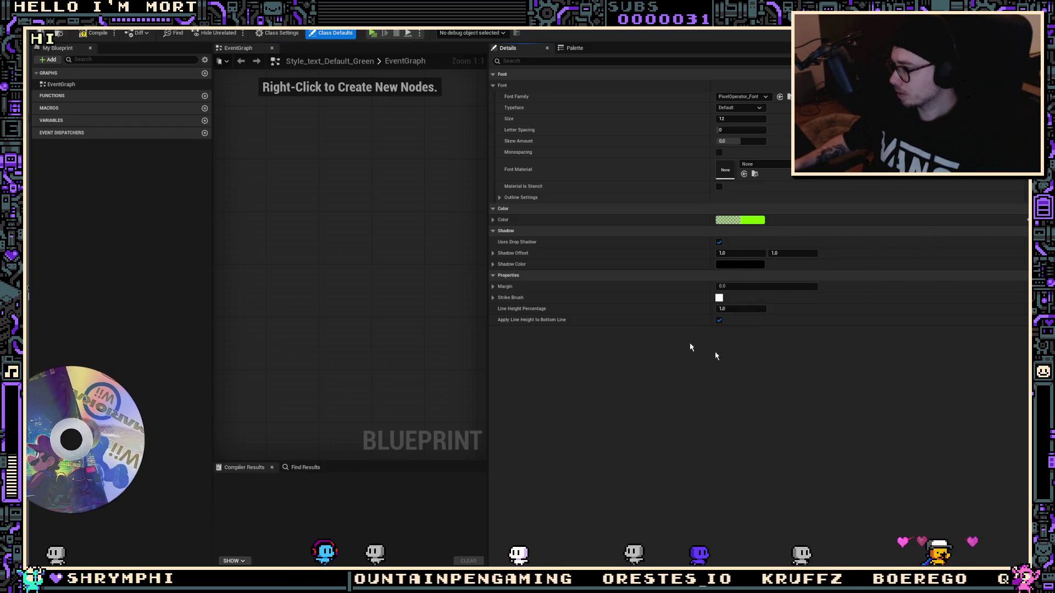
left_click(92, 34)
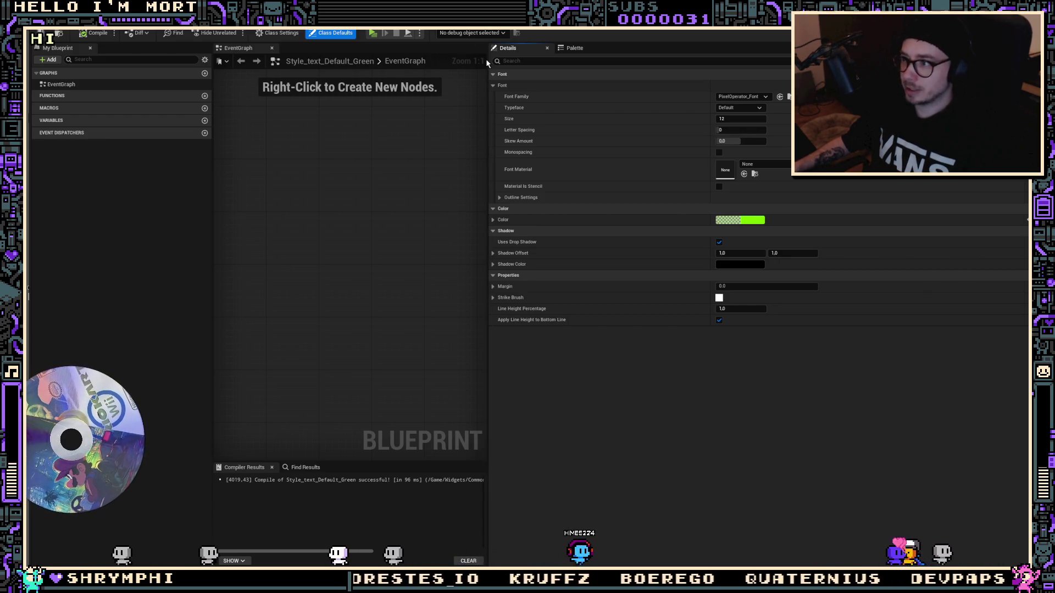
left_click_drag(488, 60, 720, 70)
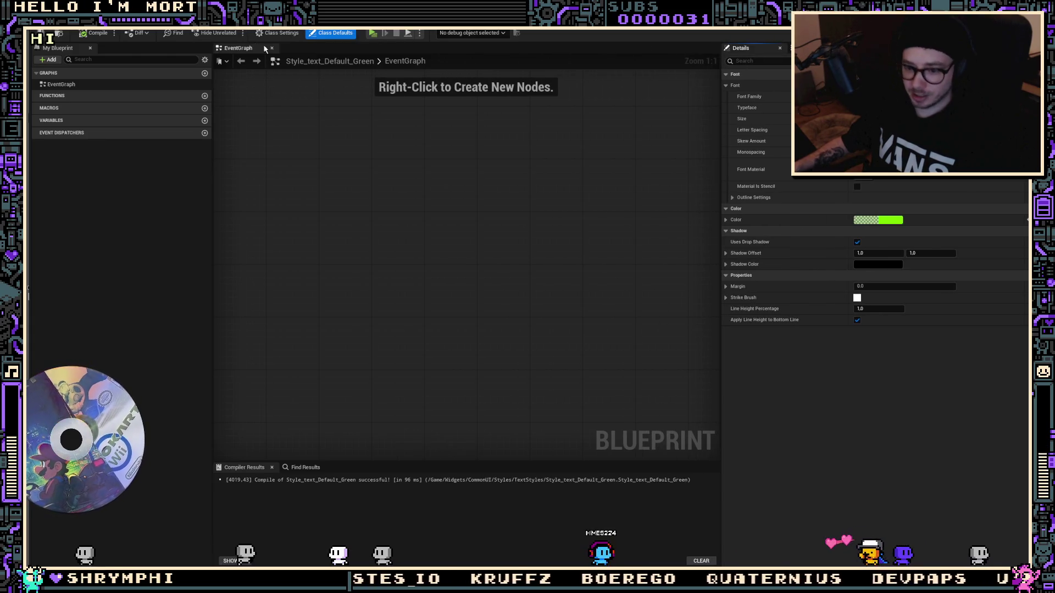
left_click(370, 34)
key("s")
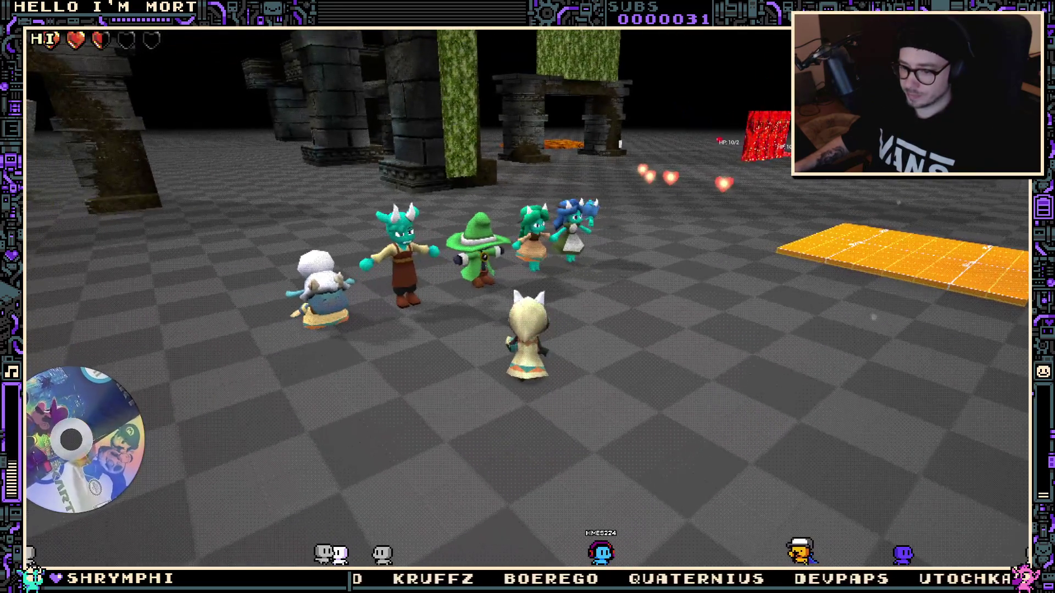
key("w")
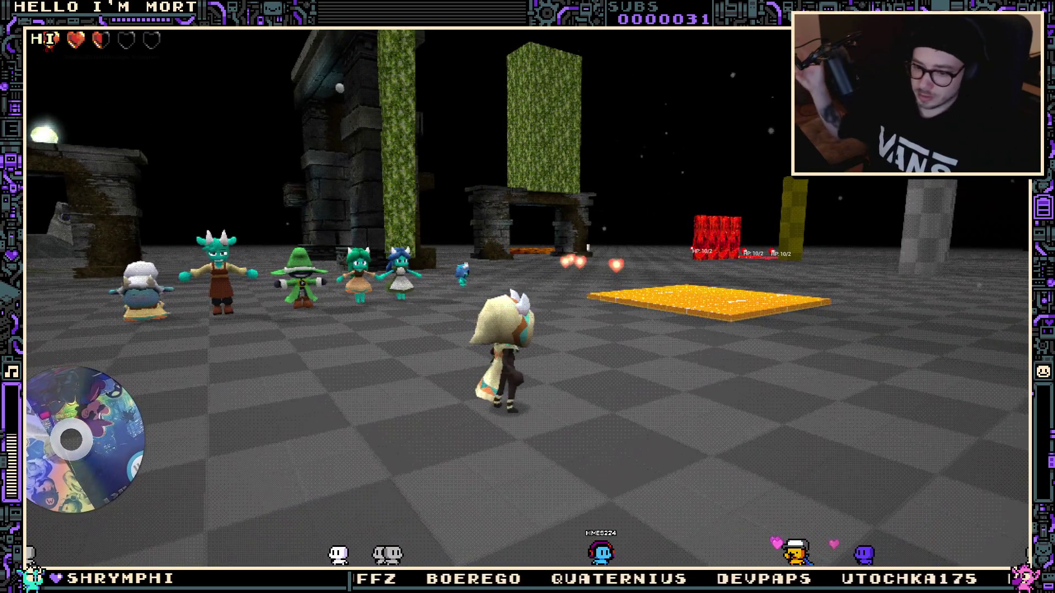
key("space")
key("w")
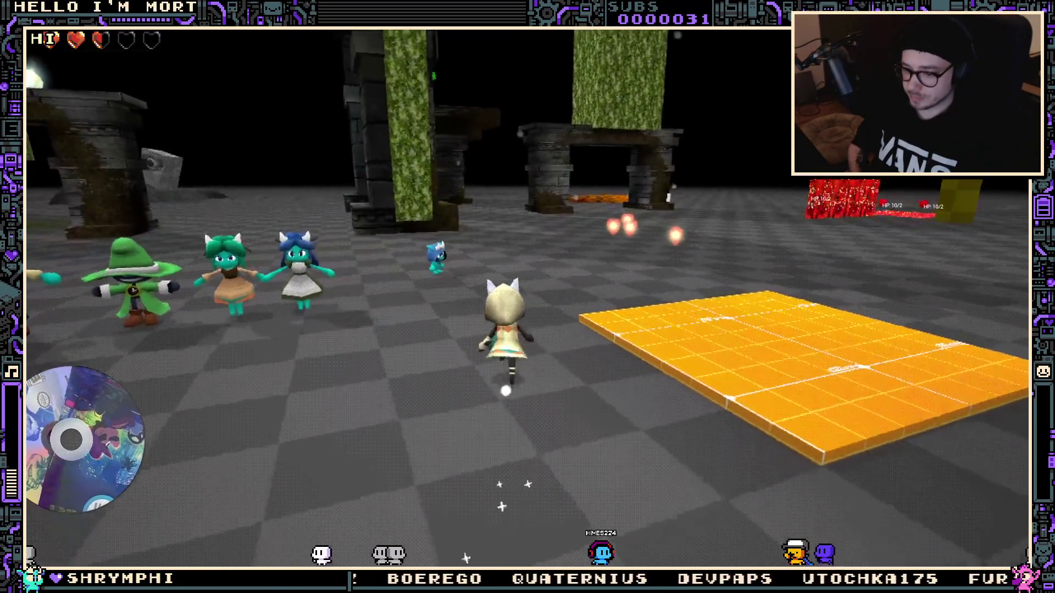
key("e")
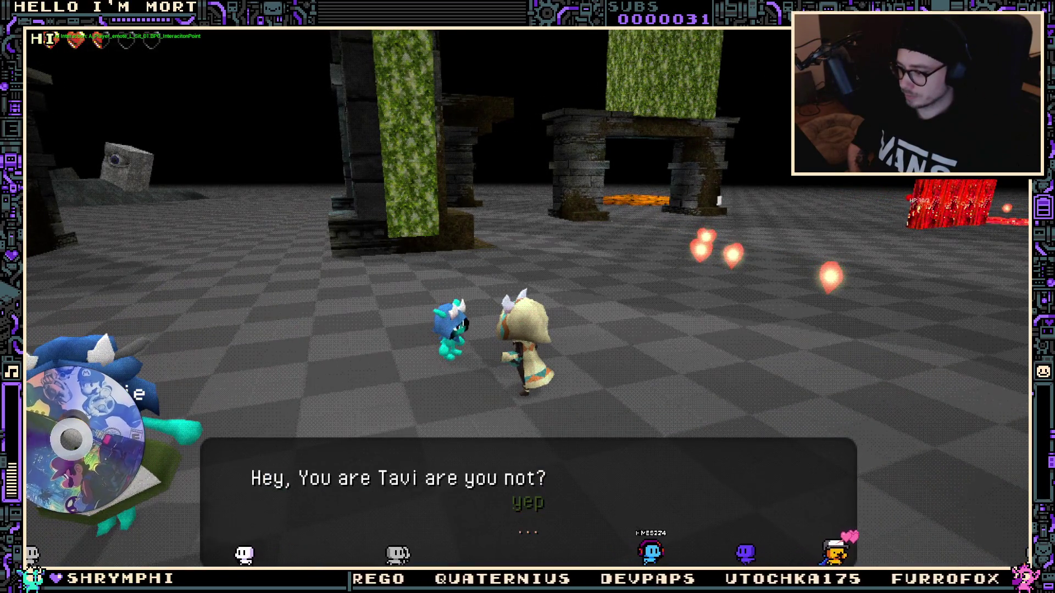
key("Escape")
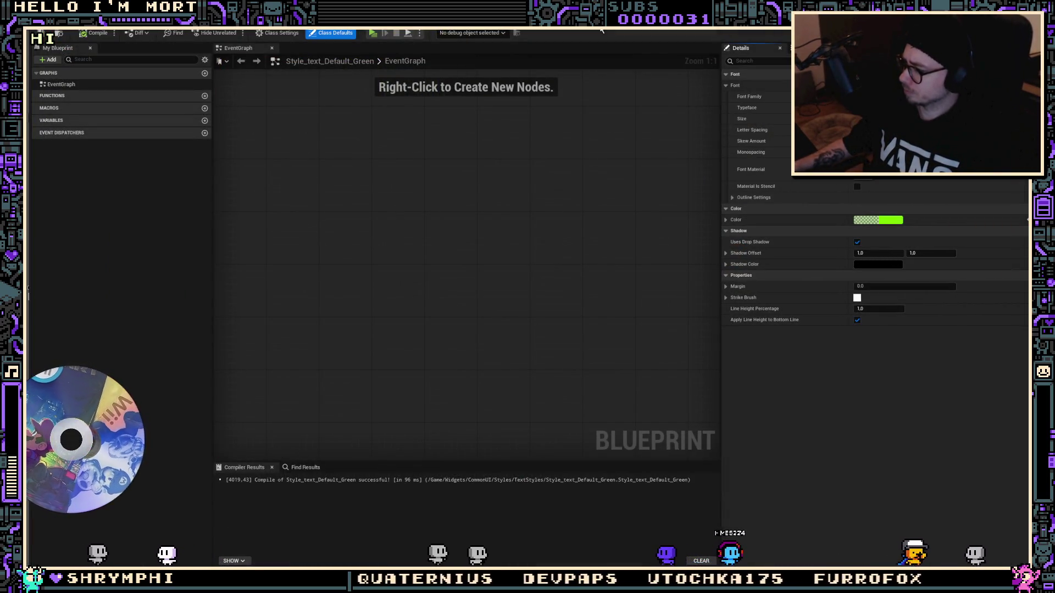
Set the Style_text_Default_Green colour's blue value to 0.2 for a light green
left_click(873, 220)
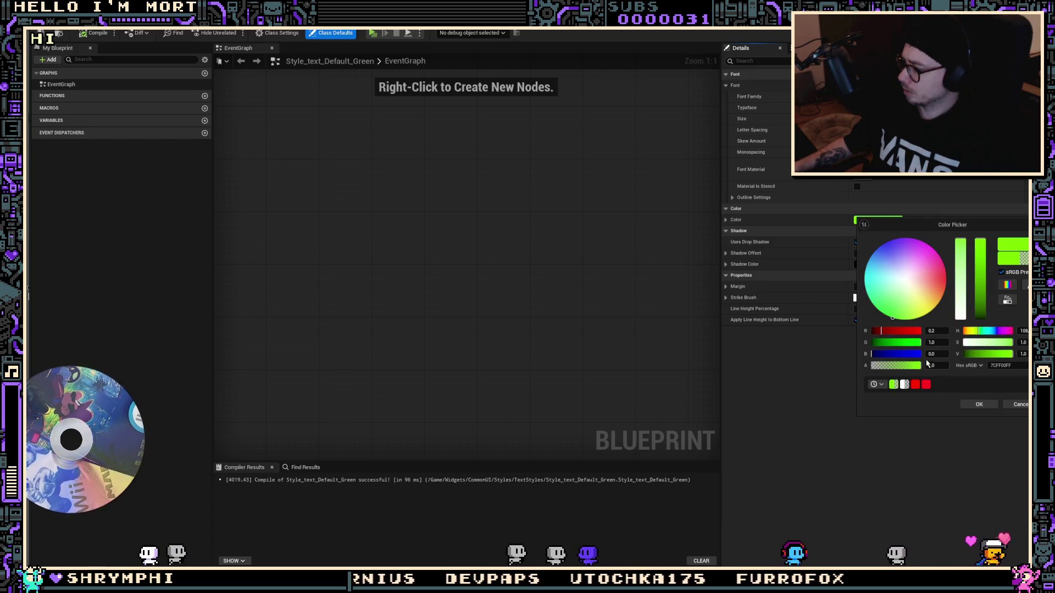
type("0.2")
key("Return")
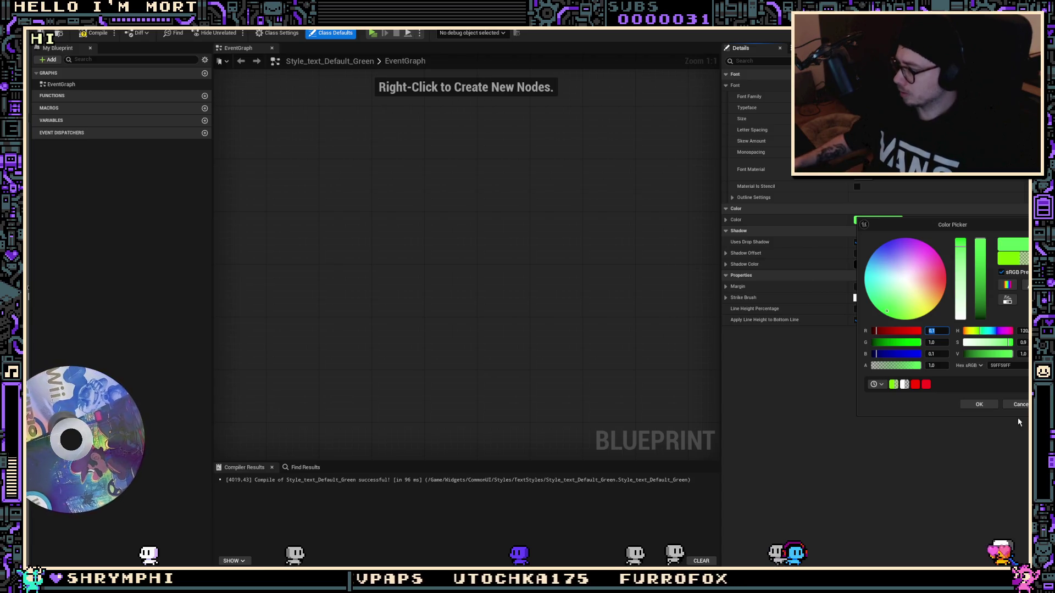
left_click(979, 405)
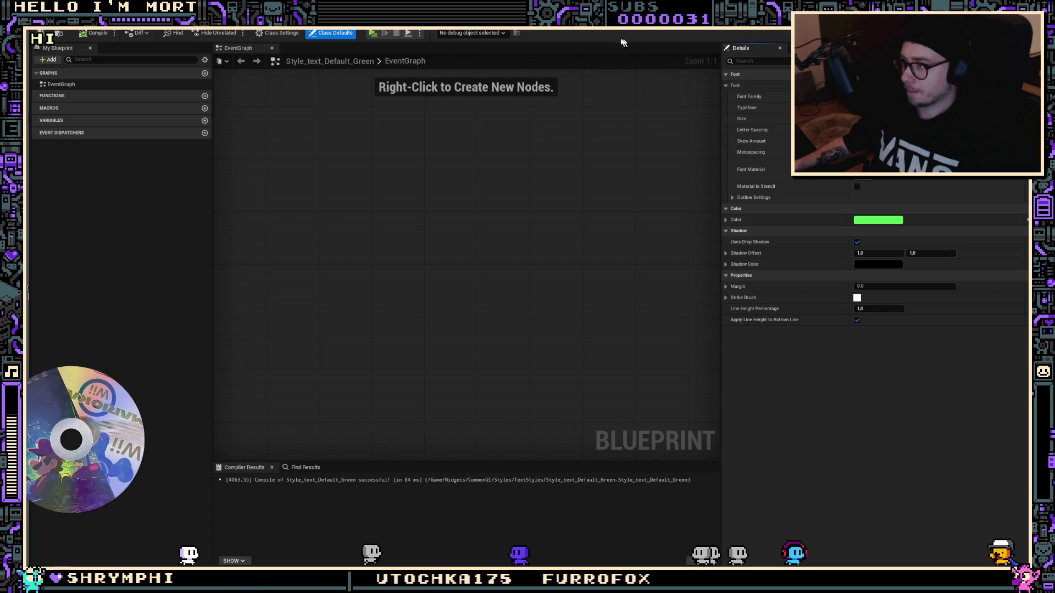
key("ctrl+space")
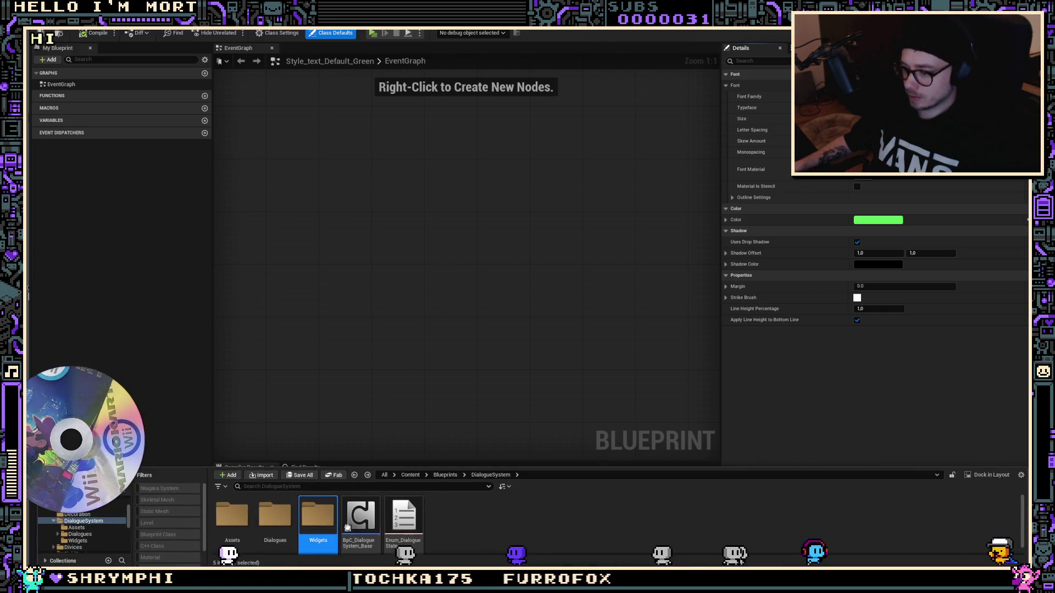
Duplicate the green text style as Style_text_Default_Green_dark and open it
key("ctrl+Tab")
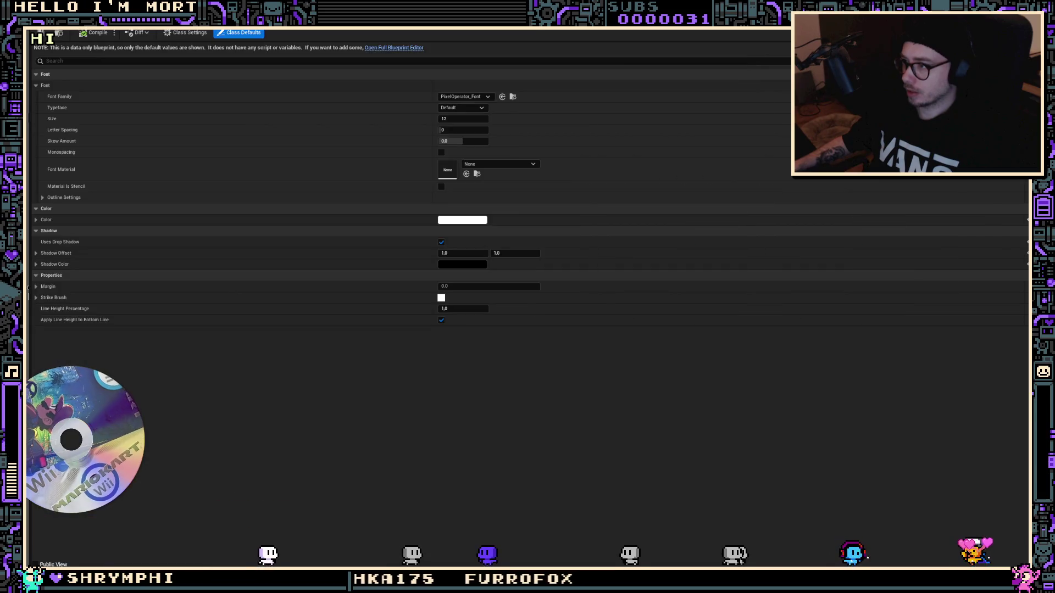
key("ctrl+Tab")
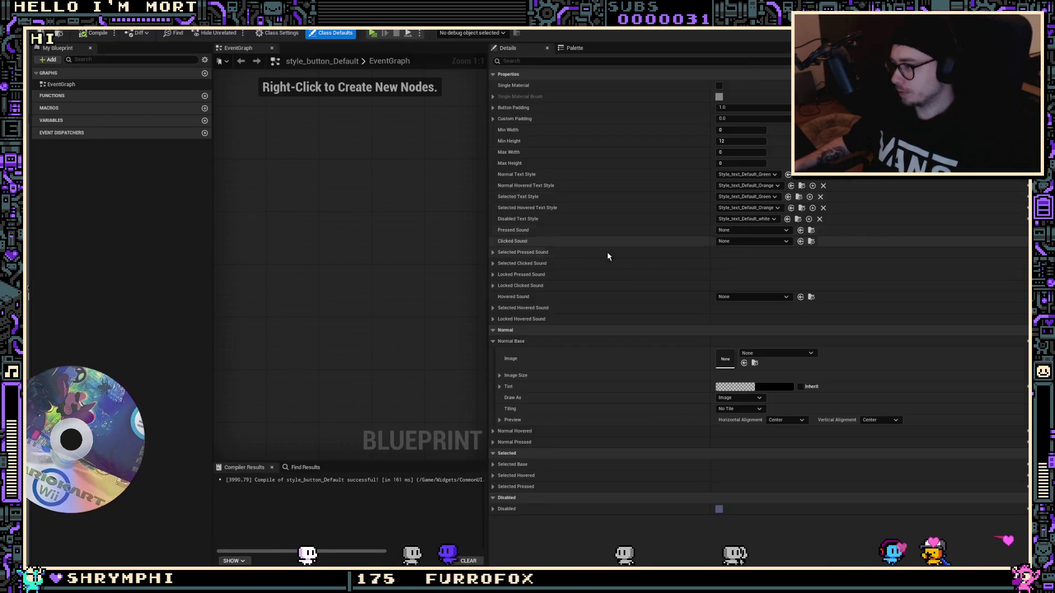
key("ctrl+Tab")
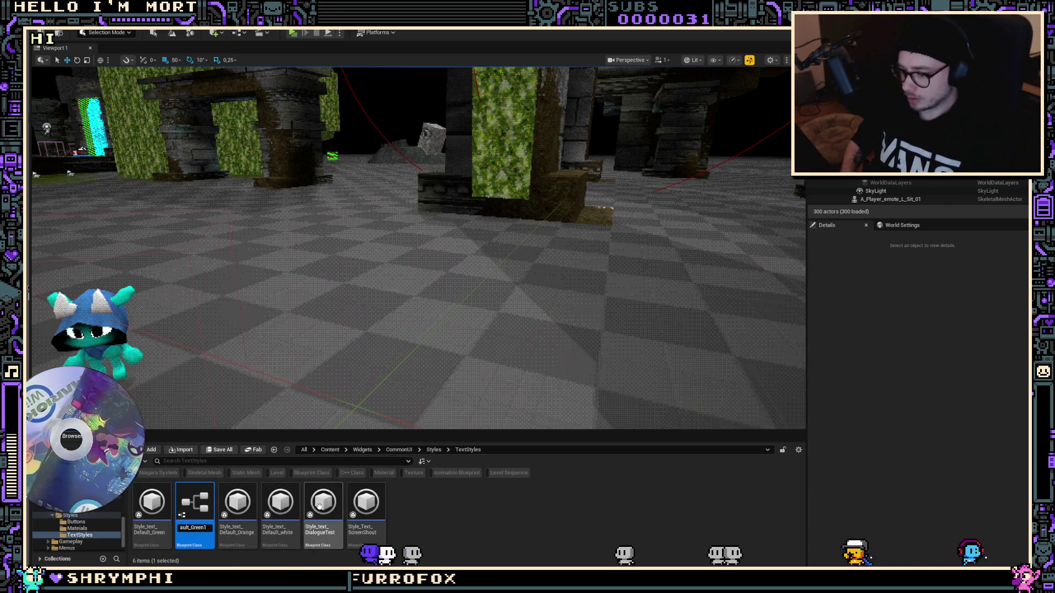
type("ark")
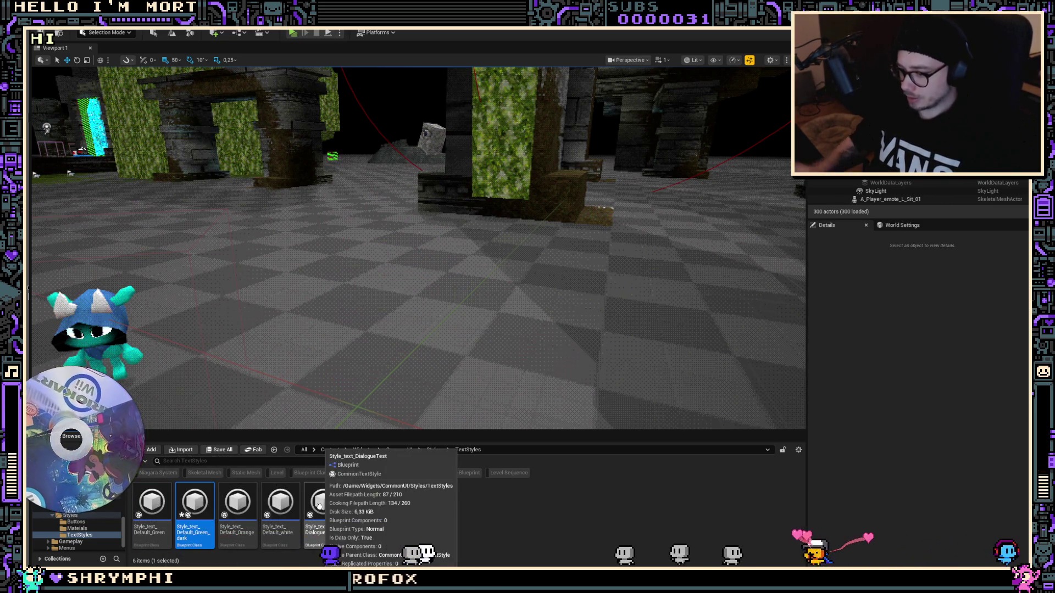
key("Return")
double_click(195, 505)
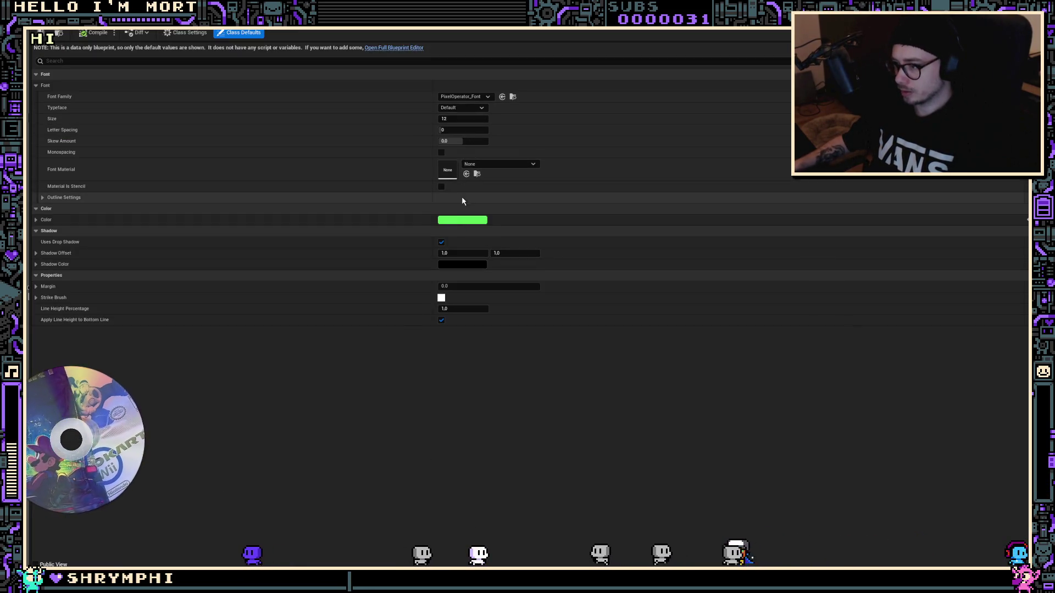
Change Style_text_Default_Green_dark's text colour to a darker, more saturated green
left_click(455, 222)
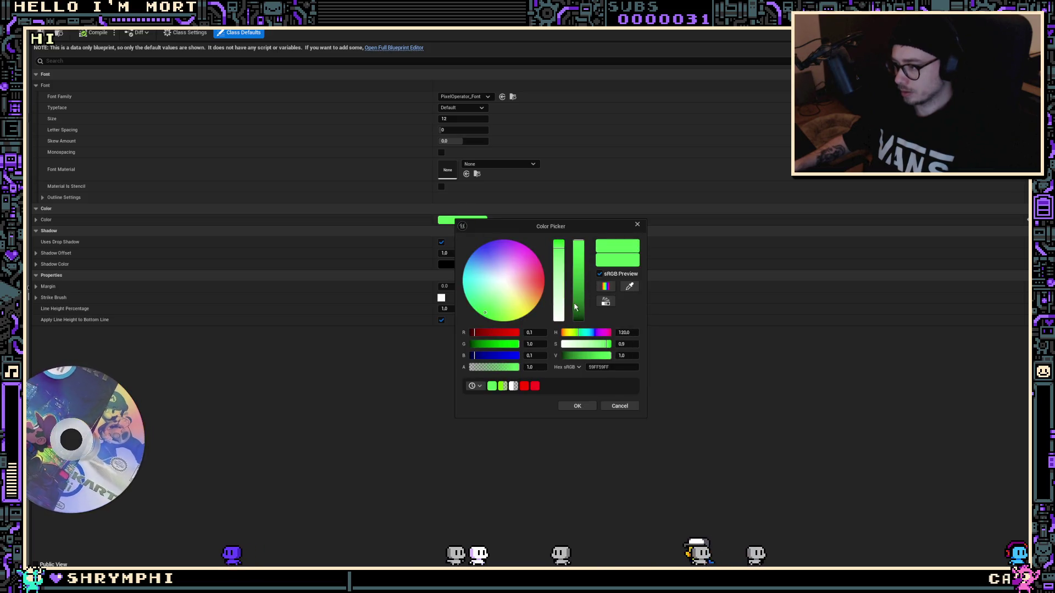
left_click_drag(579, 249, 578, 296)
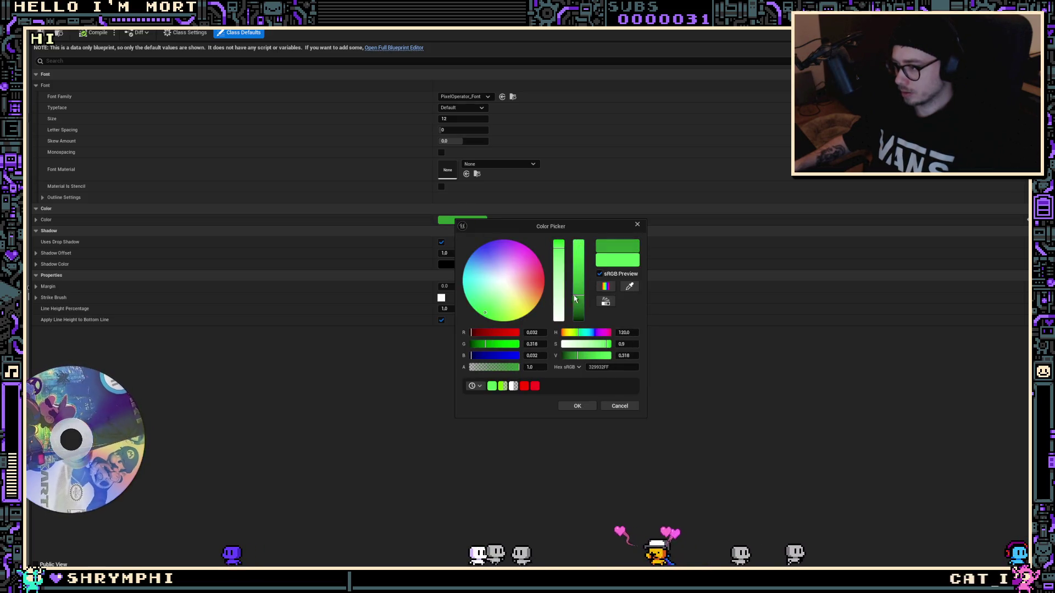
left_click(479, 302)
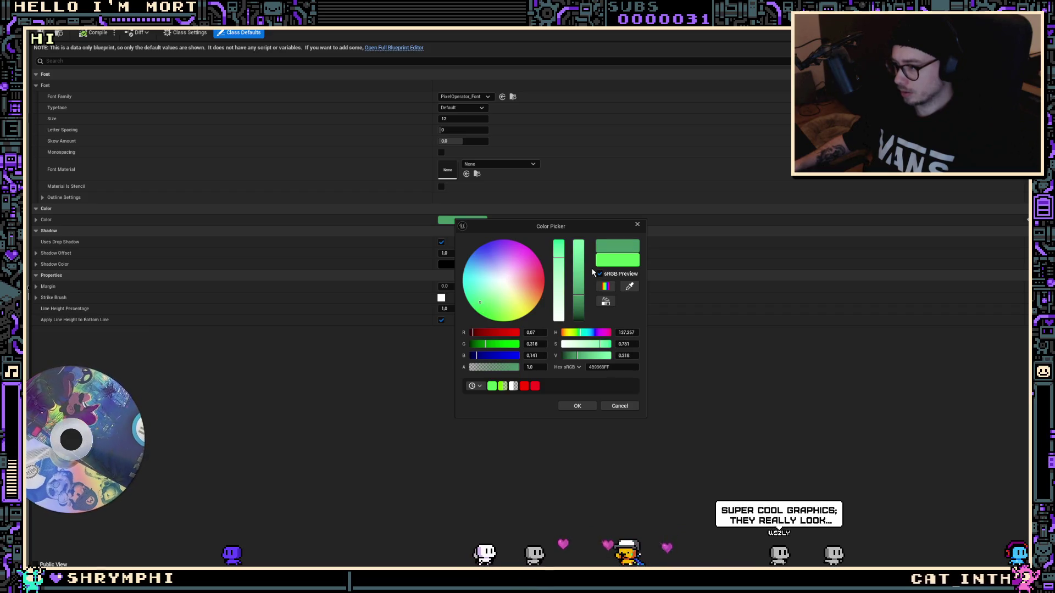
left_click_drag(556, 248, 555, 246)
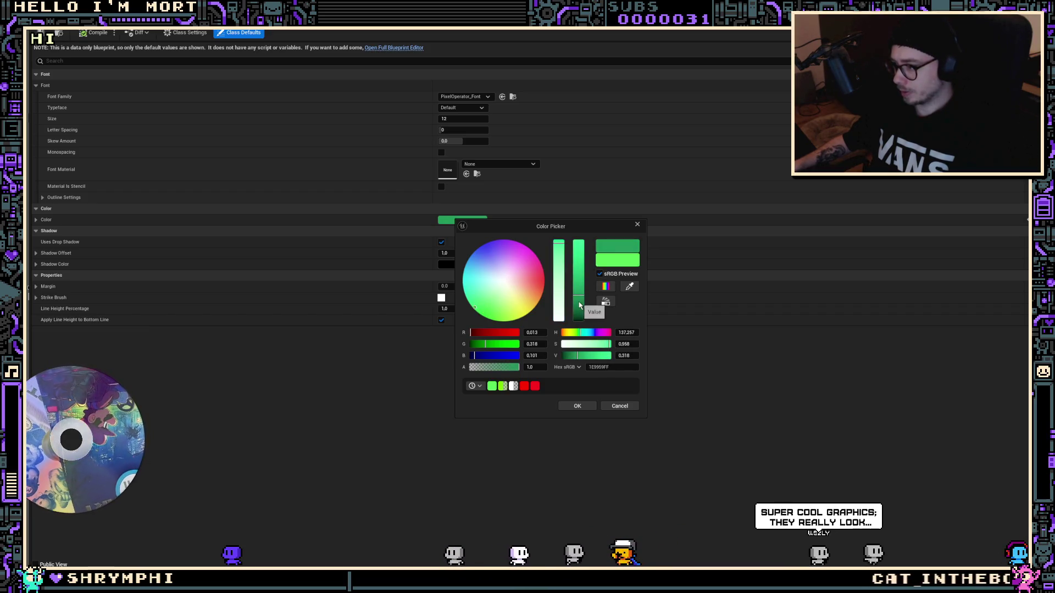
left_click(579, 305)
left_click(575, 406)
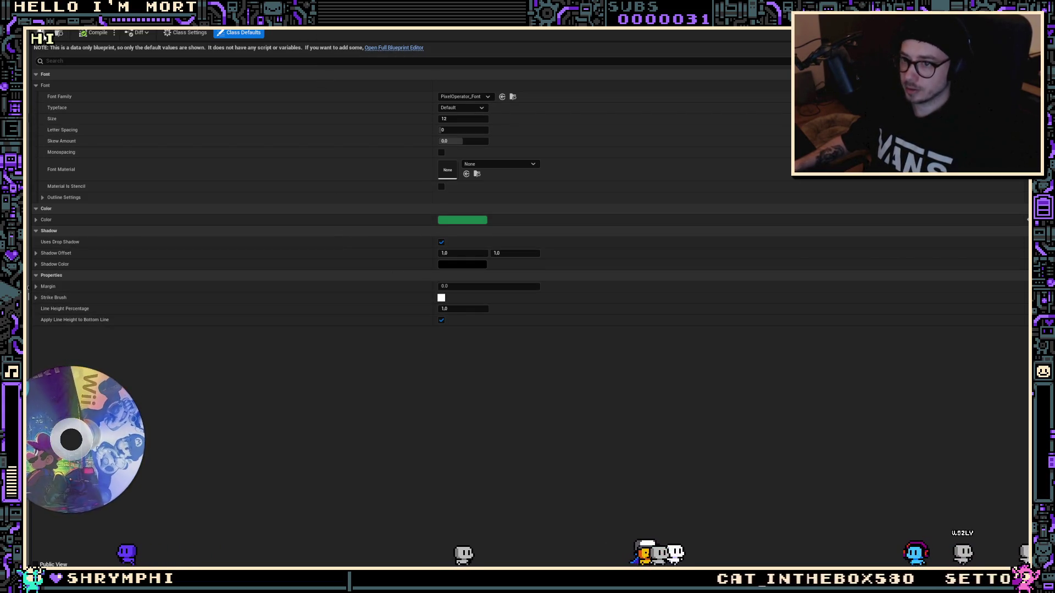
left_click(351, 24)
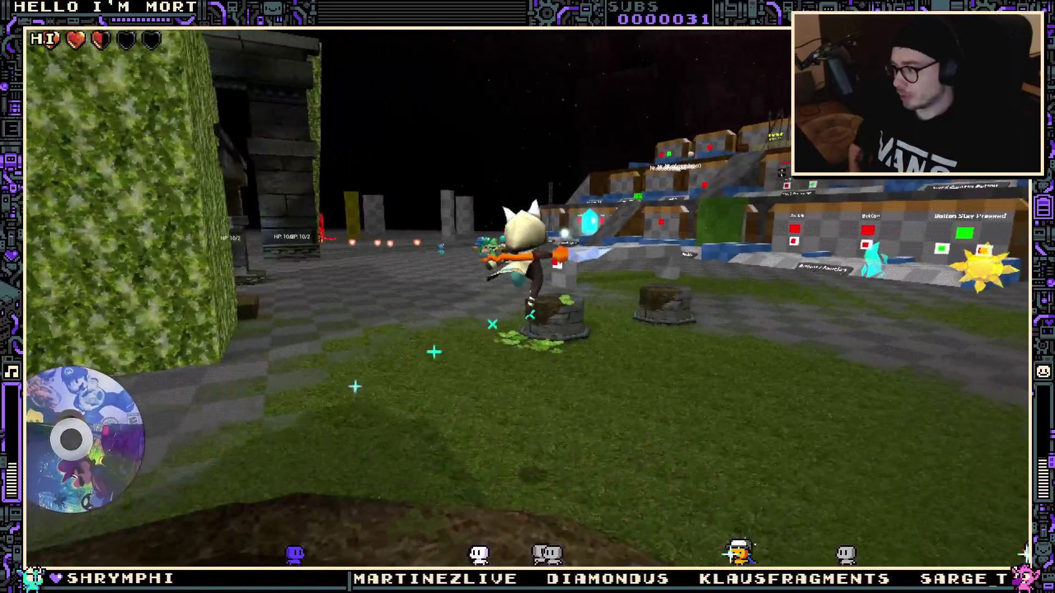
Swing the sword, hop onto the tree stump and leap toward the red button structure
left_click(283, 306)
key("space")
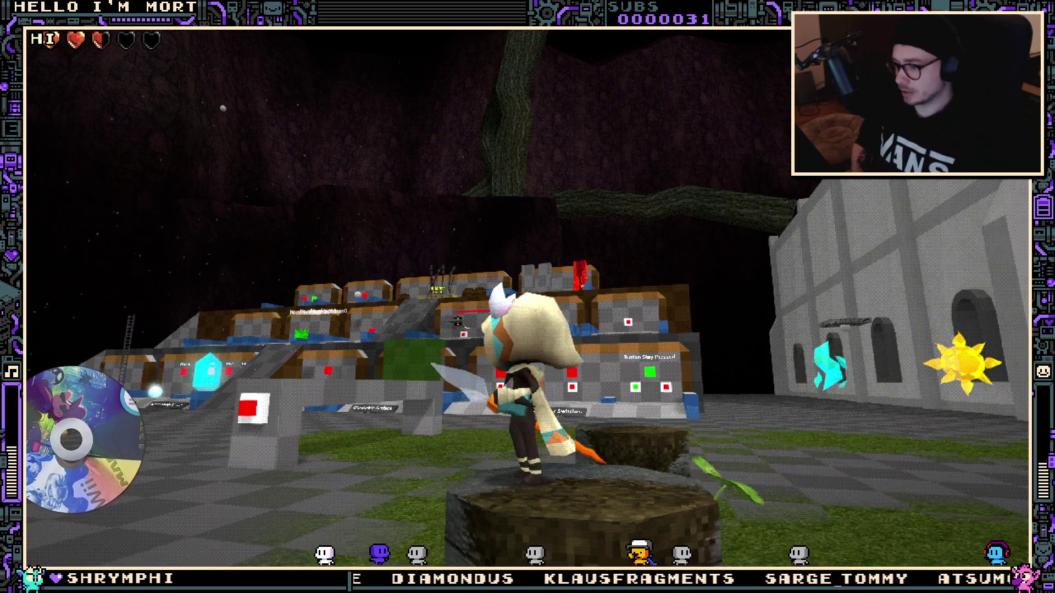
key("space")
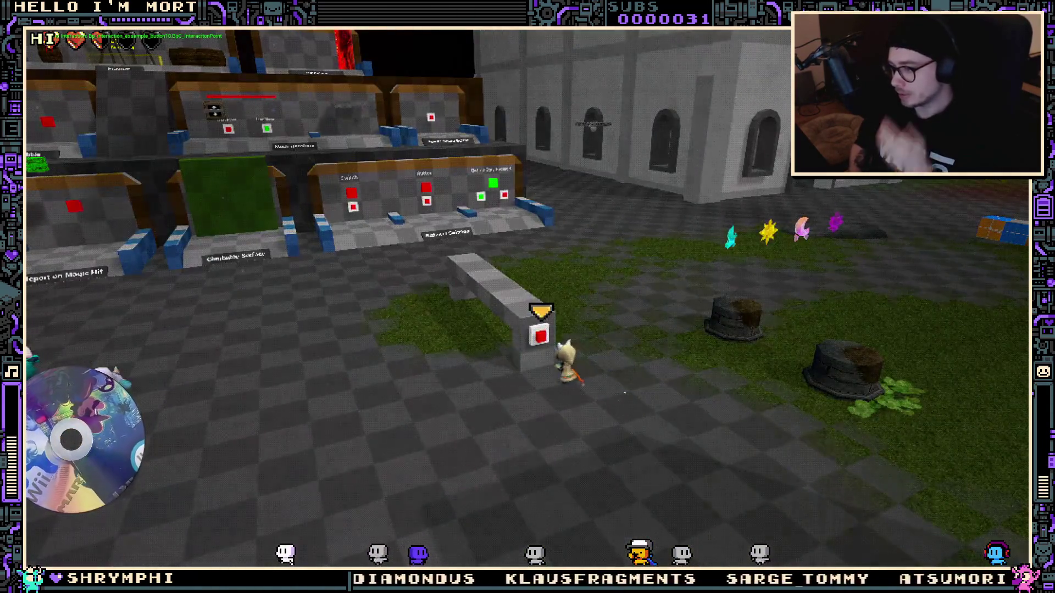
Trigger the red button with the interact key, then fire a projectile in the dim stone ruins
key("e")
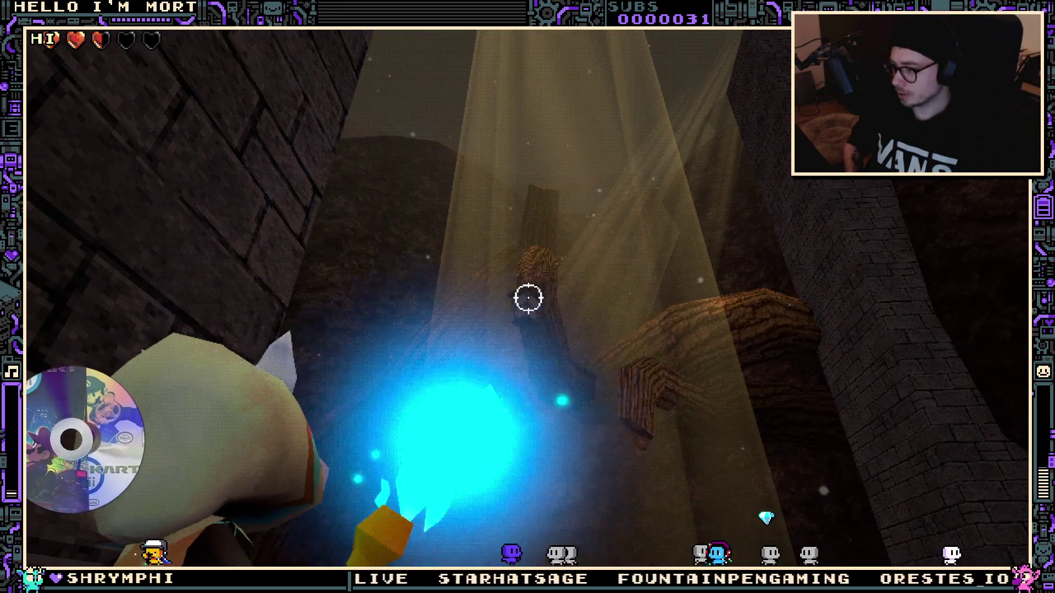
left_click(528, 299)
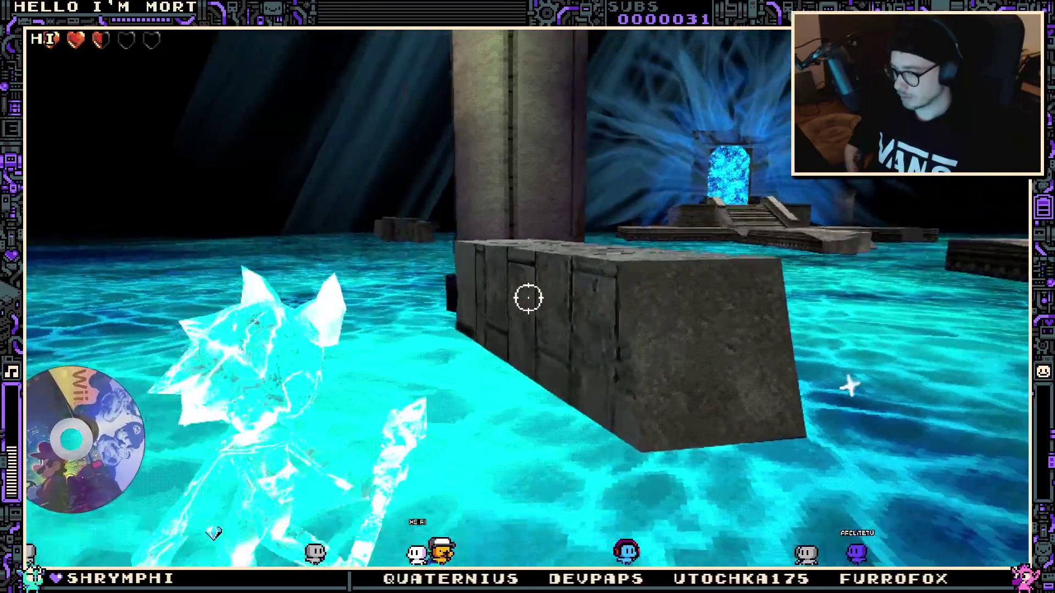
Run across the glowing water toward the portal and jump onto the stone walkway
key("a")
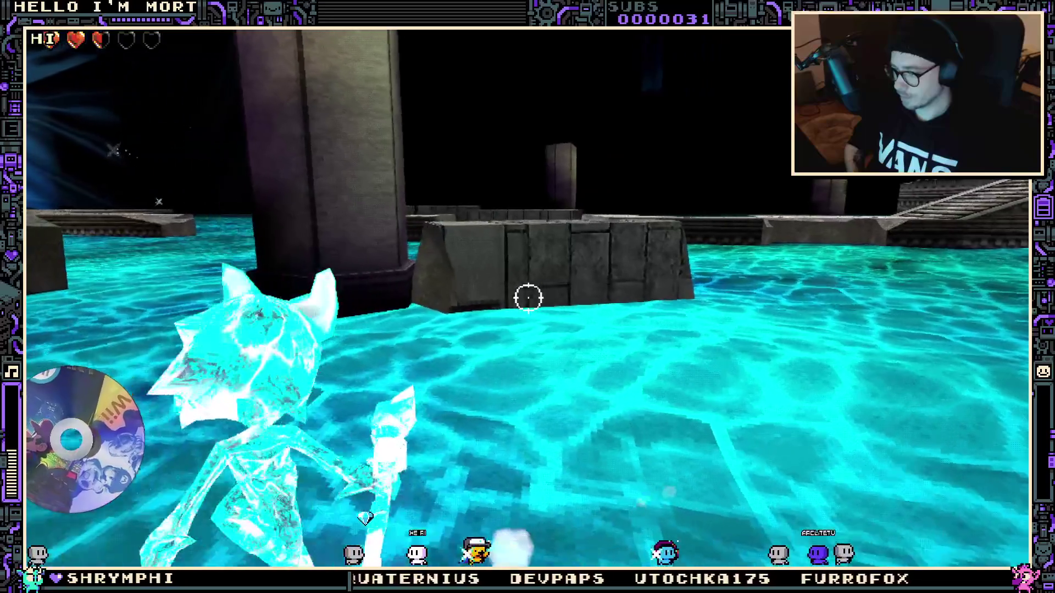
key("w")
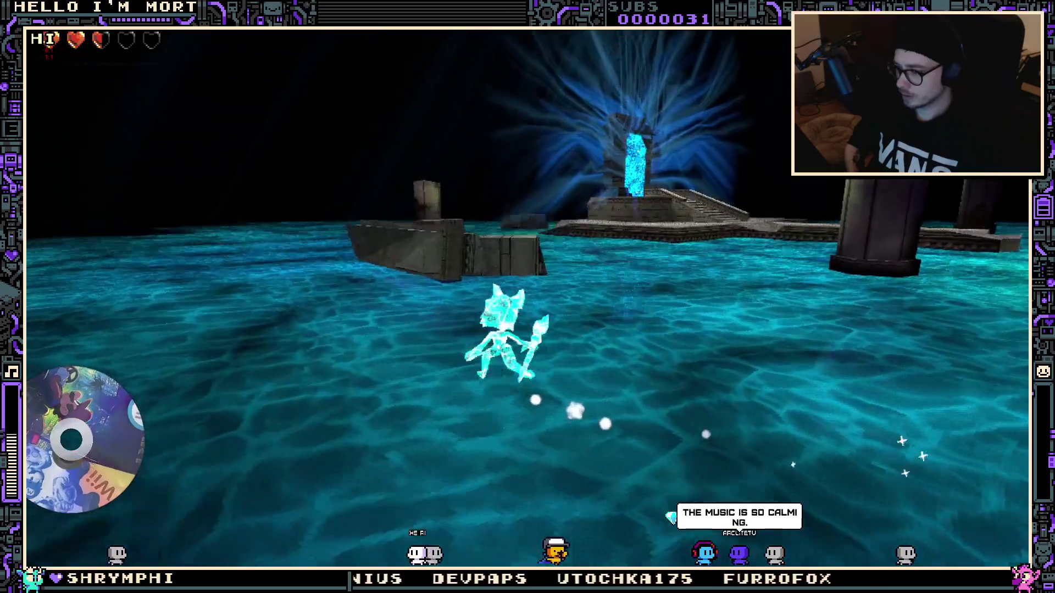
key("w")
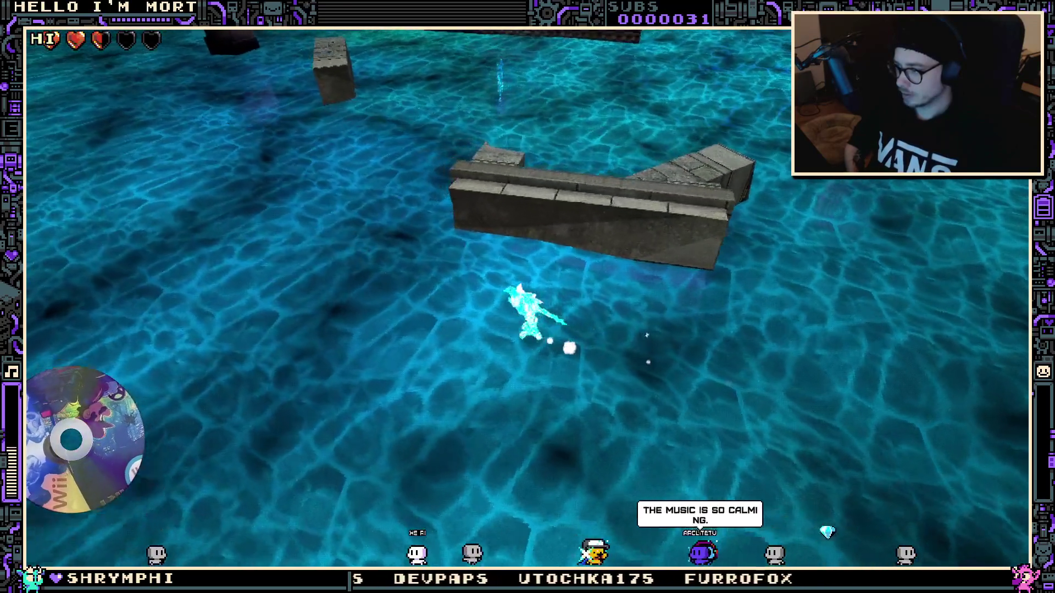
key("w")
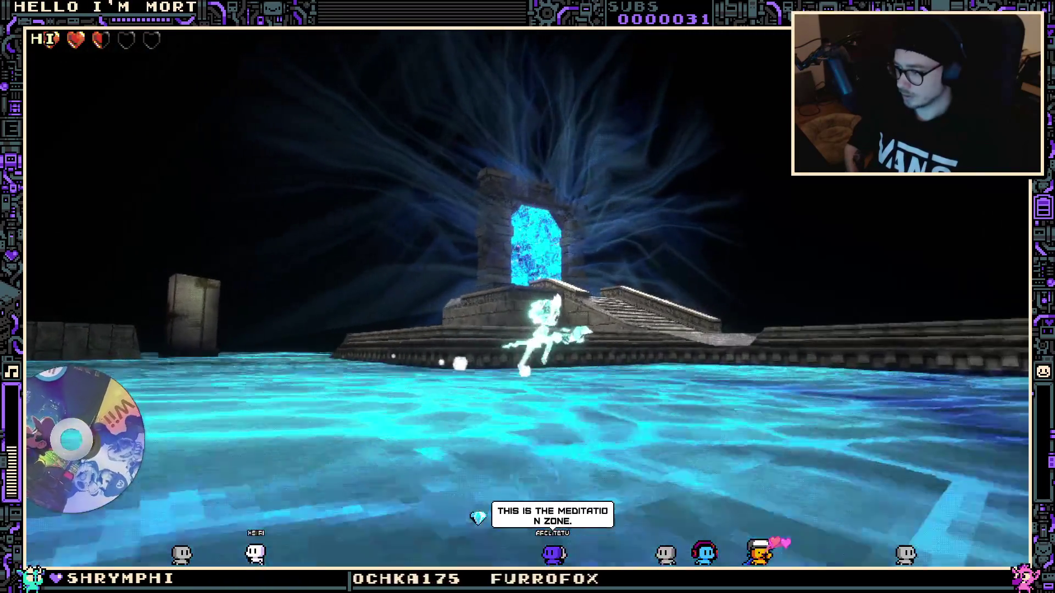
key("space")
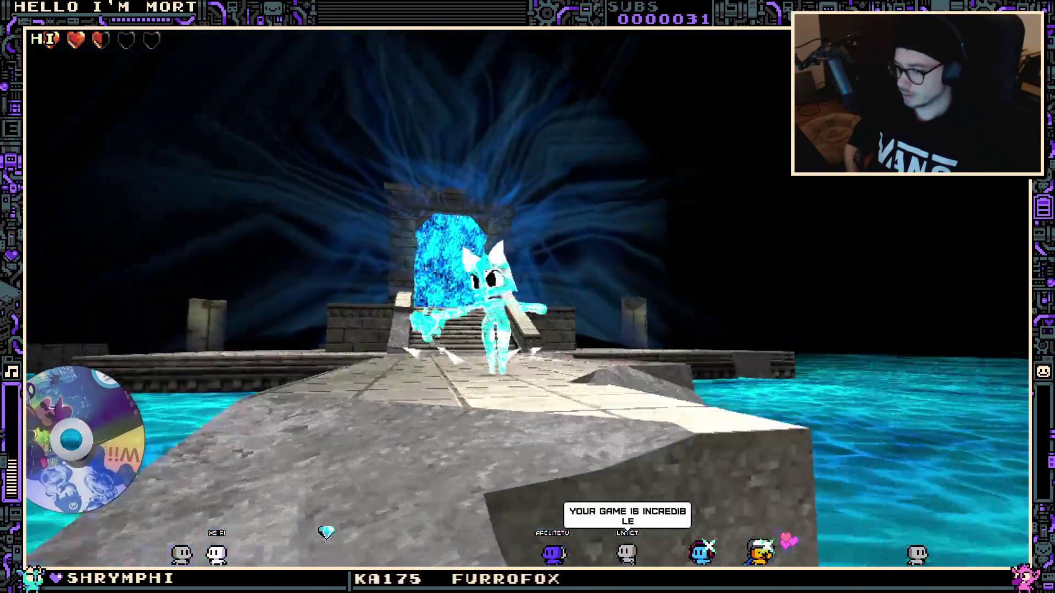
Walk along the walkway and look between the portal archway, water and pillars
key("w")
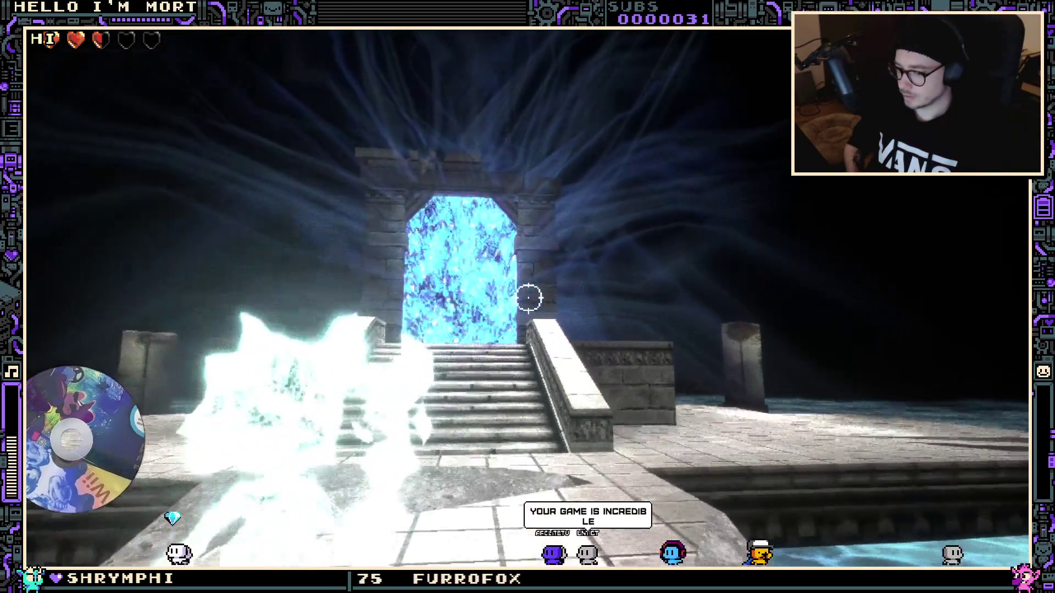
key("d")
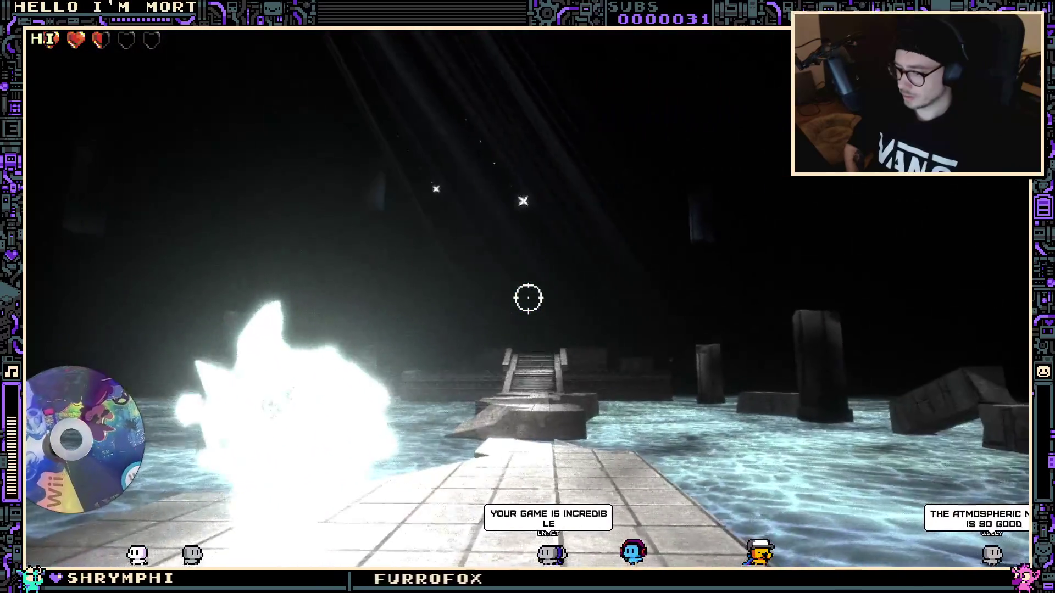
key("a")
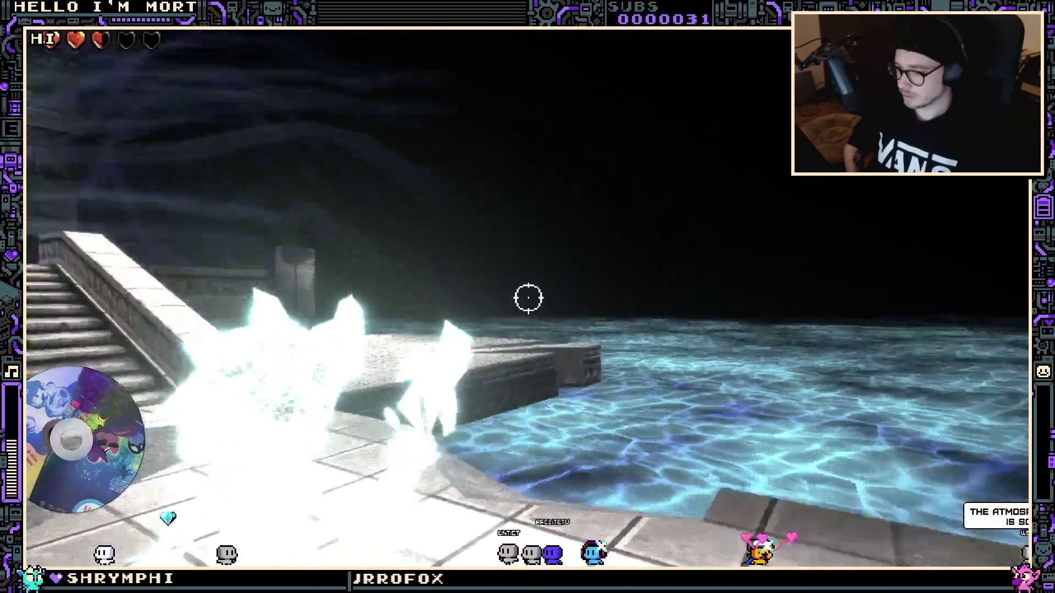
key("d")
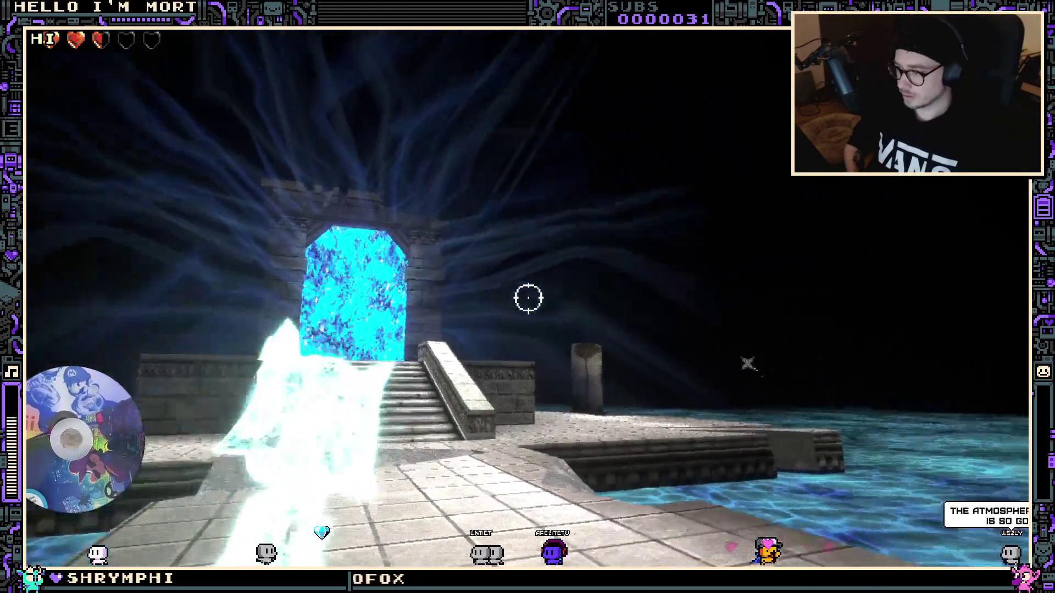
key("a")
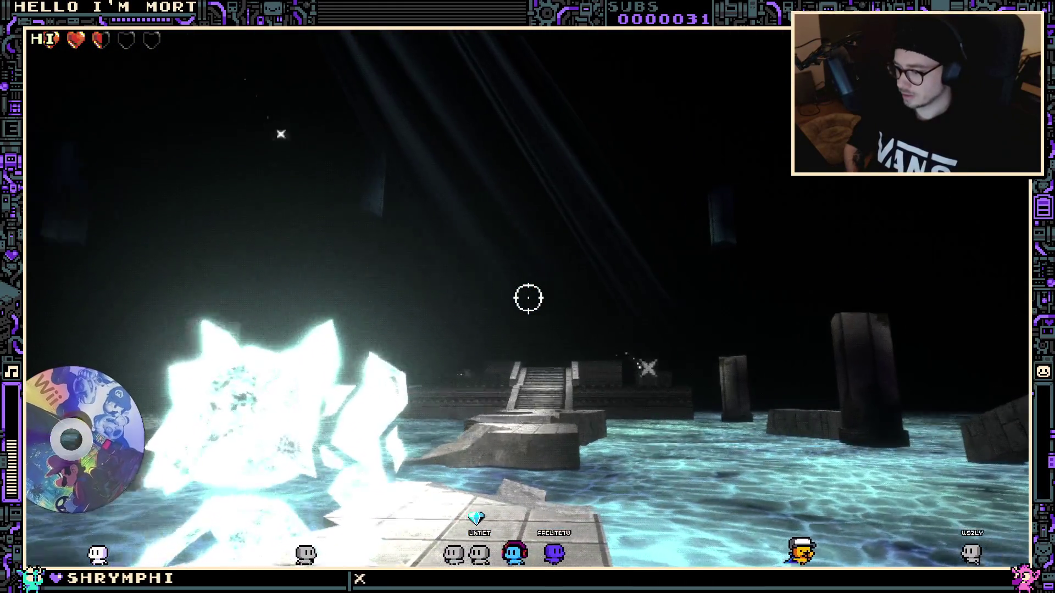
key("a")
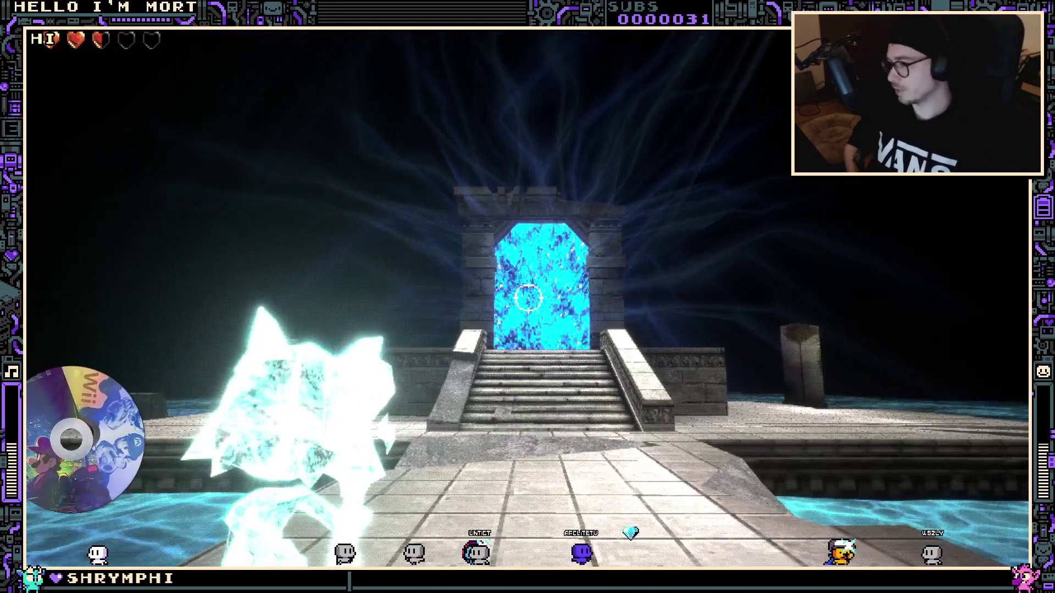
key("d")
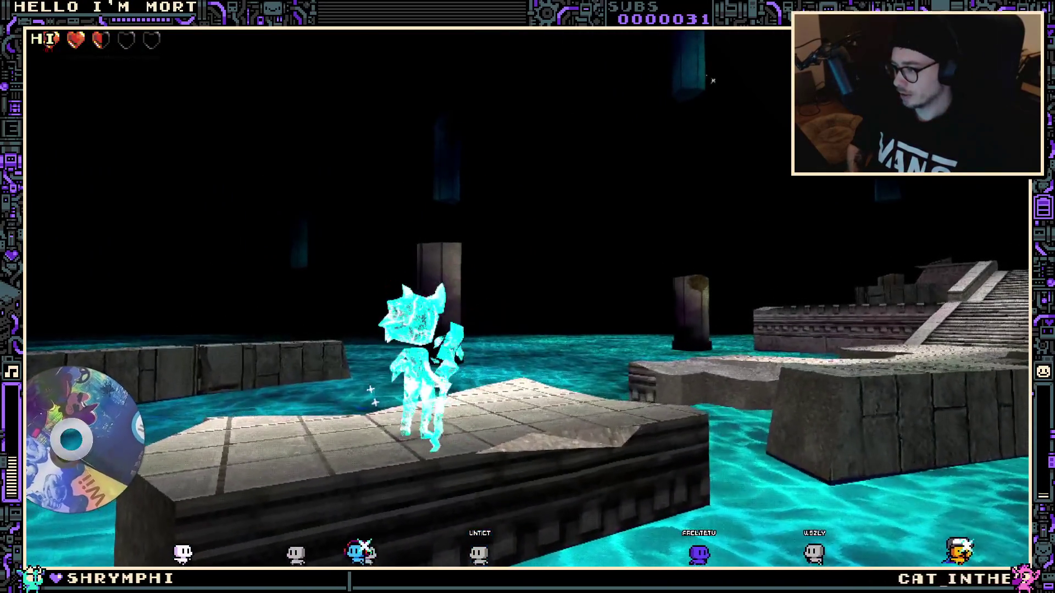
Jump off the walkway and move back and forth along it near the glowing portal
key("space")
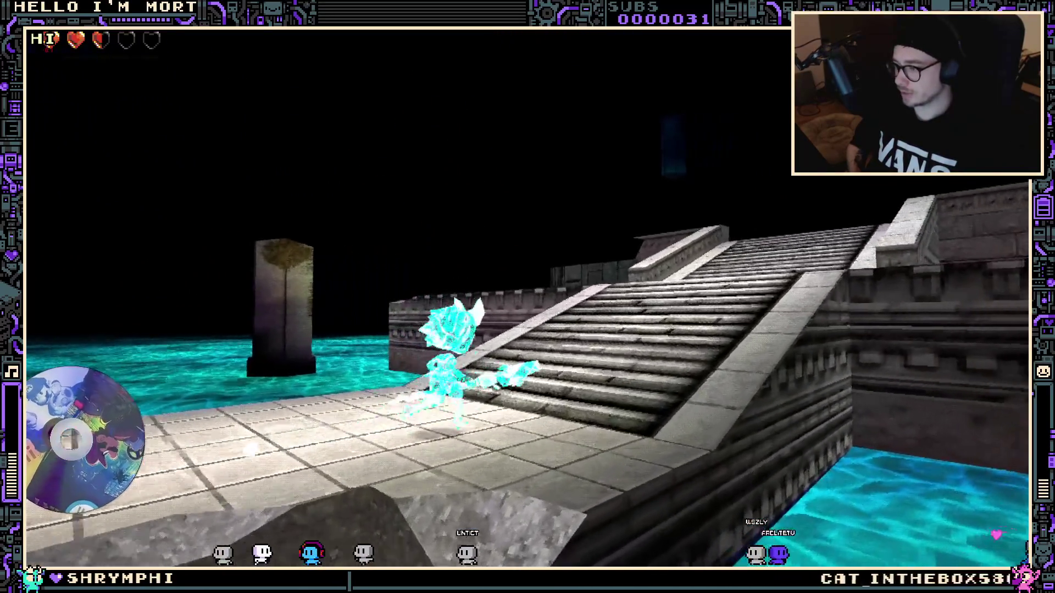
key("a")
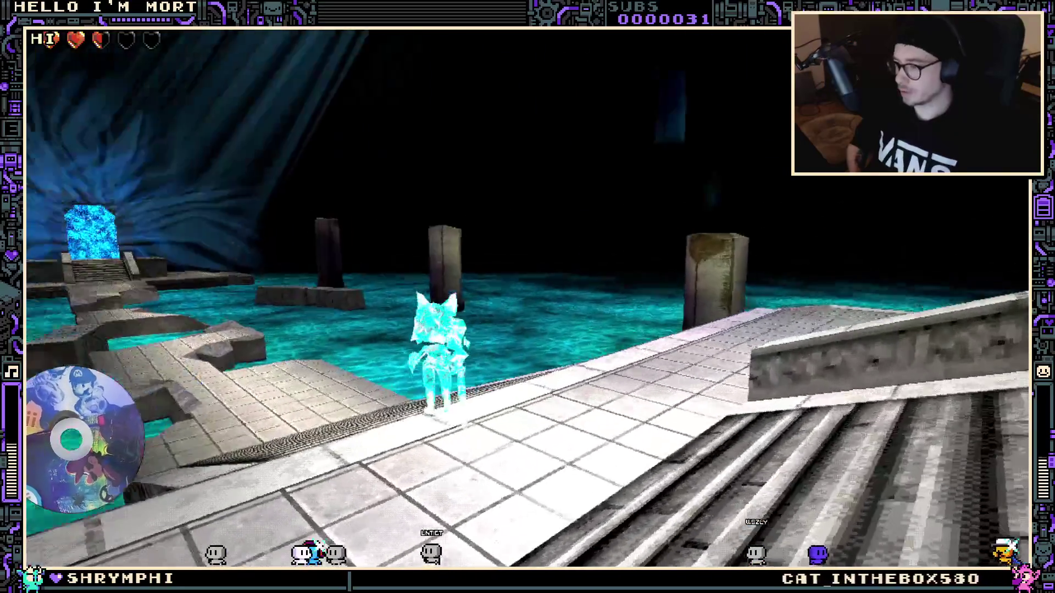
key("d")
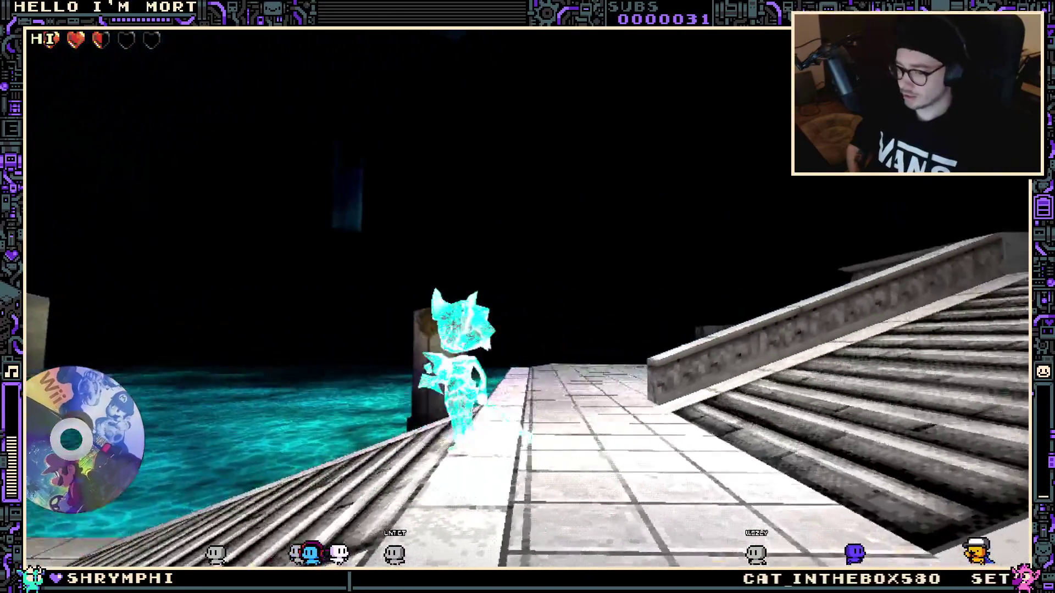
key("a")
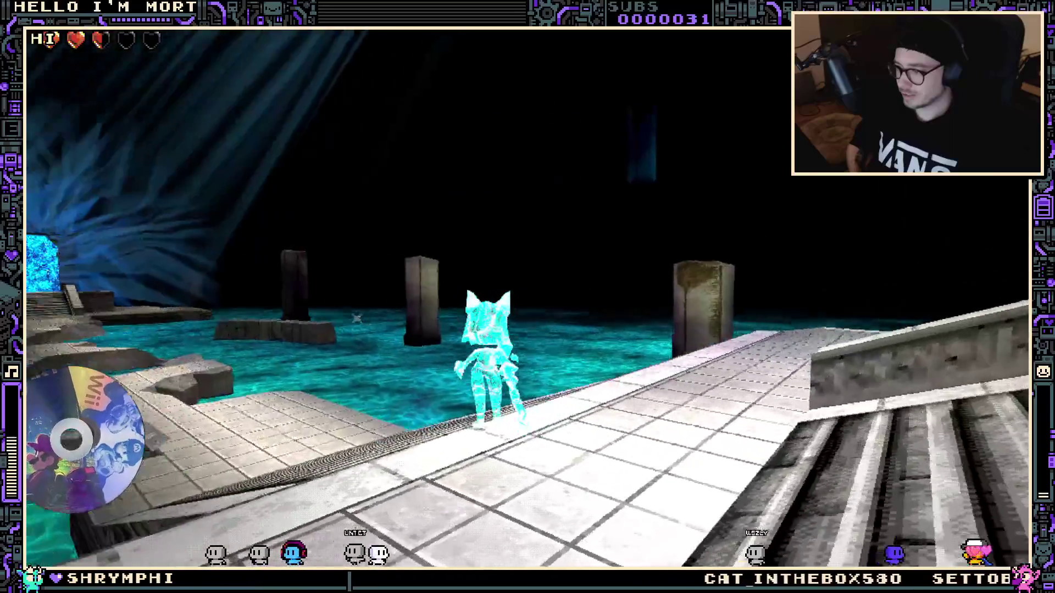
key("a")
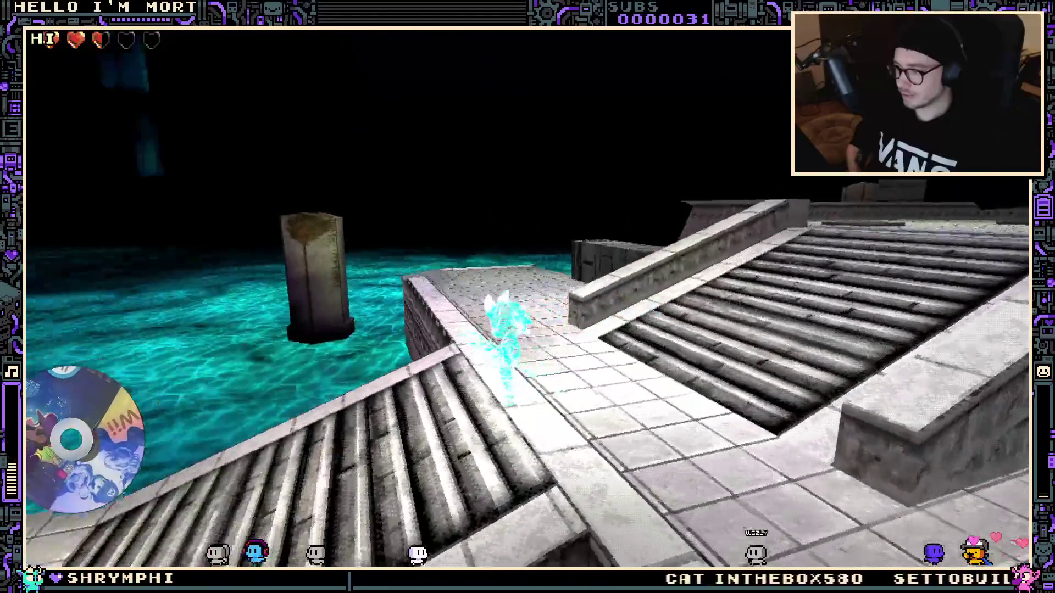
key("a")
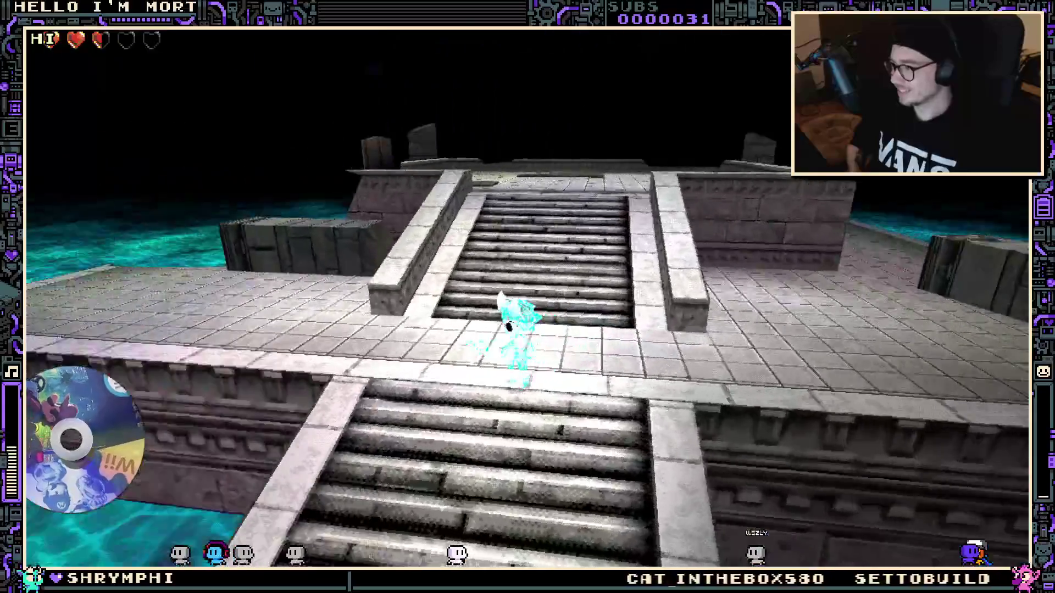
key("a")
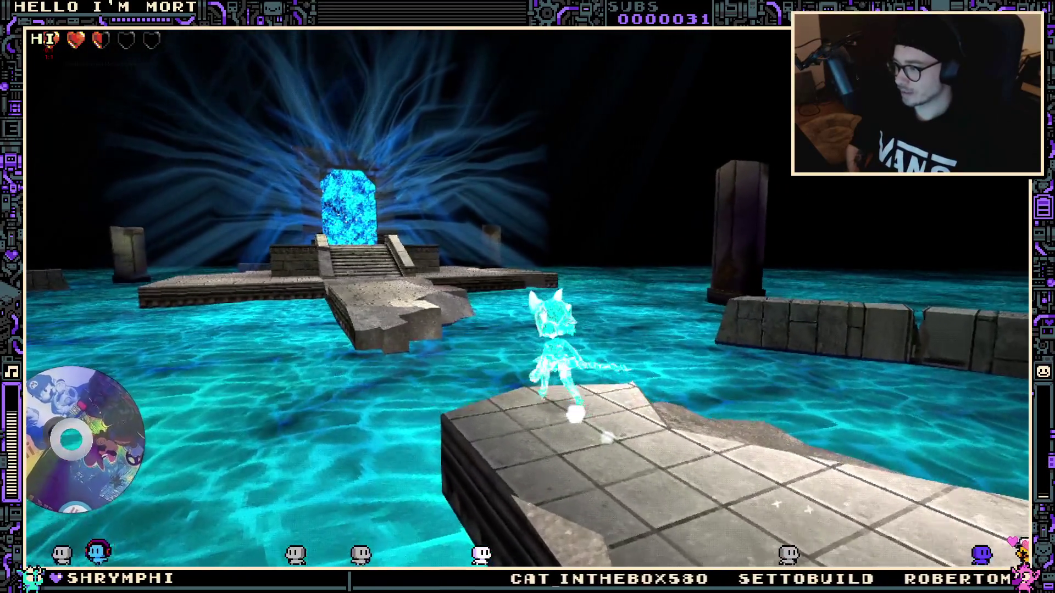
Climb back onto the walkway, then run out among the pillars across the open water
key("space")
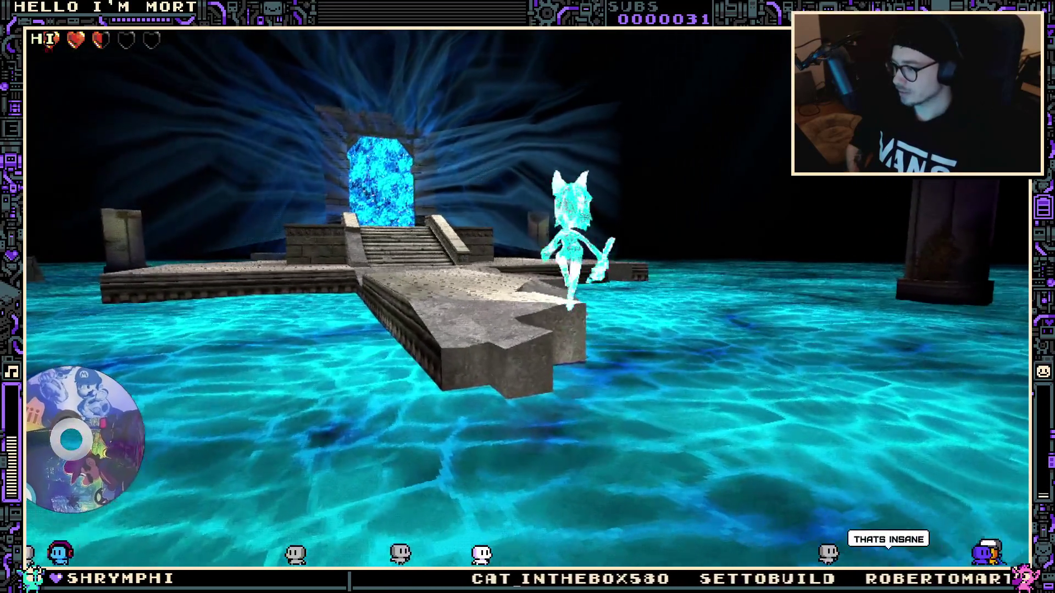
key("s")
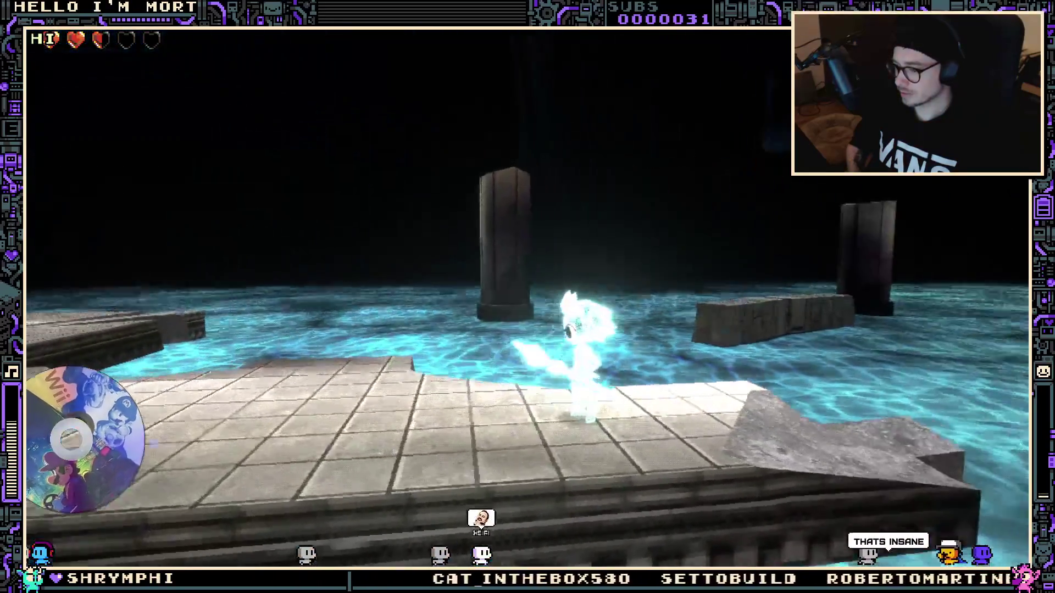
key("w")
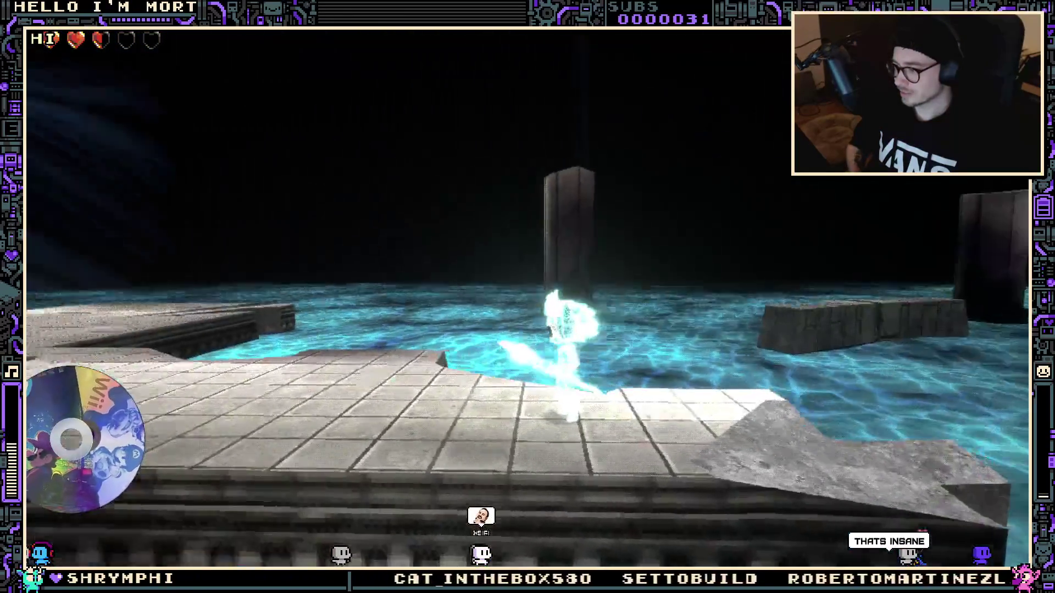
key("w")
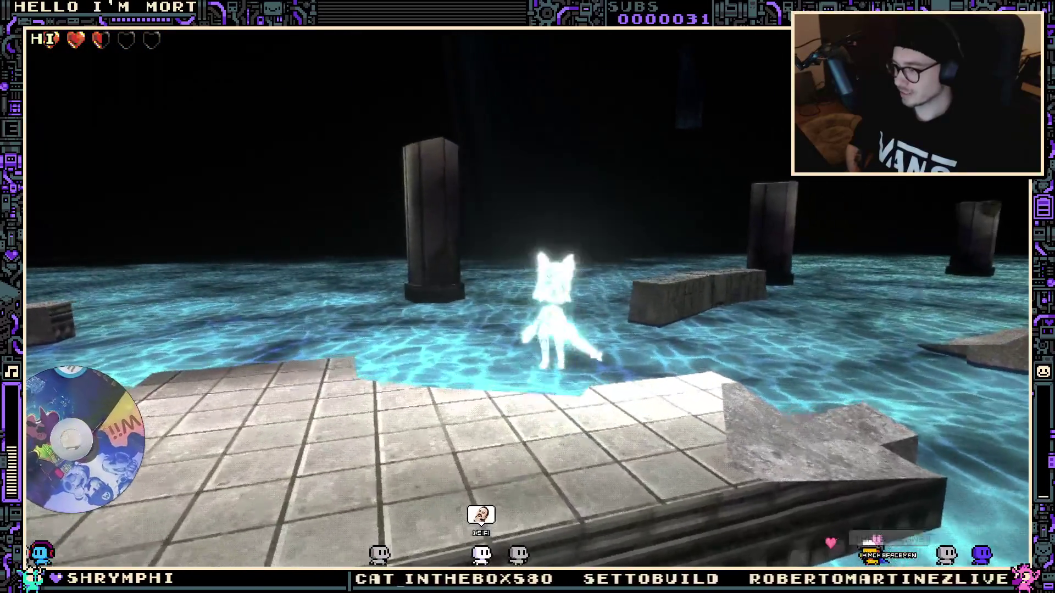
key("w")
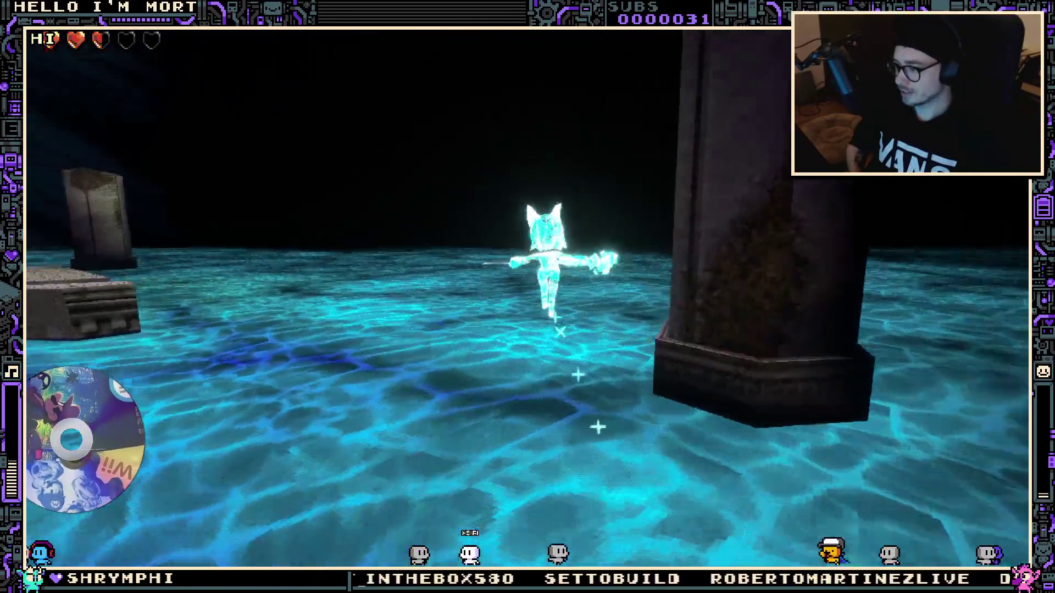
key("w")
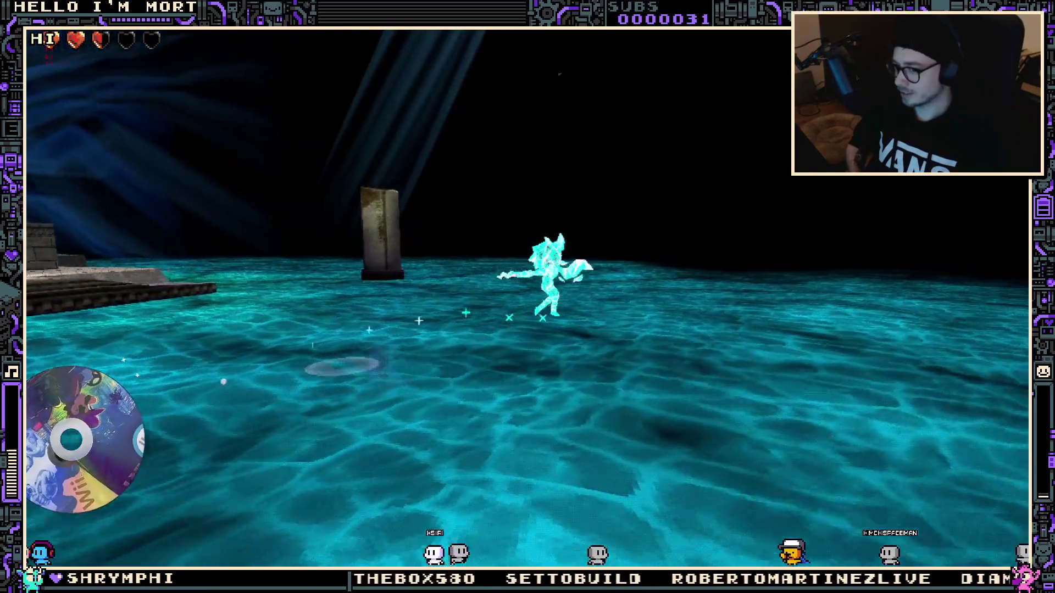
key("w")
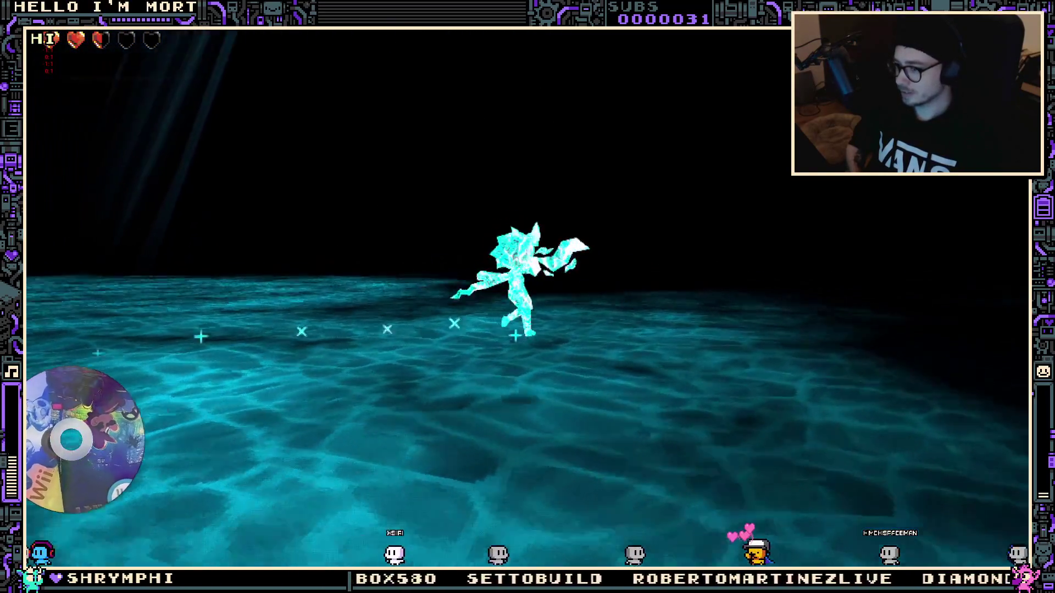
key("s")
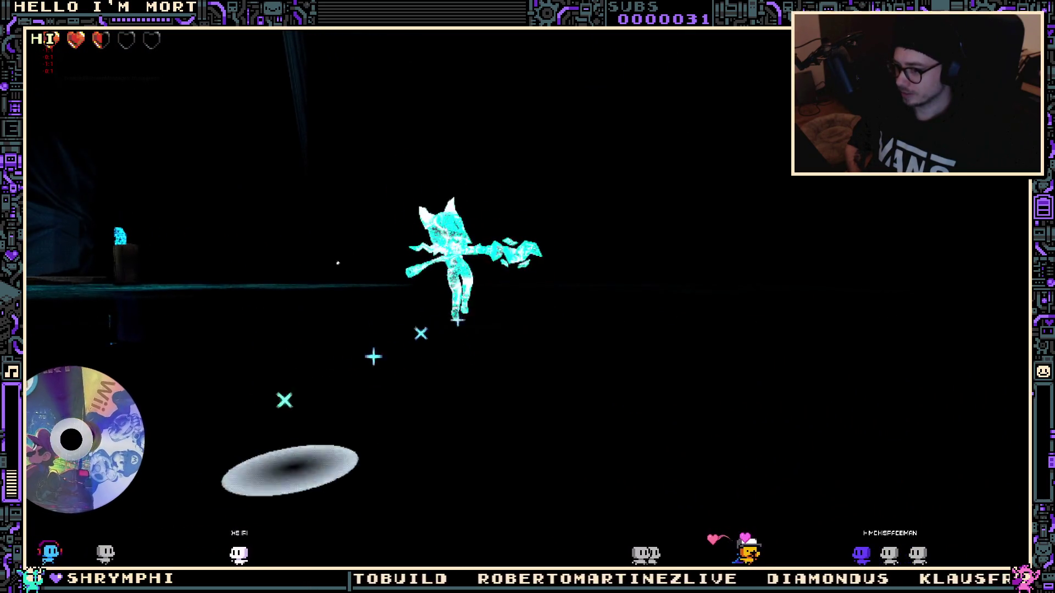
Run across the water floor and test repeated jumps
key("space")
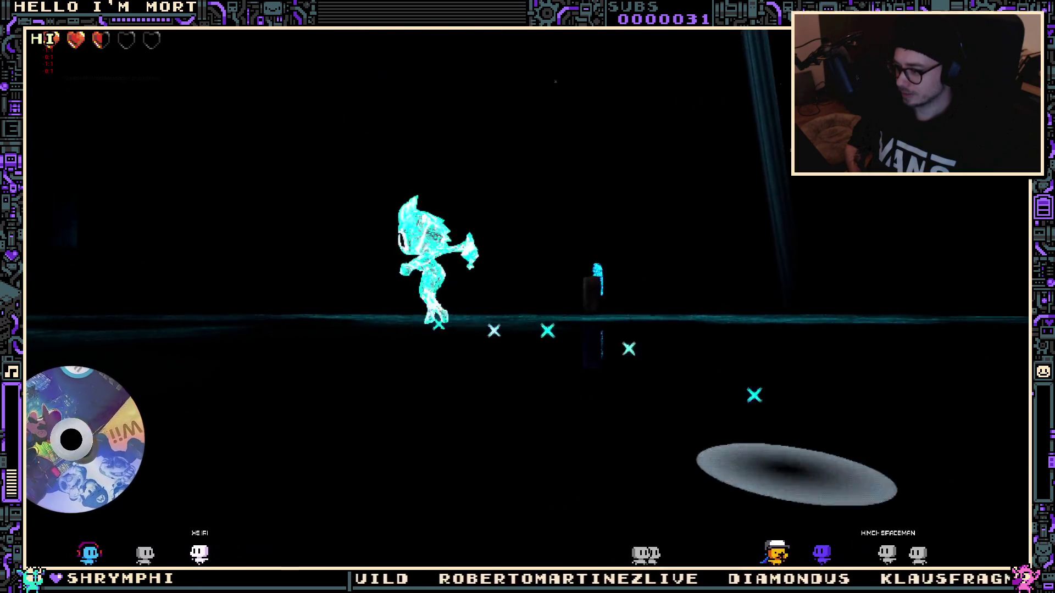
key("w")
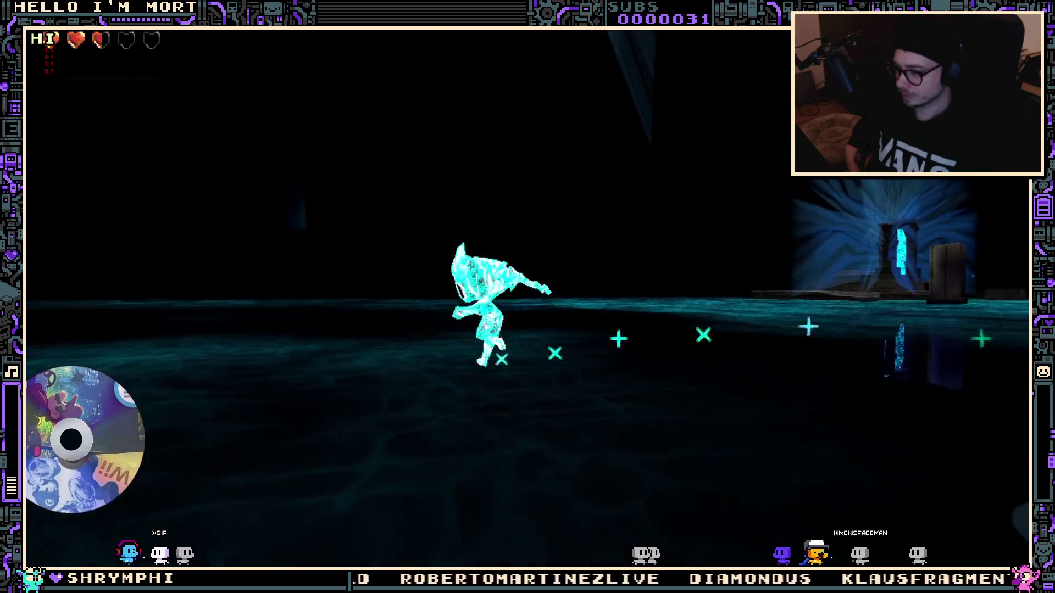
key("space")
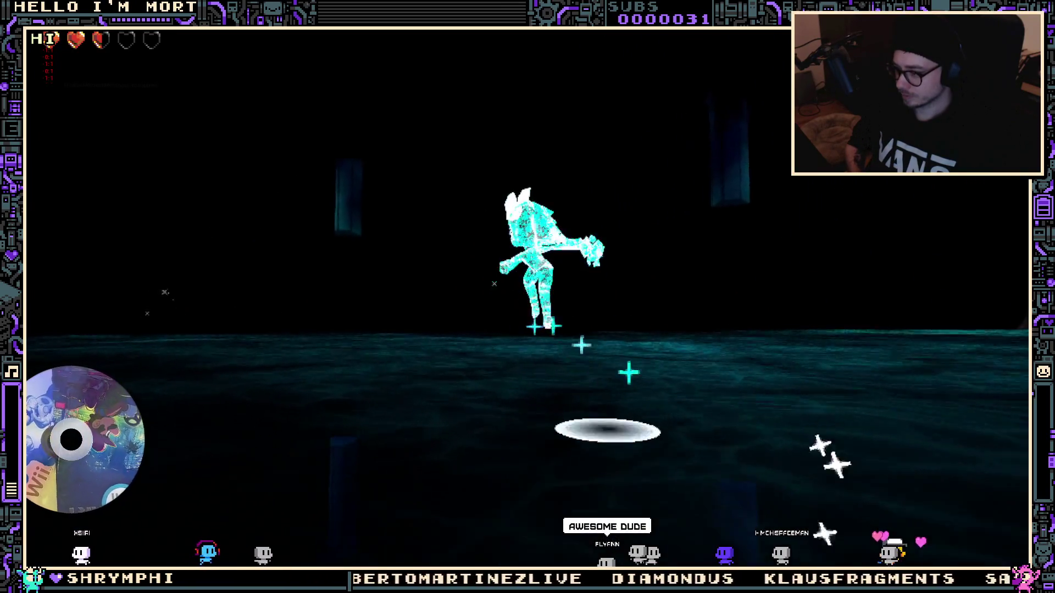
key("space")
key("space")
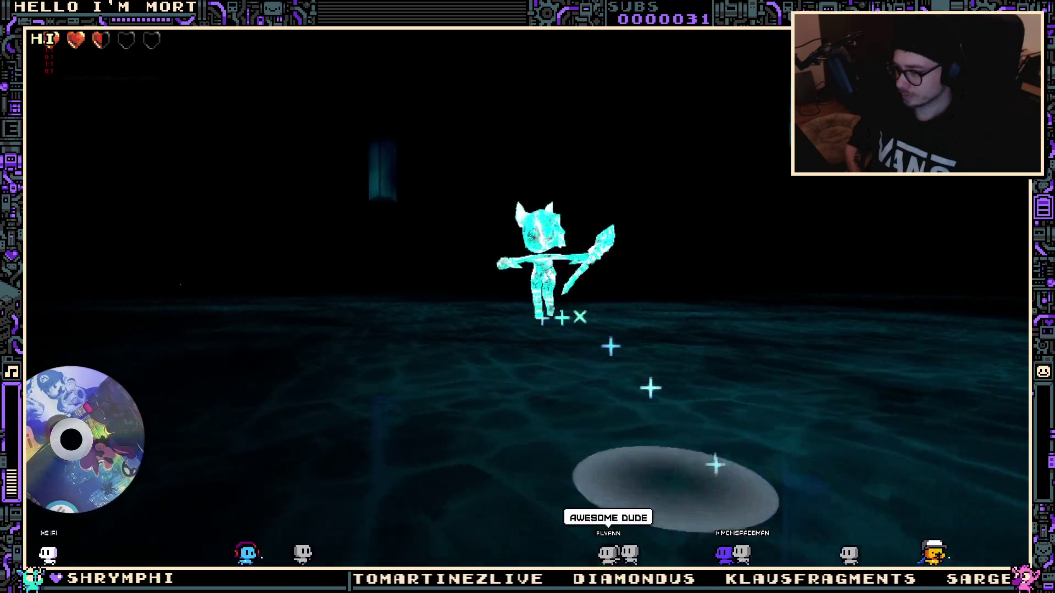
key("space")
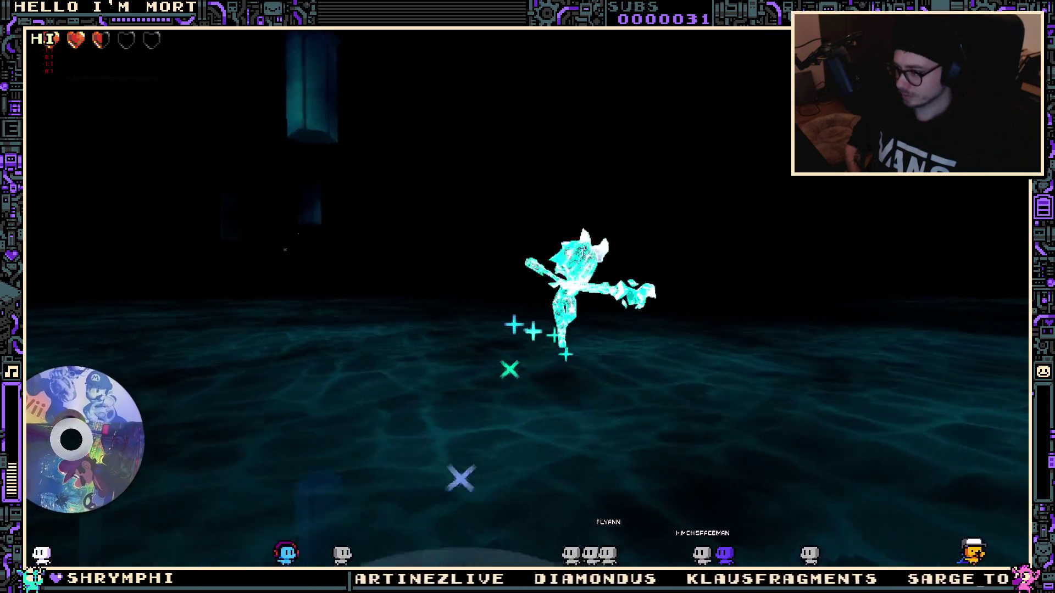
key("space")
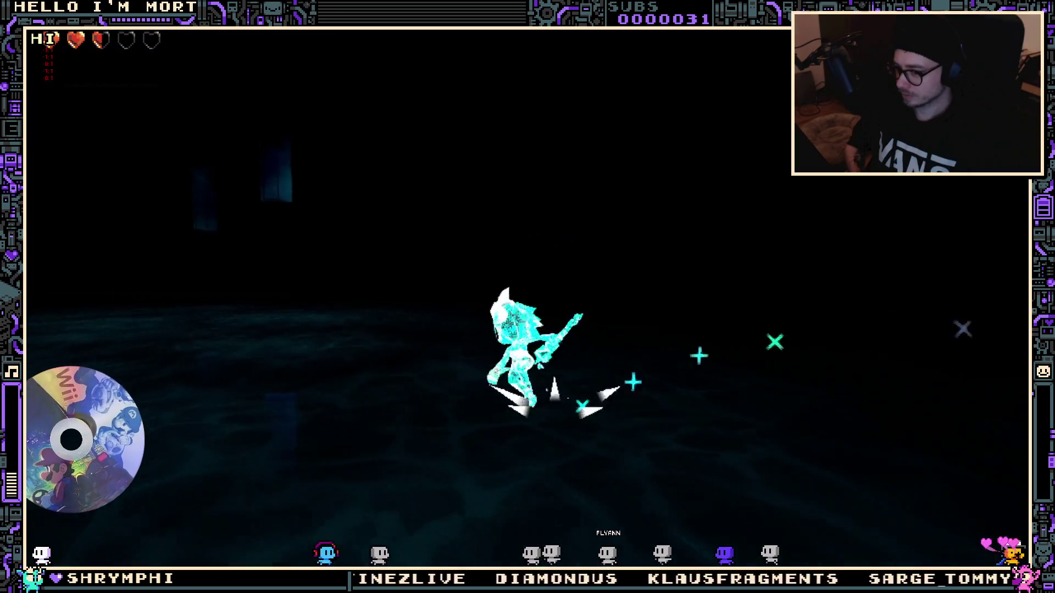
key("space")
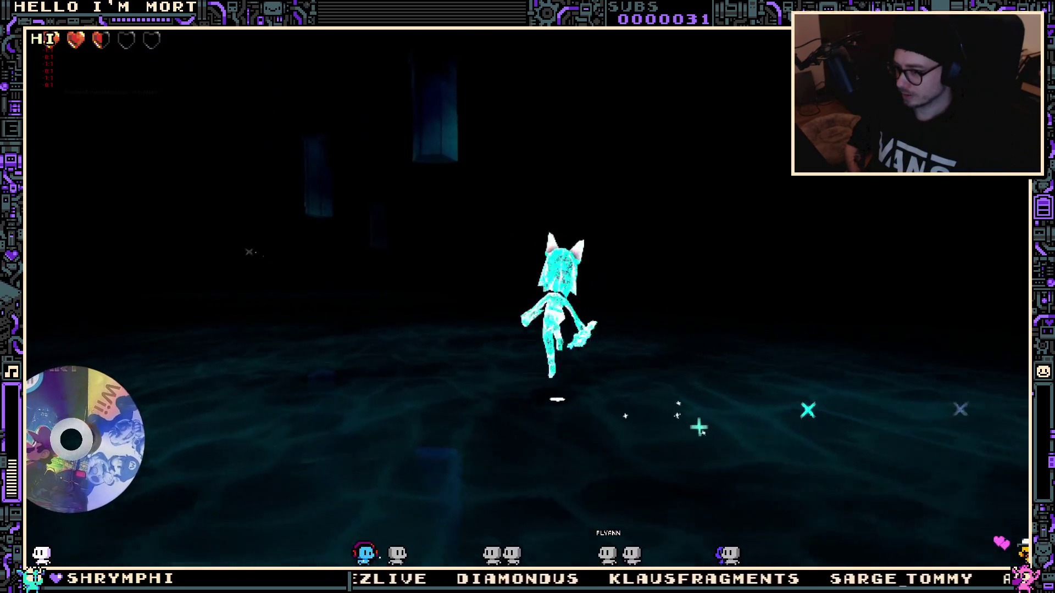
key("space")
key("space")
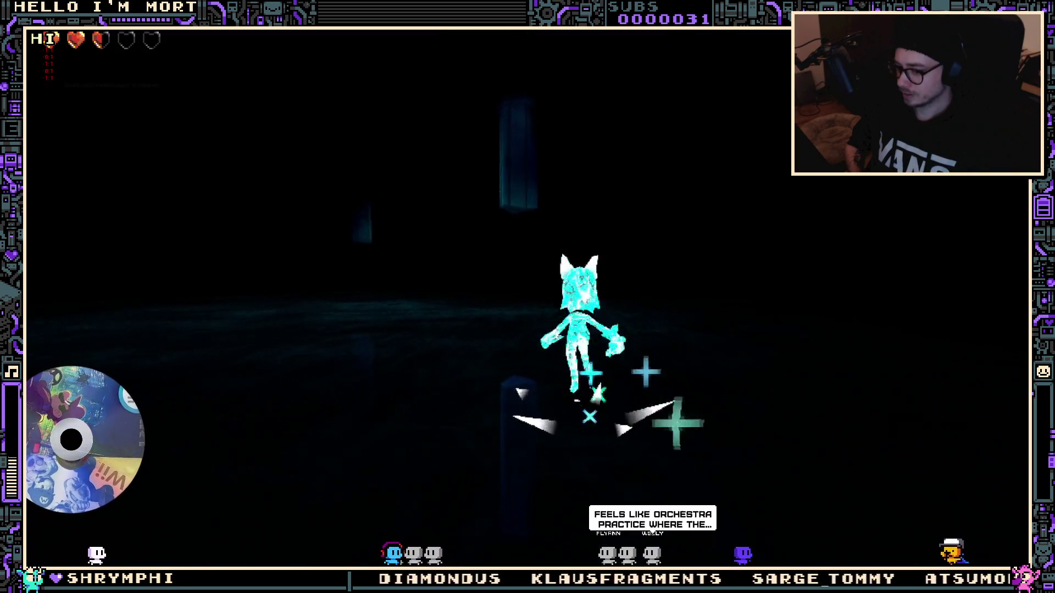
Chain a long combo of jumping mid-air sword slashes, ending on the checkered platform
key("j")
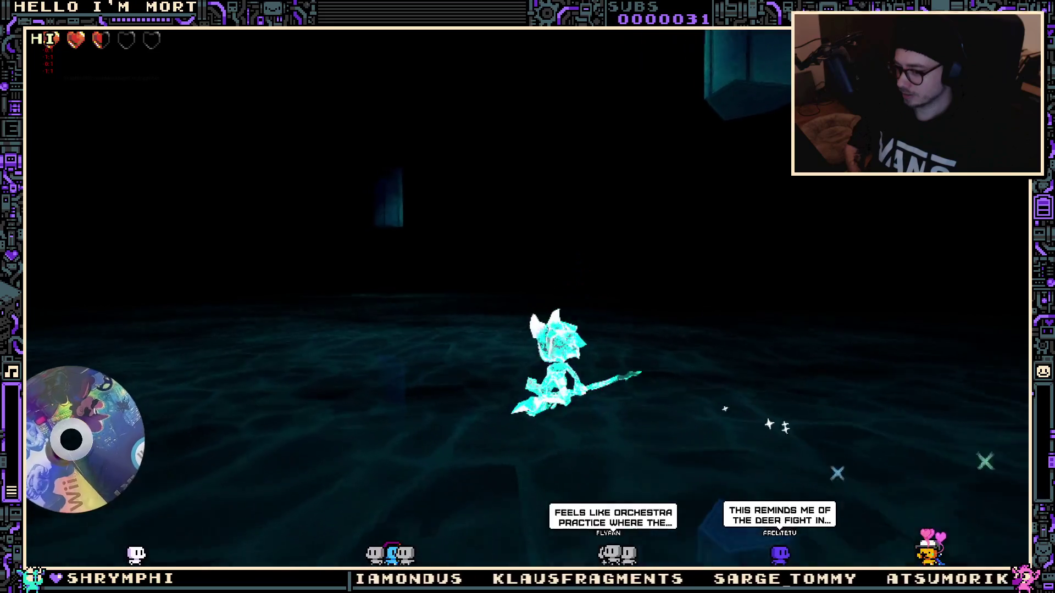
key("j")
key("space")
key("j")
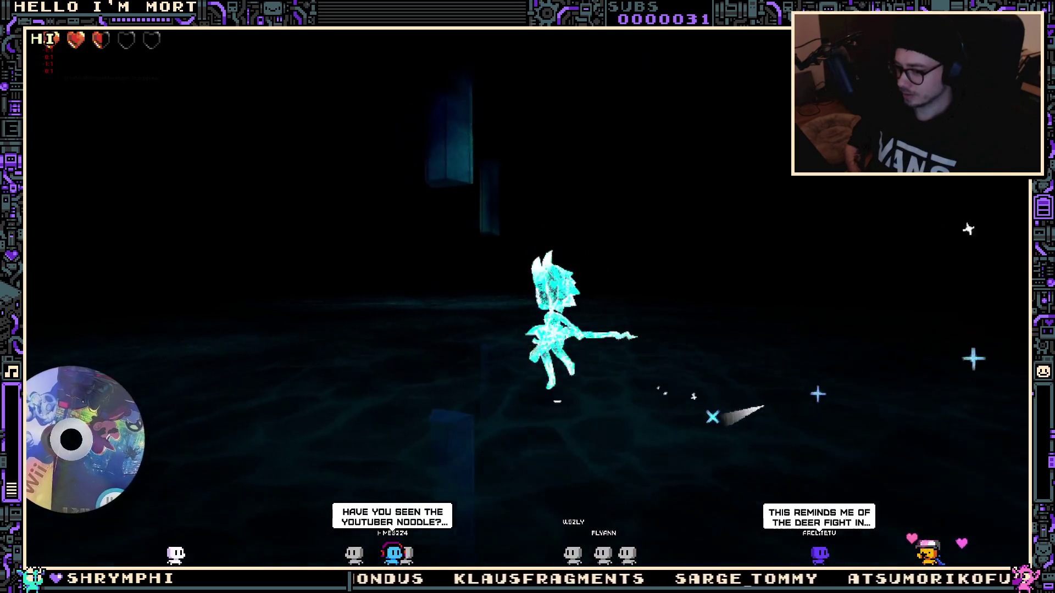
key("space")
key("j")
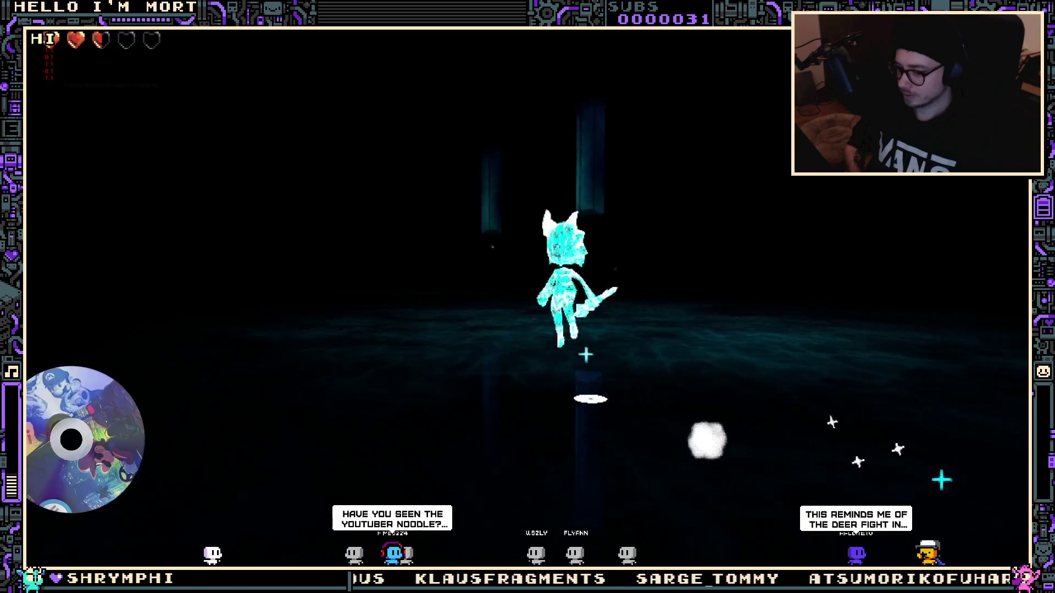
key("space")
key("j")
key("j")
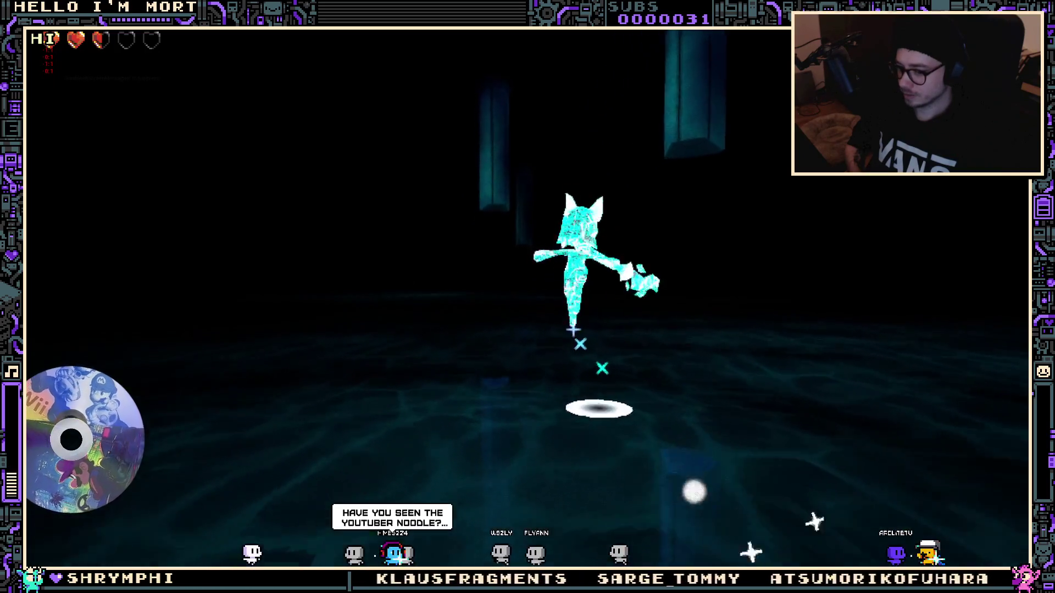
key("space")
key("j")
key("space")
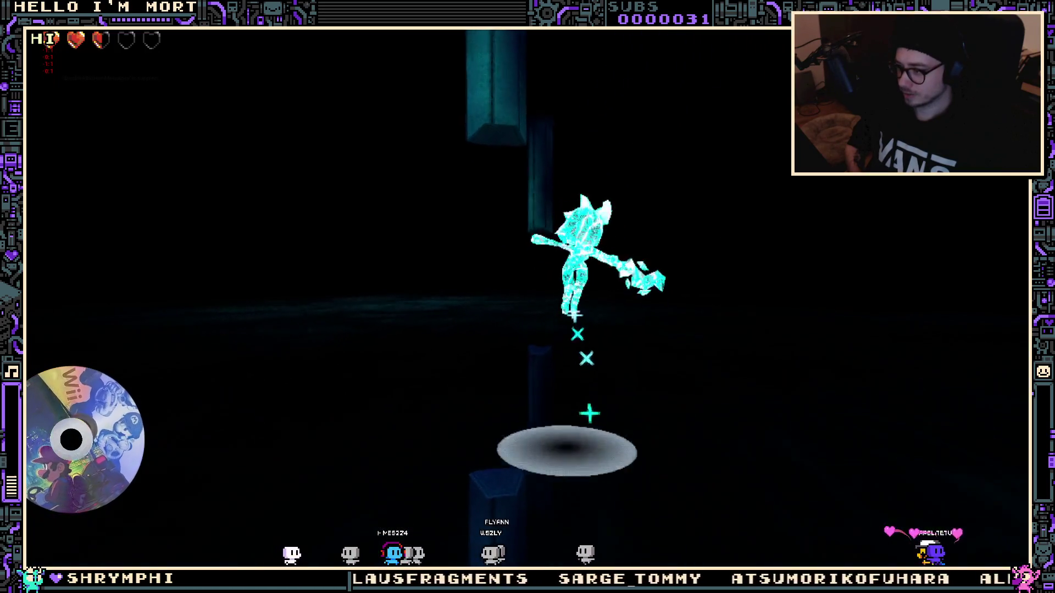
key("j")
key("space")
key("space")
key("j")
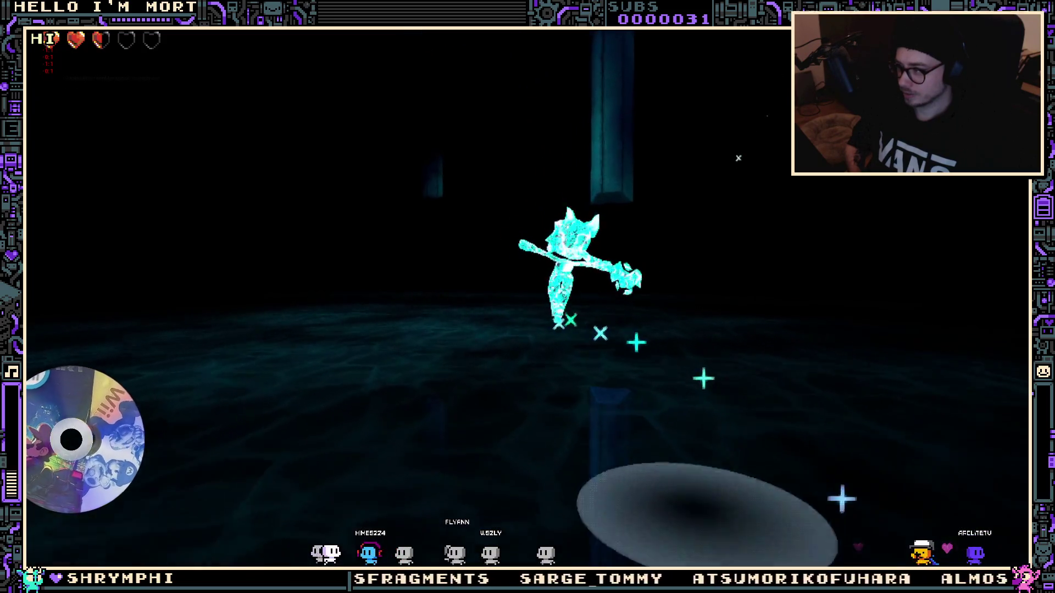
key("space")
key("j")
key("j")
key("space")
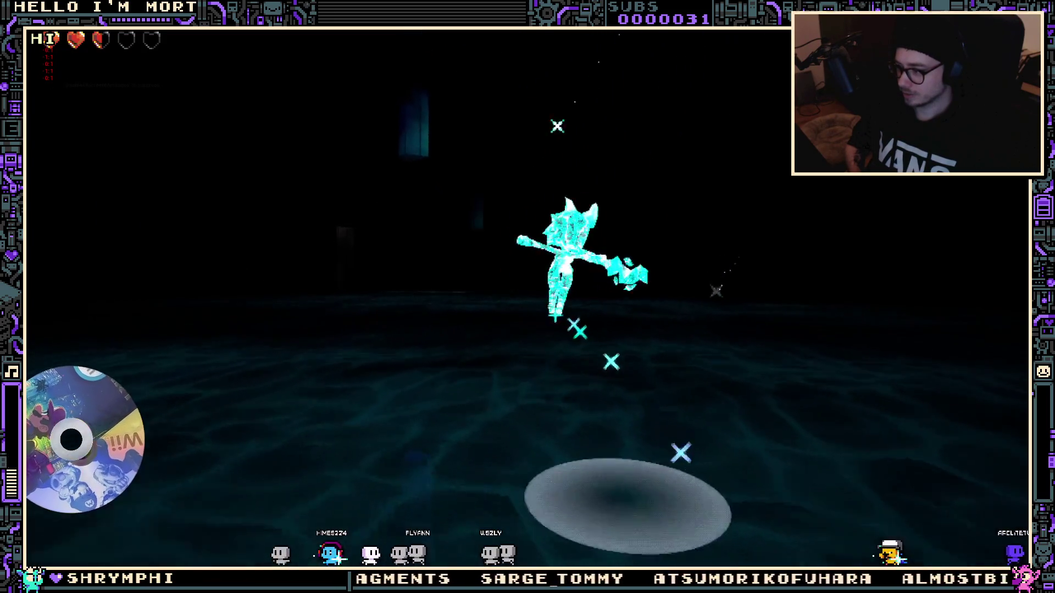
key("j")
key("space")
key("j")
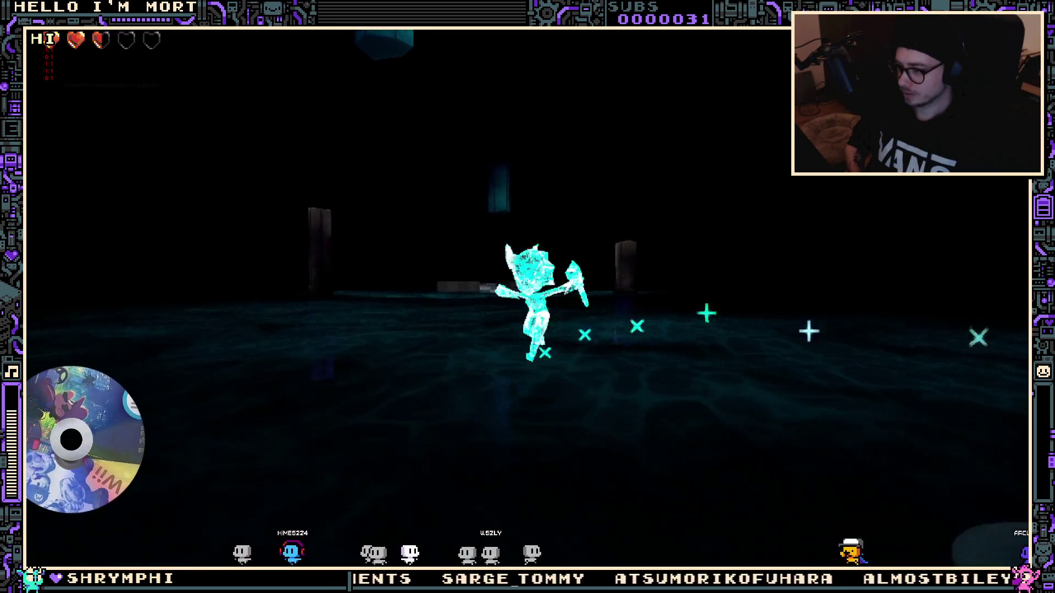
key("space")
key("j")
key("j")
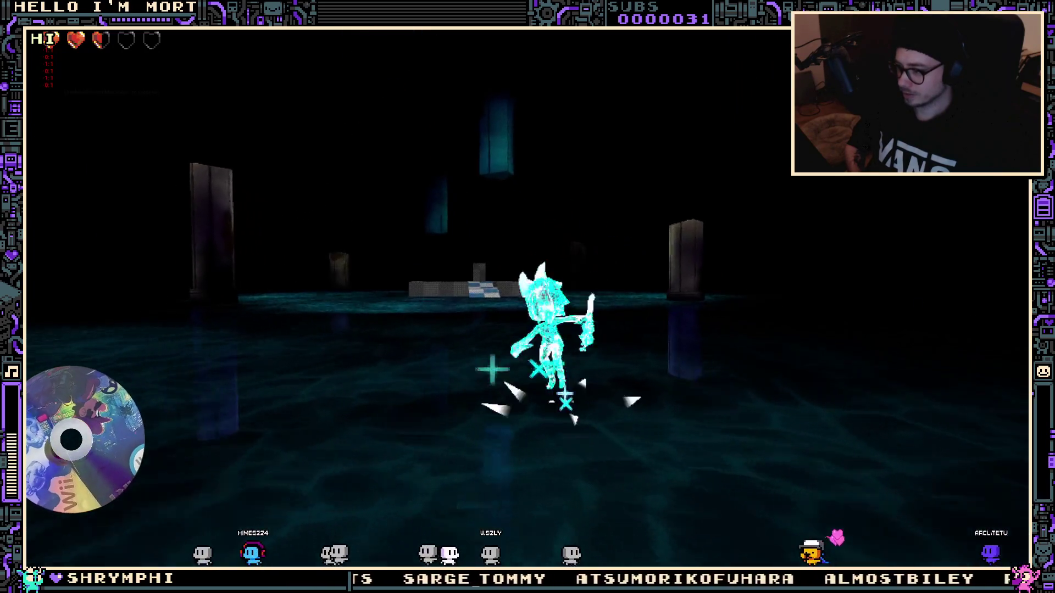
key("space")
key("j")
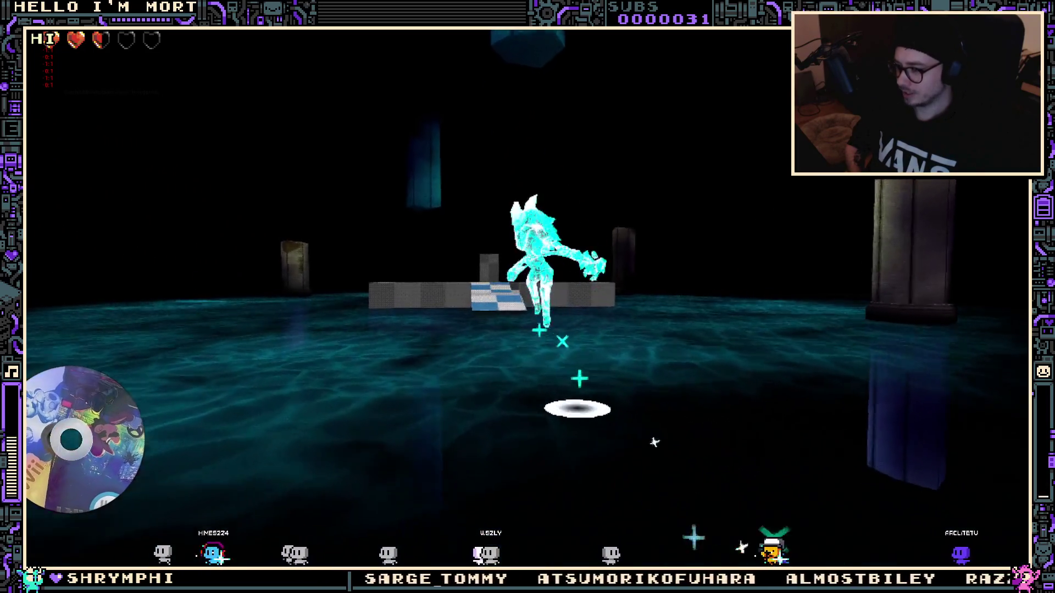
key("j")
key("space")
key("j")
key("j")
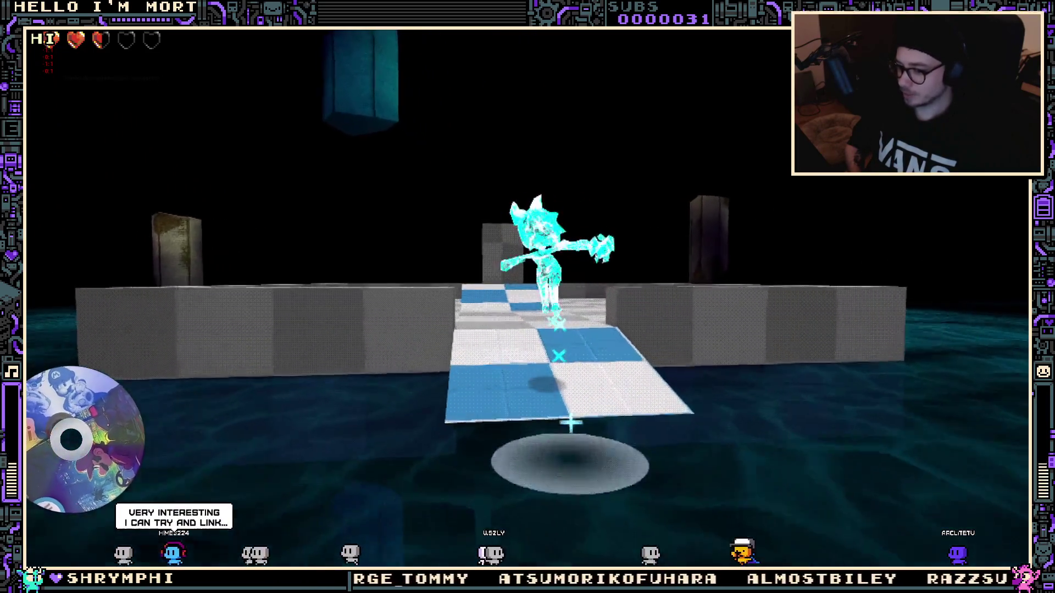
key("space")
key("j")
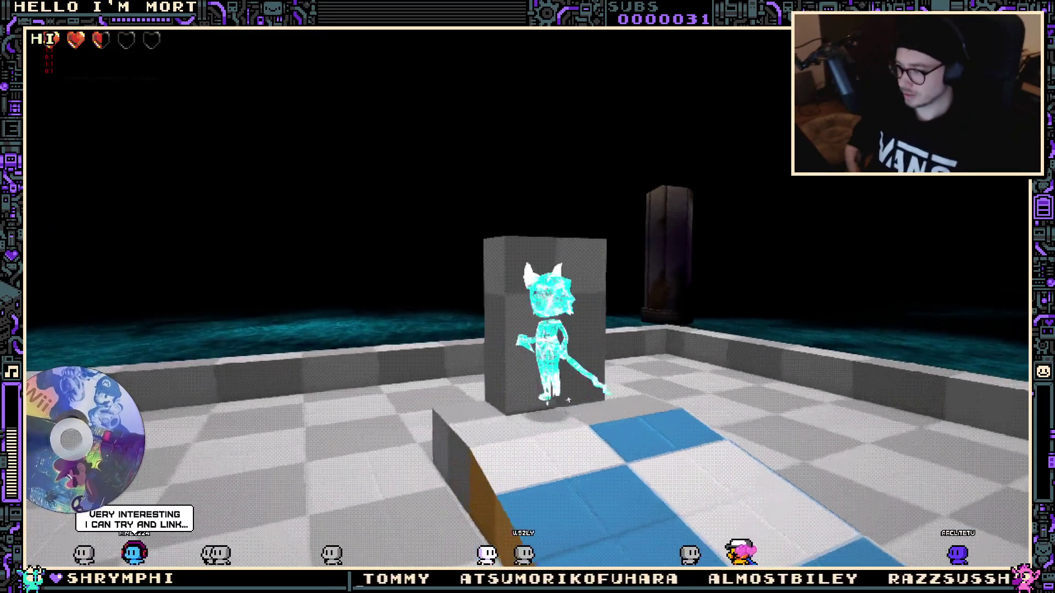
Jump onto the grey block, spin-attack off it, then leap from the platform onto the water floor
key("space")
key("Left")
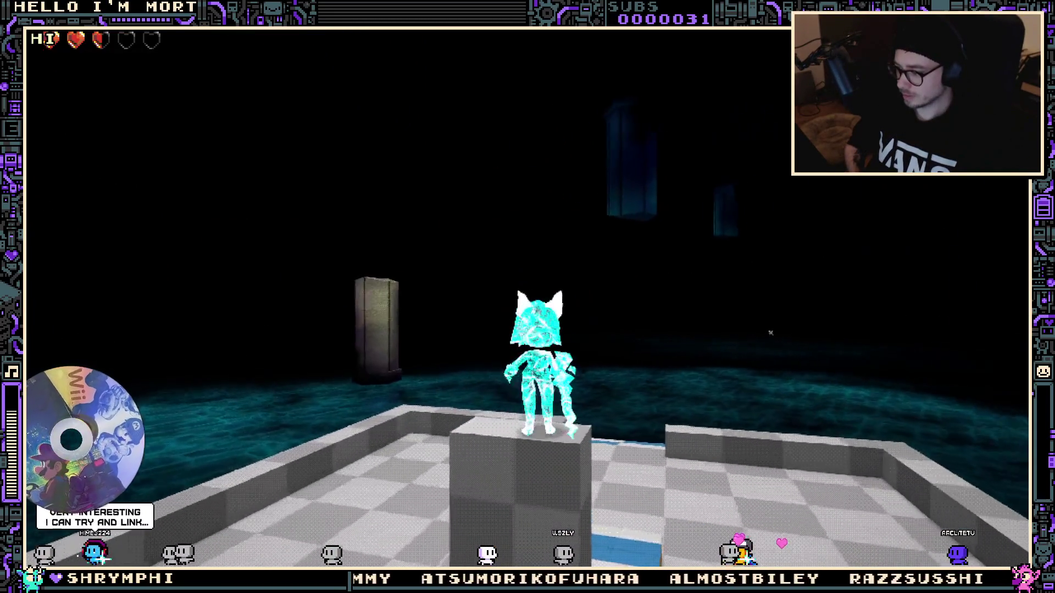
key("space")
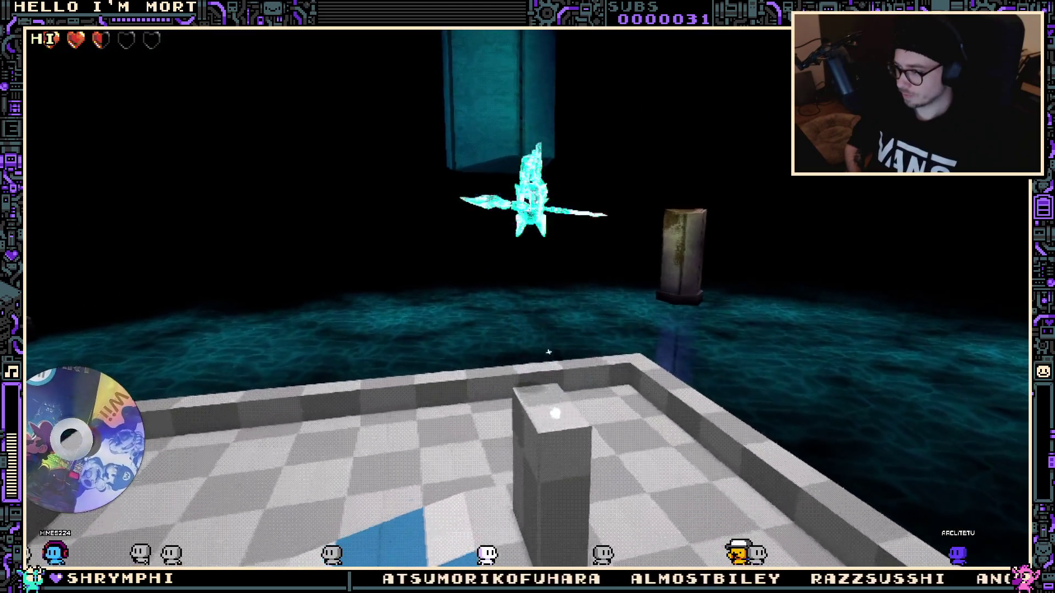
key("j")
key("Left")
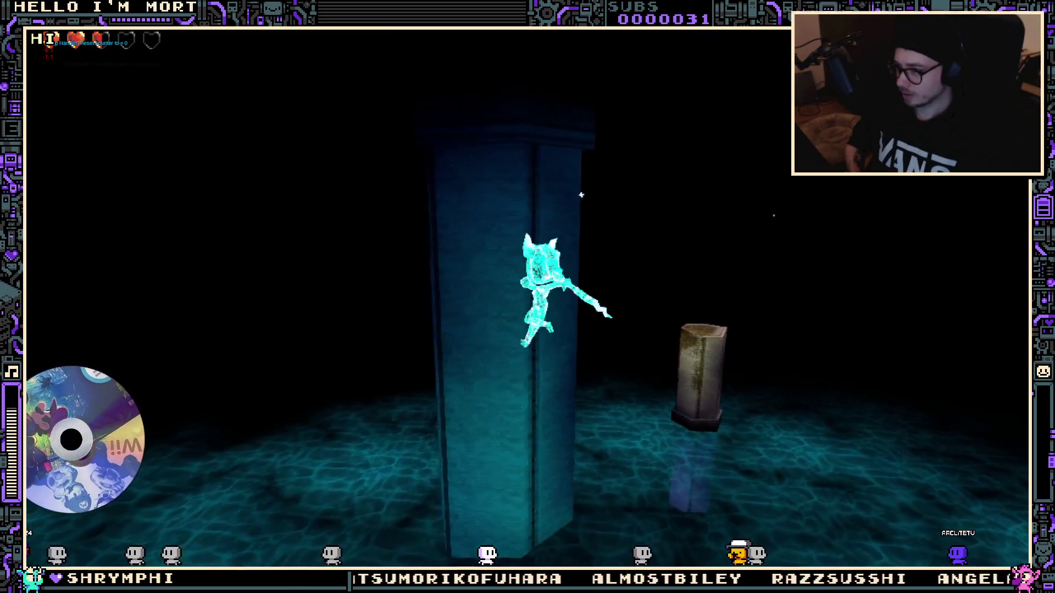
key("Up")
key("Right")
key("space")
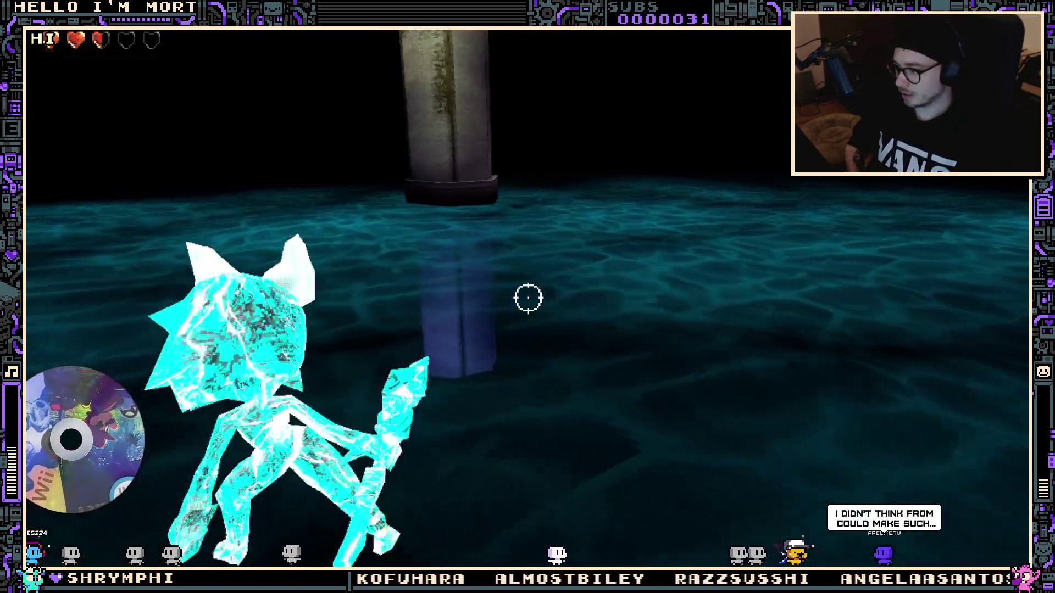
Cast a glowing magic burst, then run across the water floor toward the camera
key("Up")
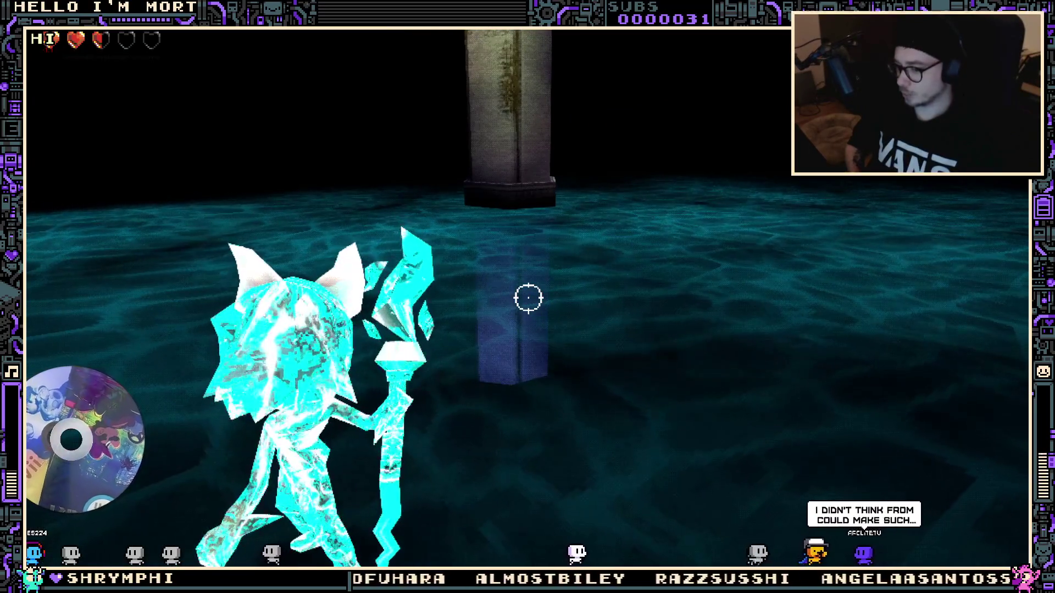
left_click(528, 298)
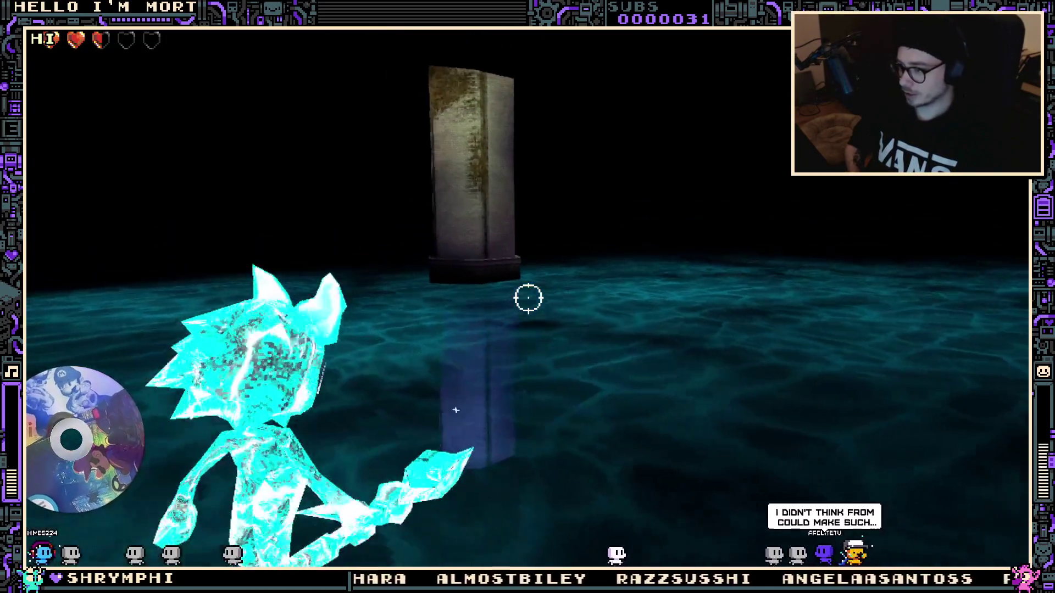
key("Down")
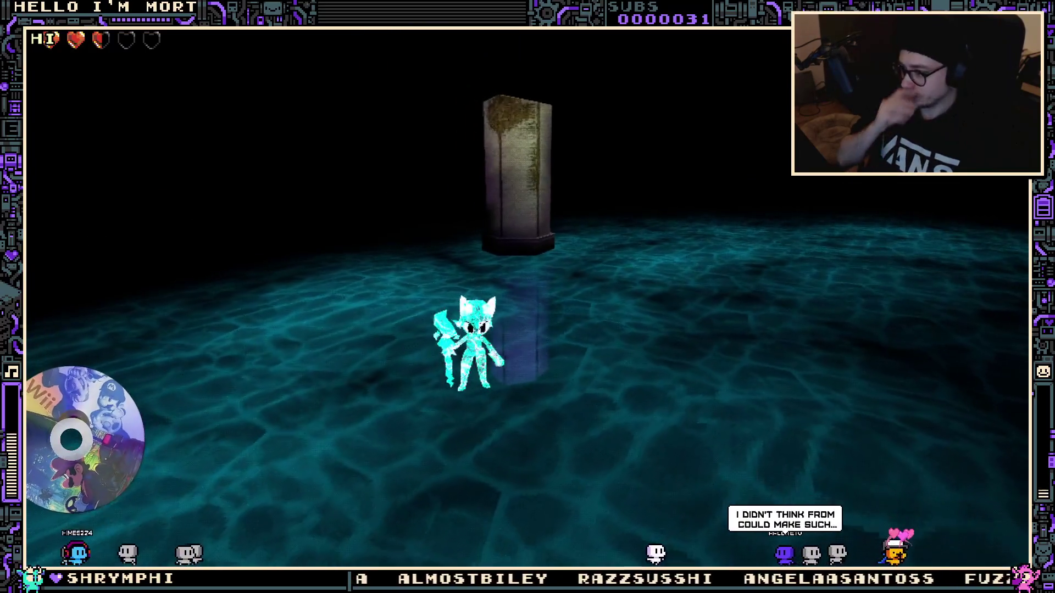
key("Right")
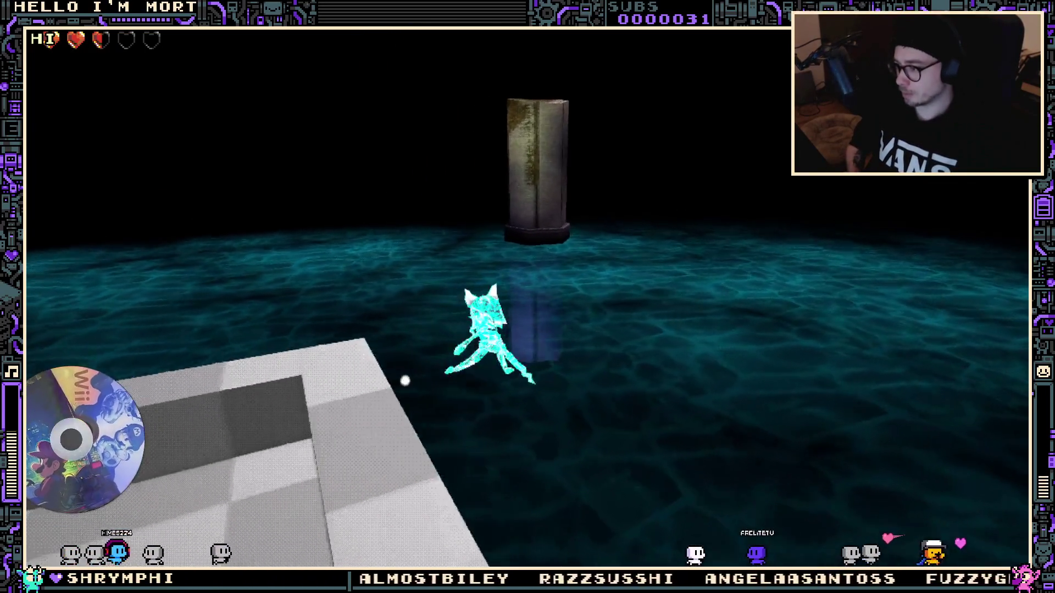
key("Down")
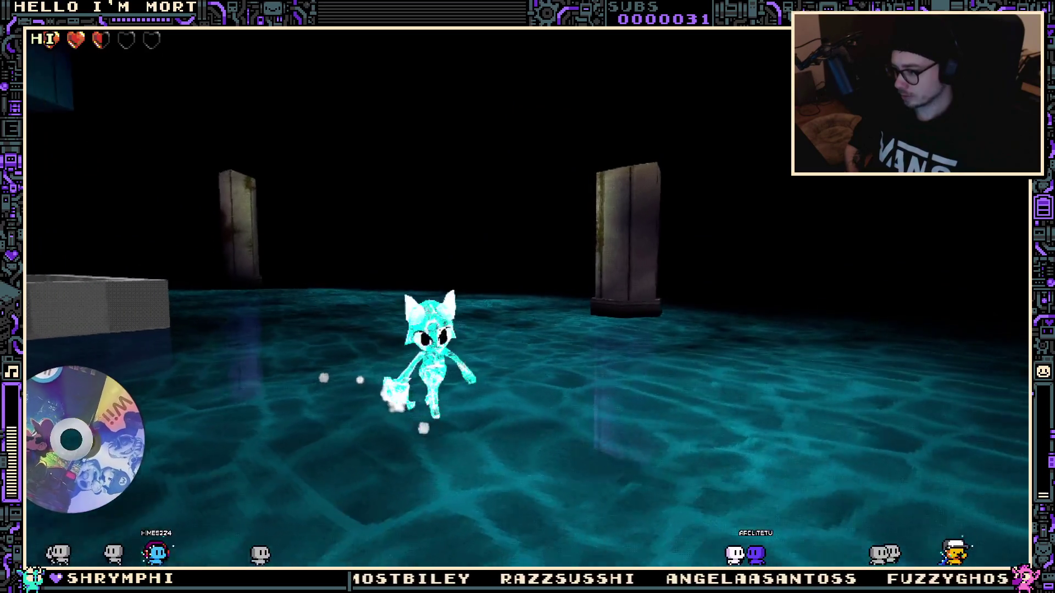
key("Down")
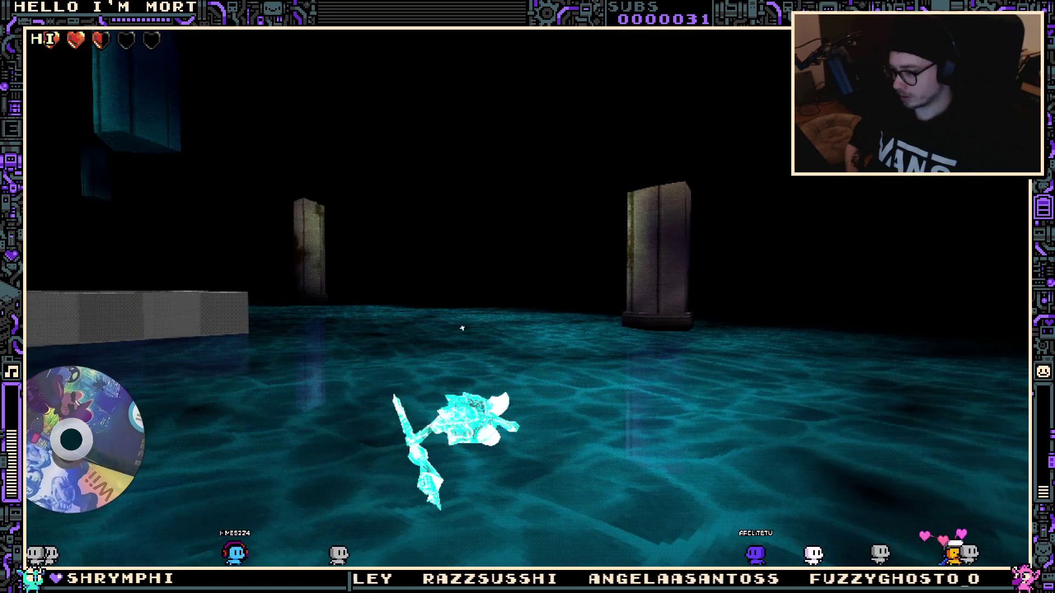
Swing the camera around the grey block, swing the weapon, and jump toward the walled platform
key("Left")
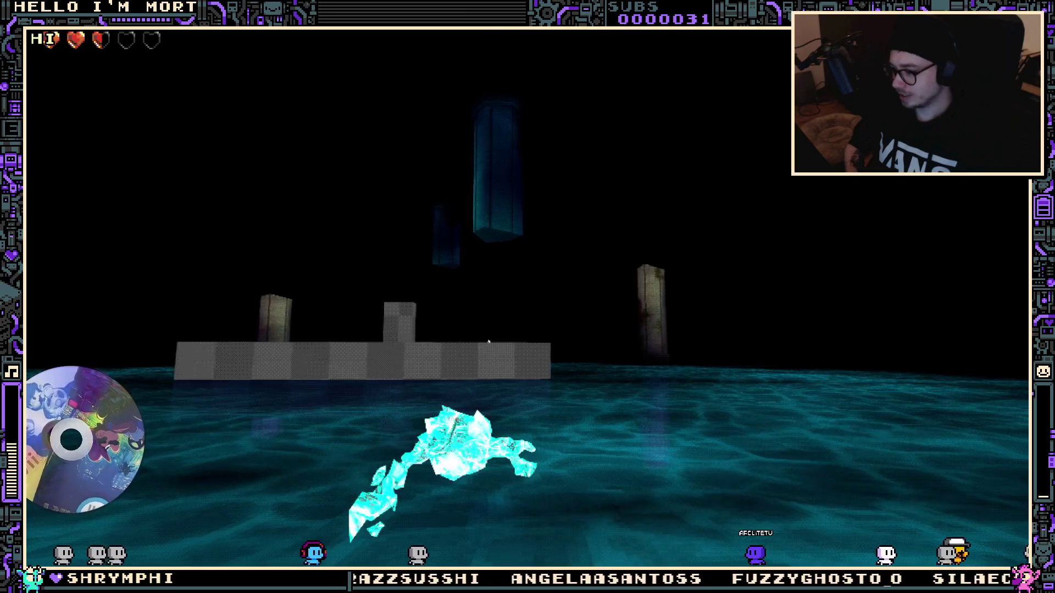
key("Left")
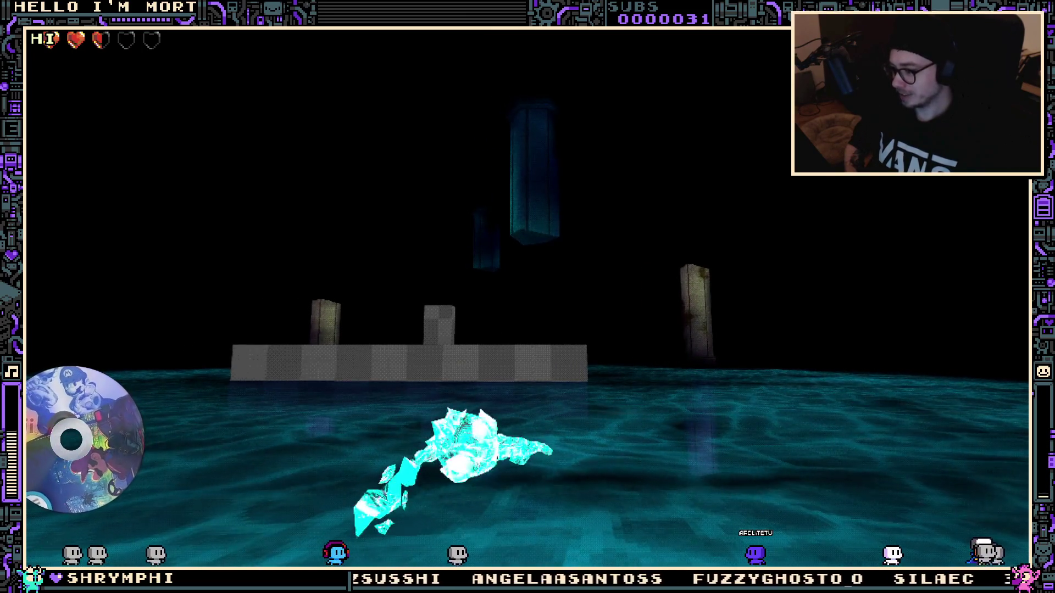
key("Right")
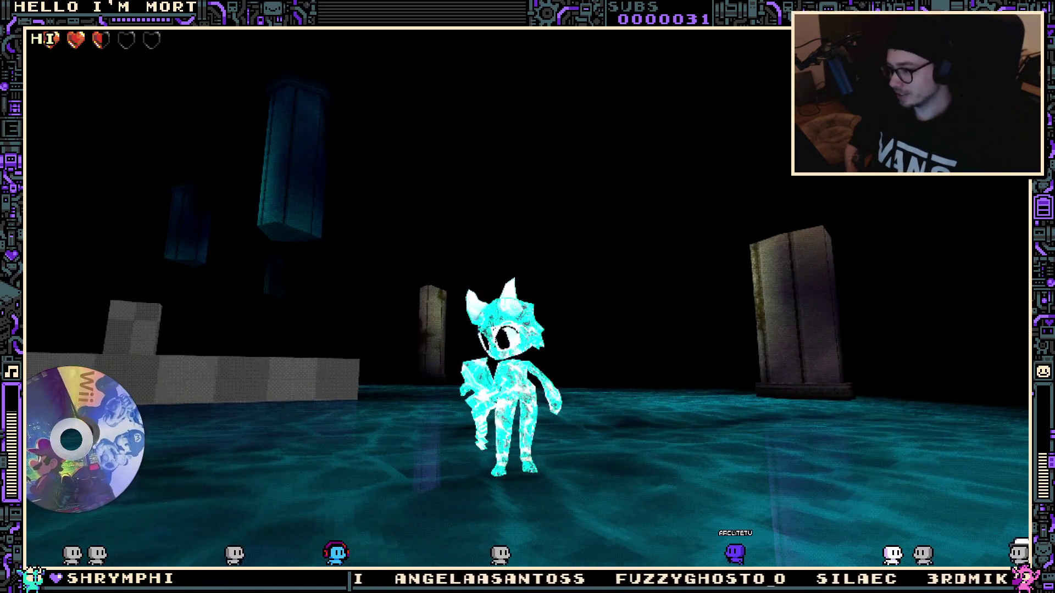
key("Right")
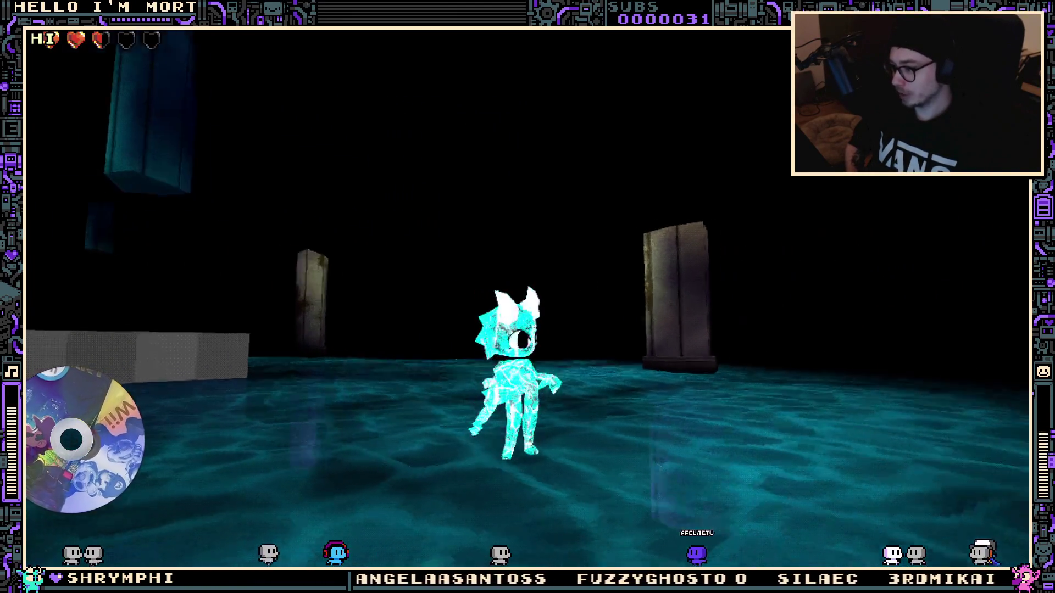
key("Left")
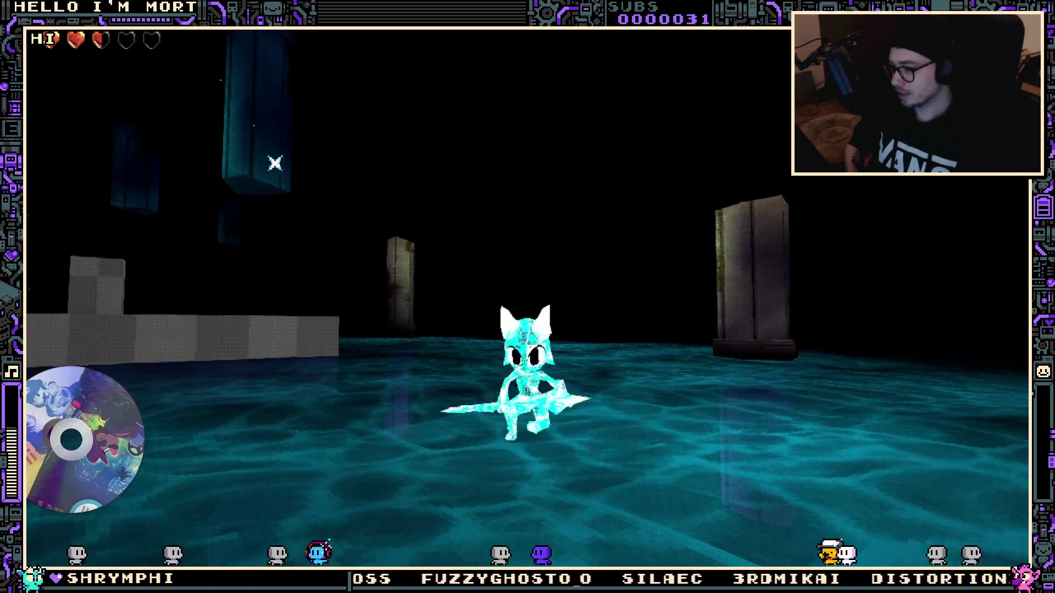
key("space")
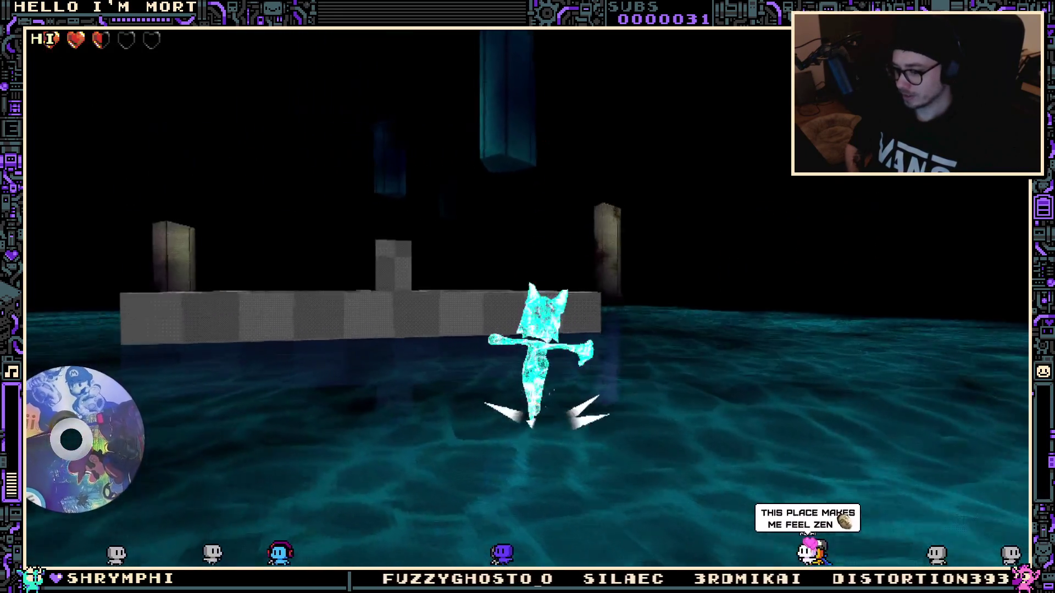
key("space")
key("space")
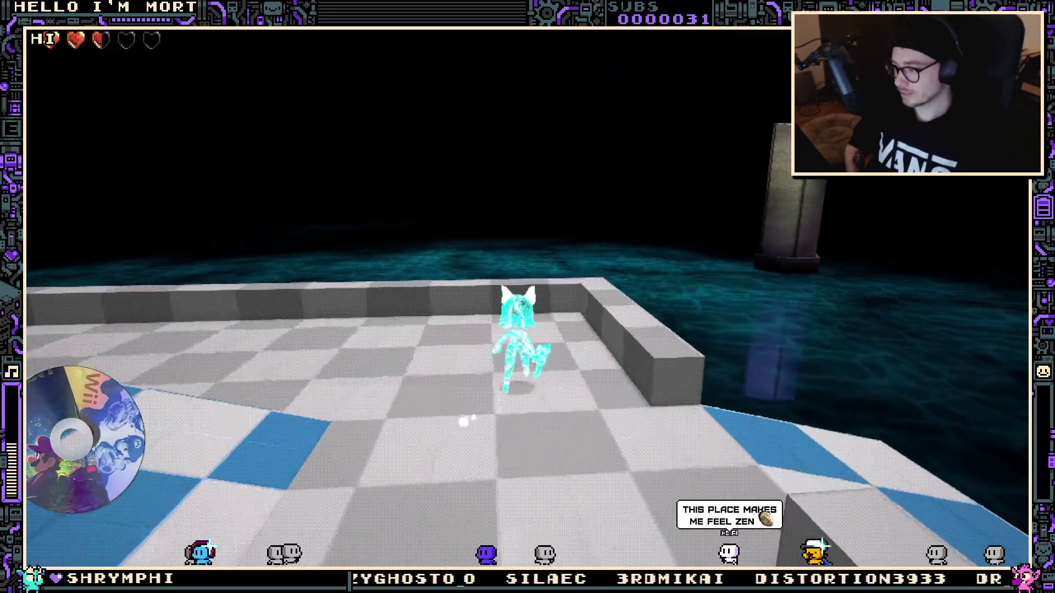
Leap off the checkered platform's edge, dive-attack and kick mid-air across the water
key("space")
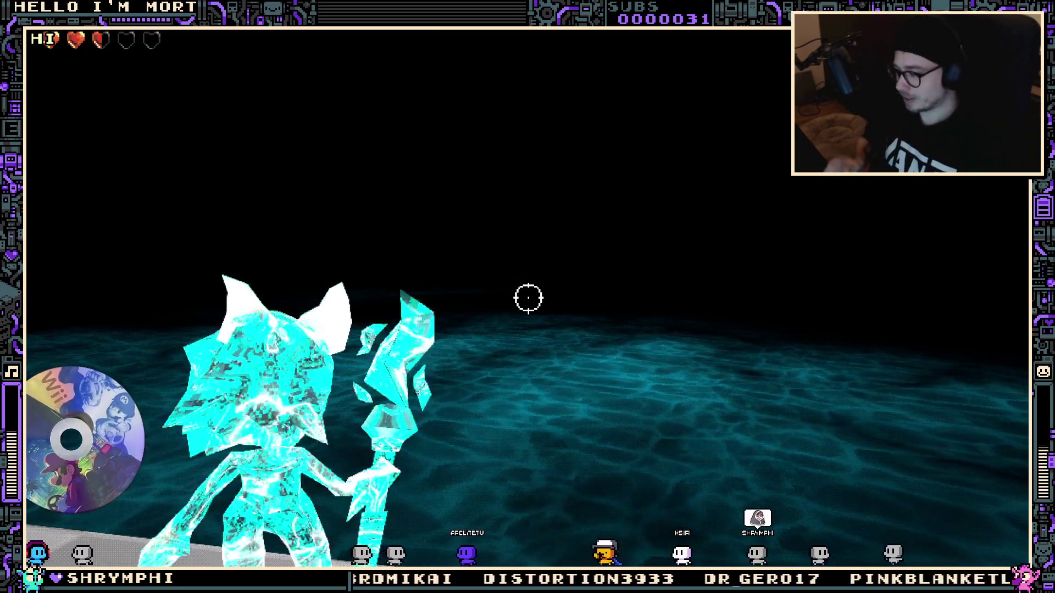
key("space")
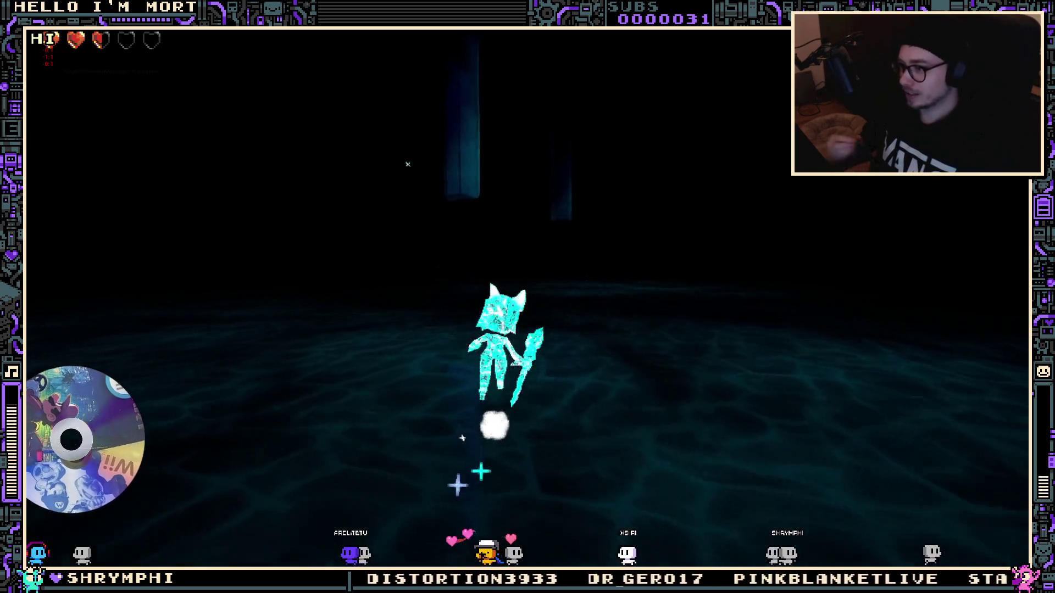
left_click(381, 184)
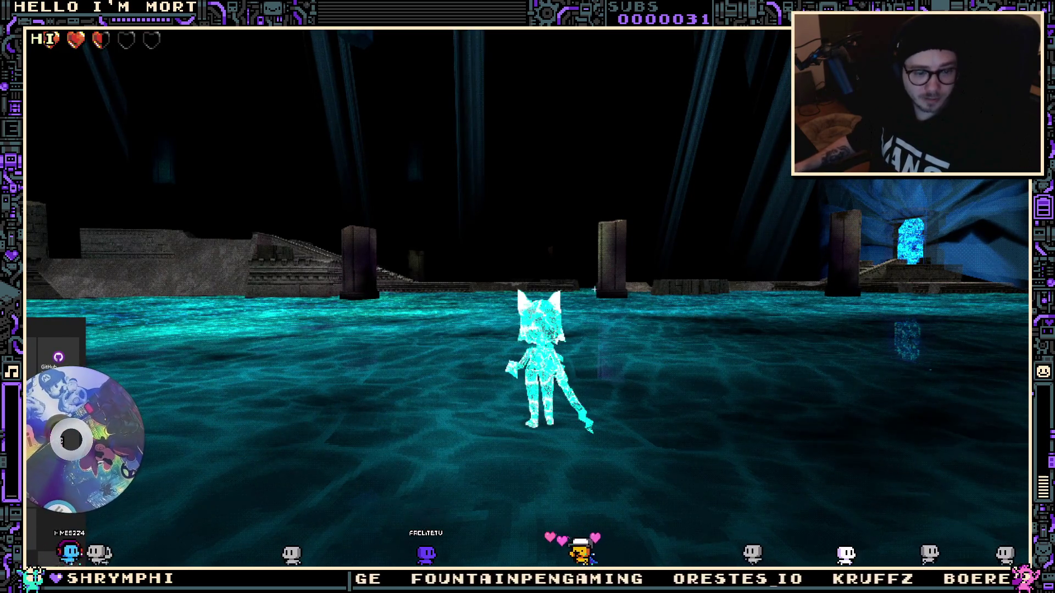
Switch from the playtest to the web browser window with Alt+Tab
key("alt+Tab")
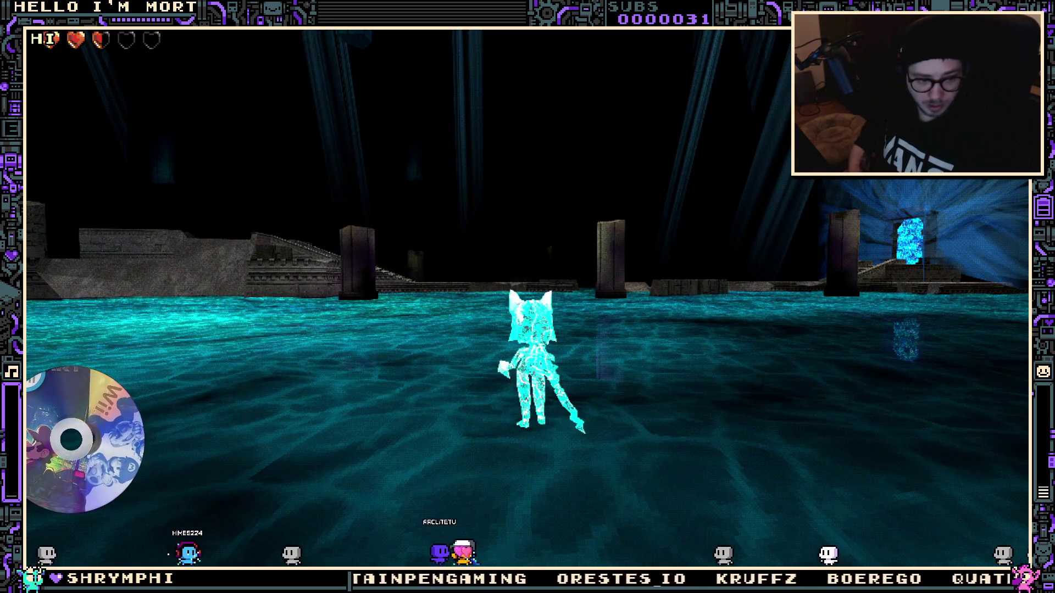
key("alt+Tab")
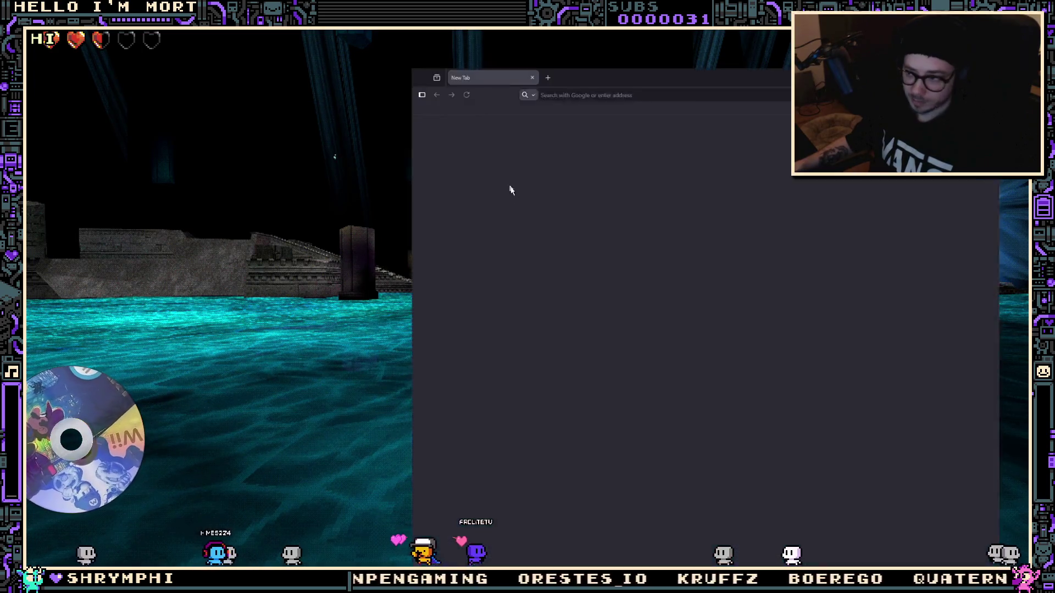
Scroll the noclip games list and select Ocarina of Time 3D to show its maps
left_click_drag(663, 73, 499, 55)
scroll(330, 253, "down", 1)
scroll(331, 253, "down", 5)
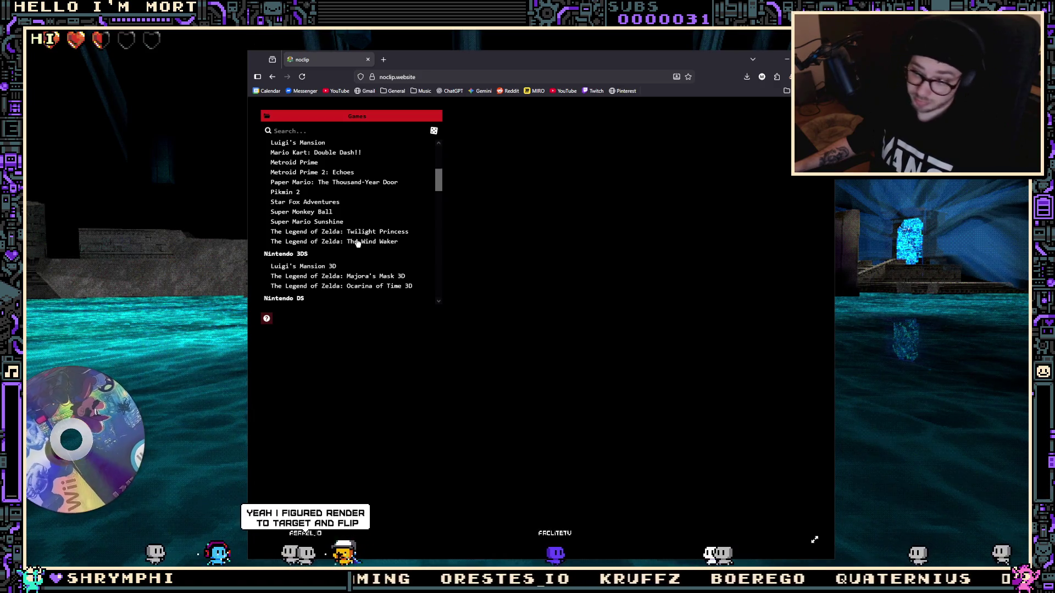
left_click(353, 286)
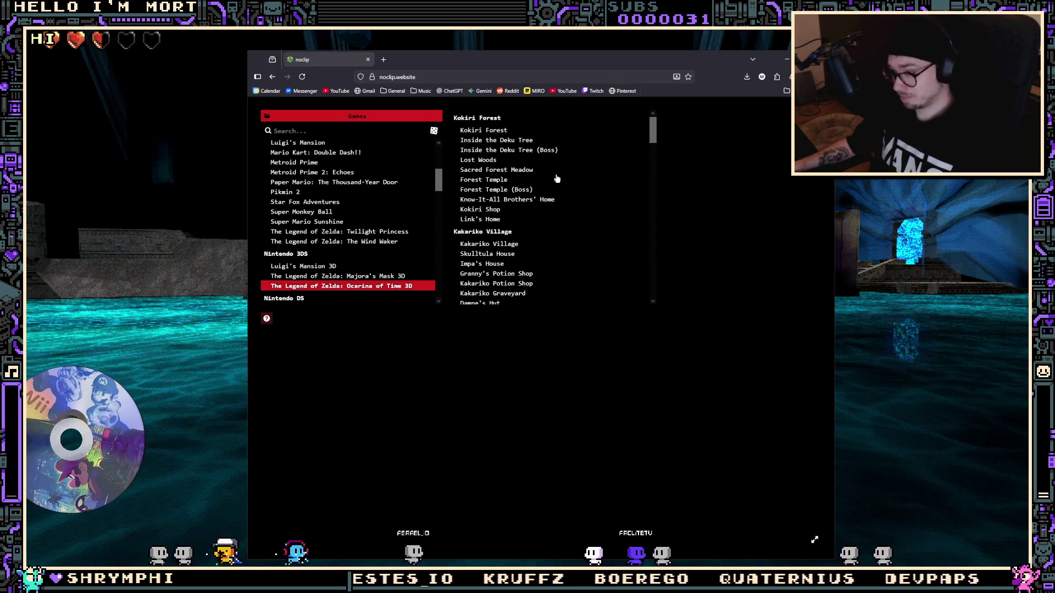
Scroll the Ocarina of Time 3D map list past Gerudo Desert to Ganon's Castle and Master Quest
scroll(548, 199, "down", 3)
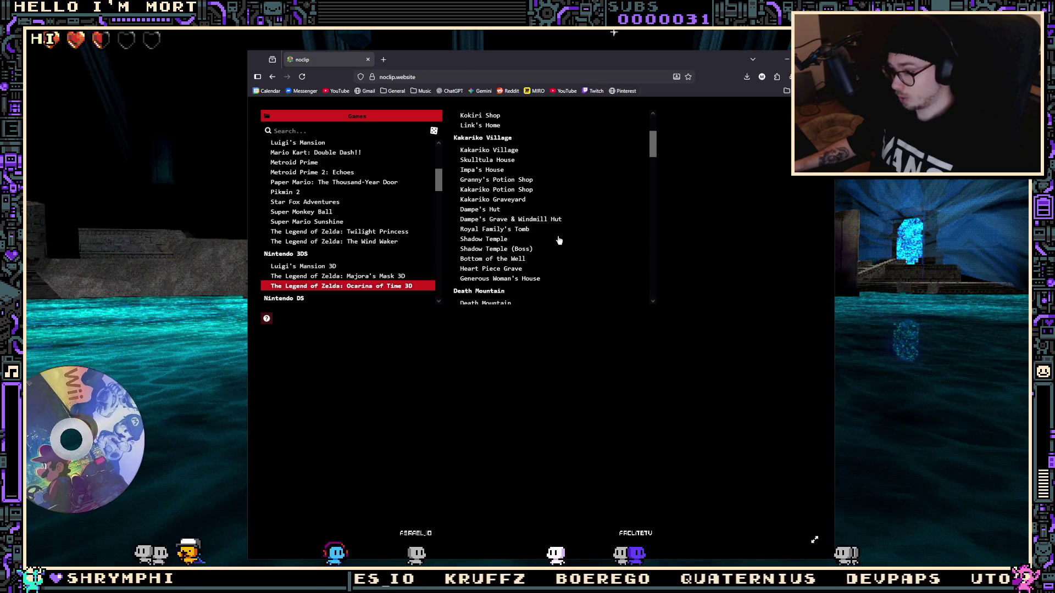
scroll(557, 239, "down", 6)
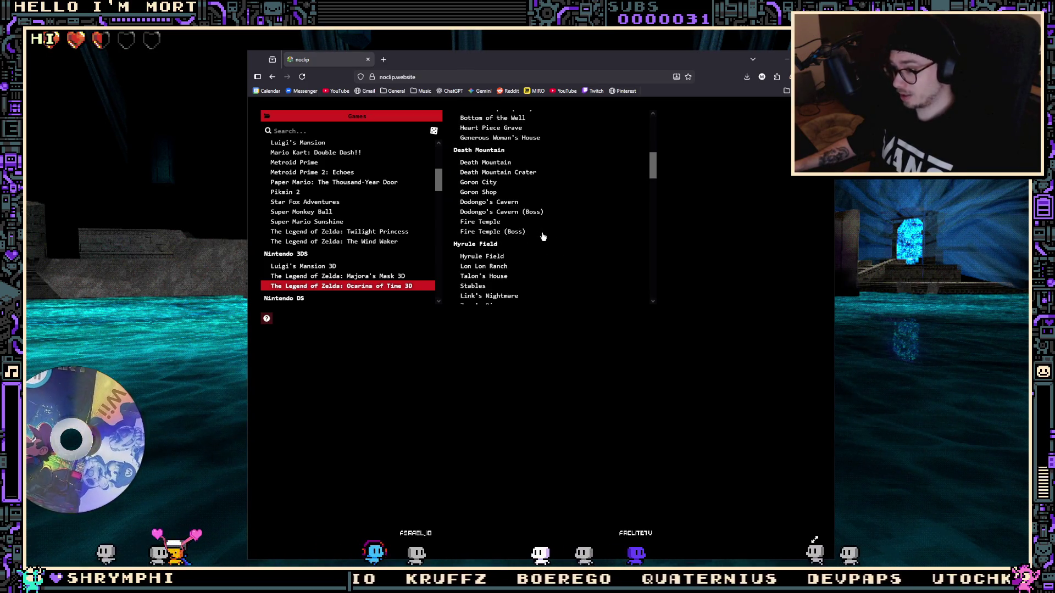
scroll(533, 227, "down", 5)
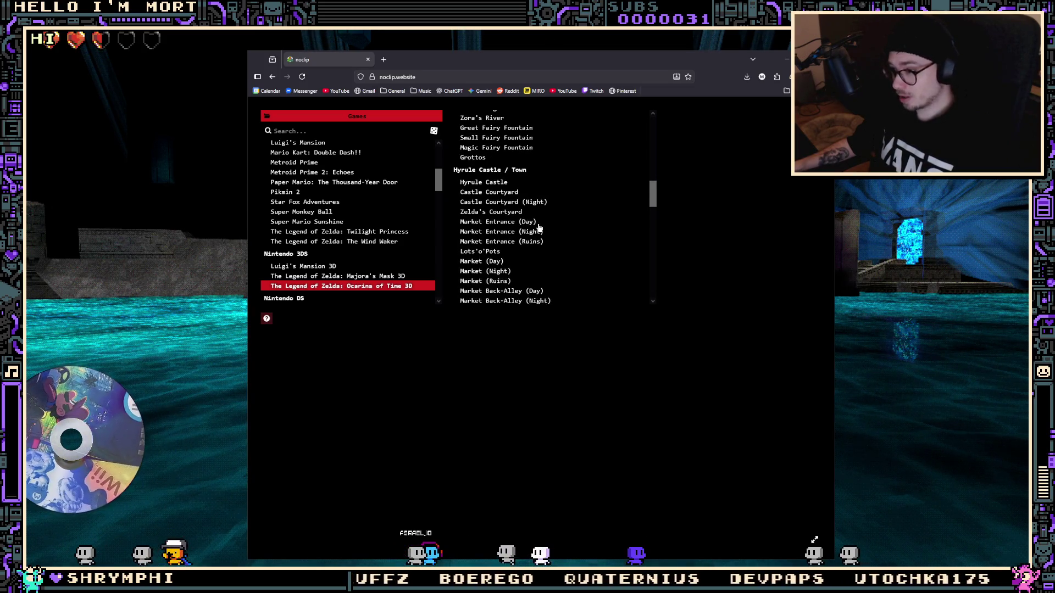
scroll(538, 227, "down", 5)
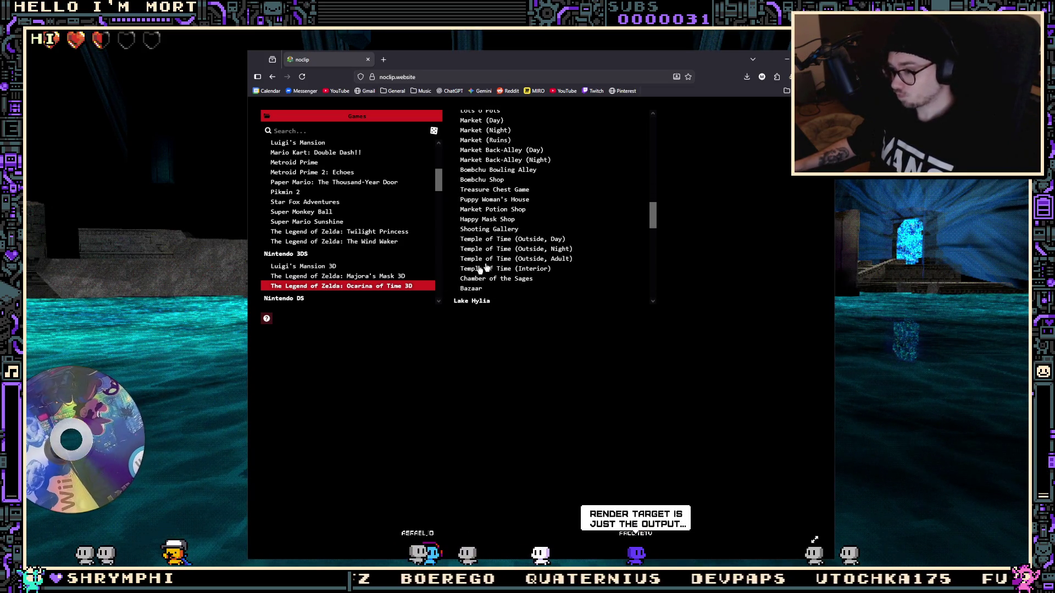
scroll(367, 278, "up", 3)
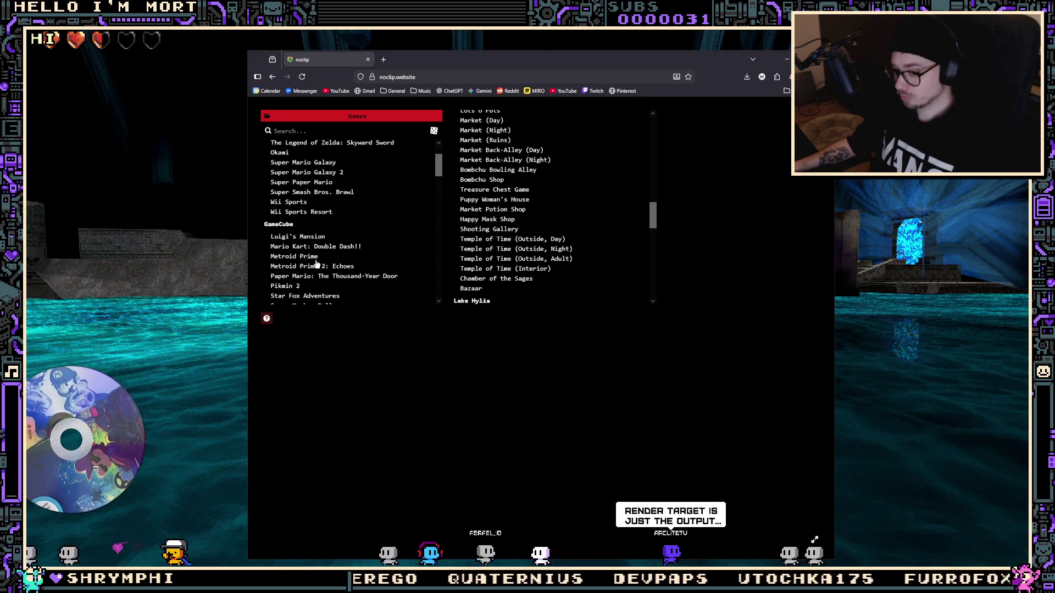
scroll(528, 269, "up", 1)
Scroll the games list toward Nintendo 3DS and choose Majora's Mask 3D
scroll(529, 269, "down", 4)
scroll(519, 260, "down", 5)
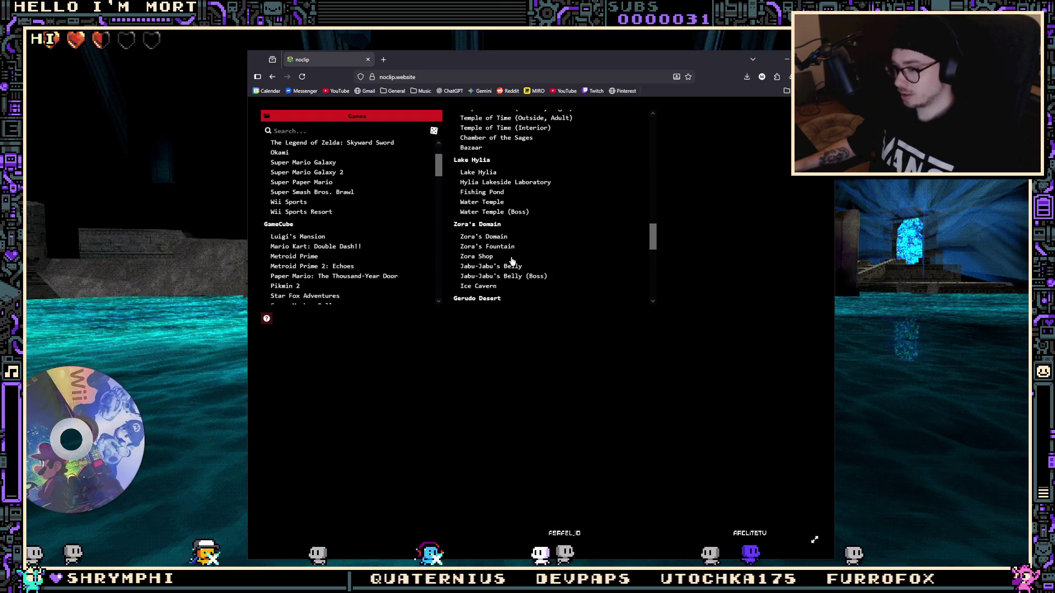
scroll(522, 261, "down", 5)
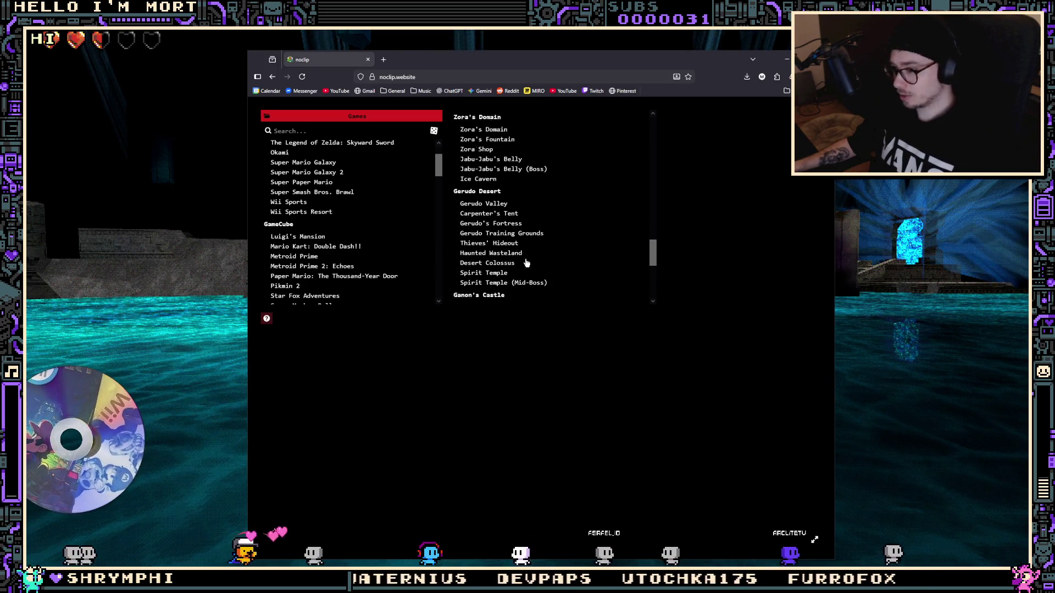
scroll(335, 256, "down", 3)
left_click(345, 276)
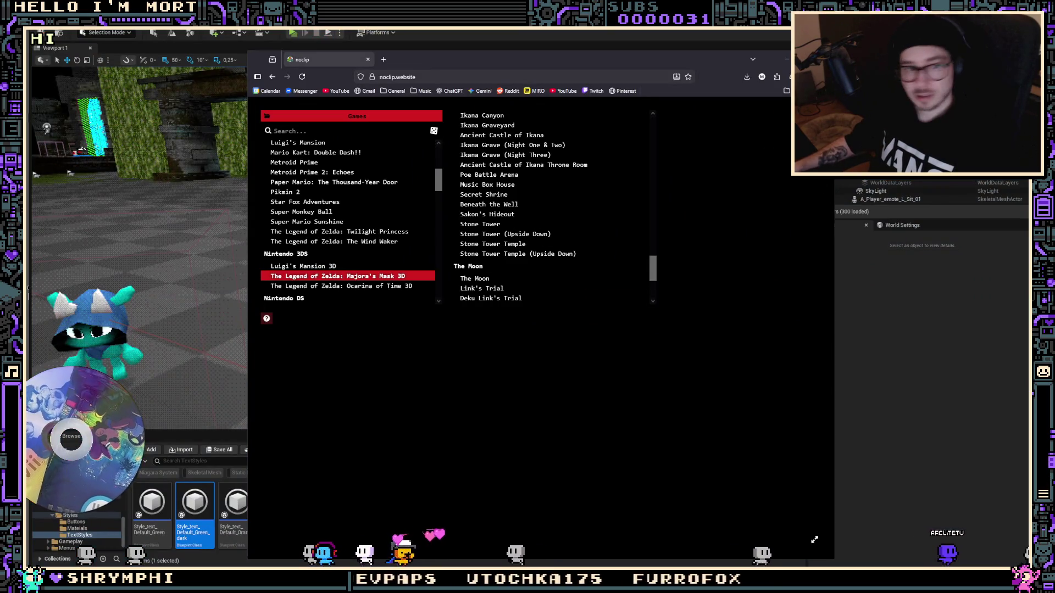
Scroll the Majora's Mask 3D maps and back up to Clock Town and Milk Road
scroll(551, 261, "down", 1)
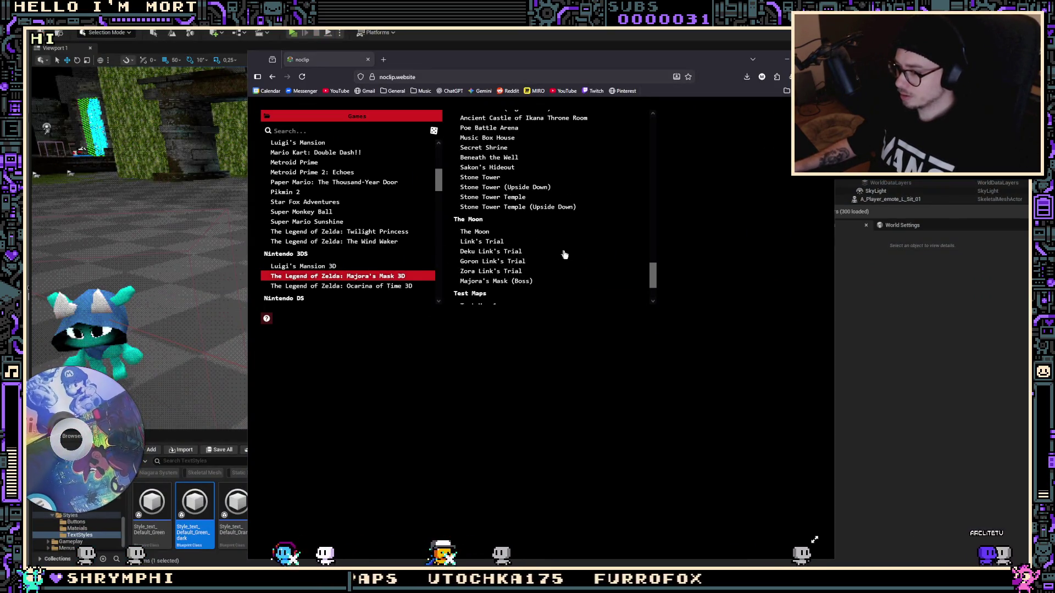
scroll(564, 253, "down", 2)
scroll(581, 235, "up", 2)
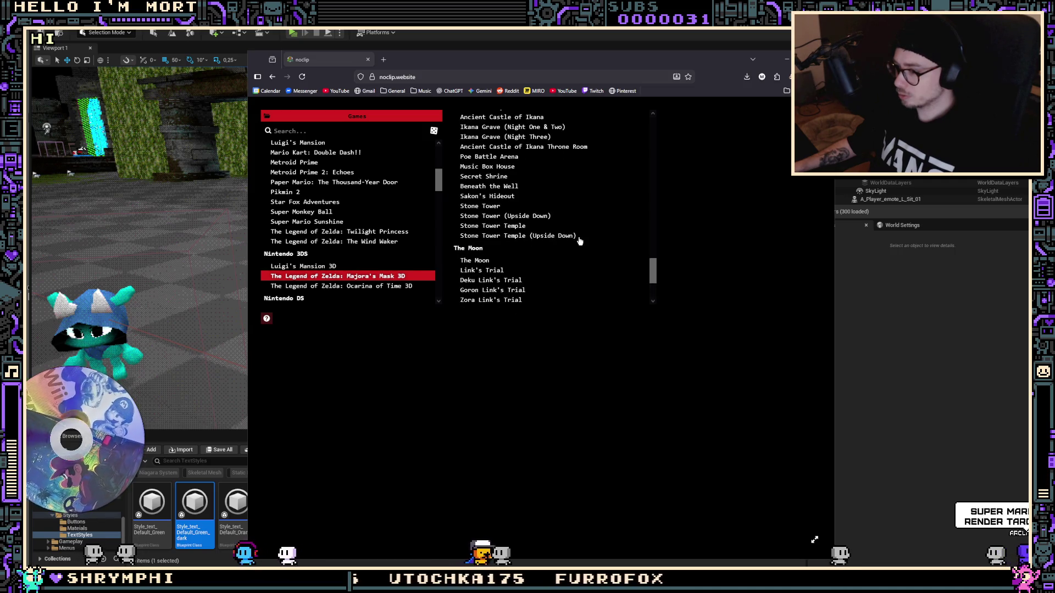
scroll(580, 239, "up", 1)
scroll(582, 239, "up", 1)
scroll(536, 198, "up", 1)
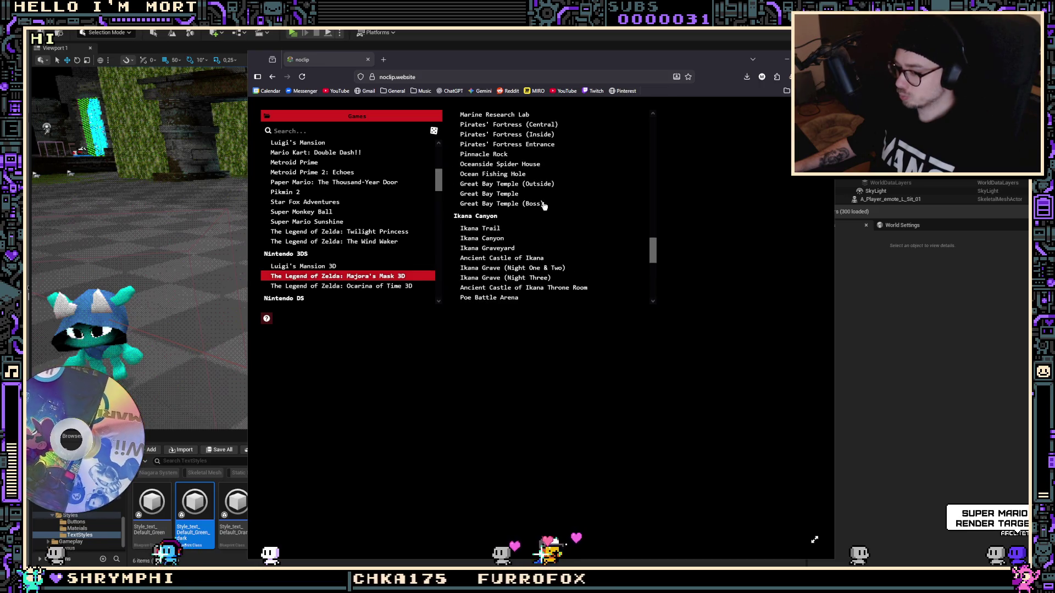
scroll(543, 207, "up", 1)
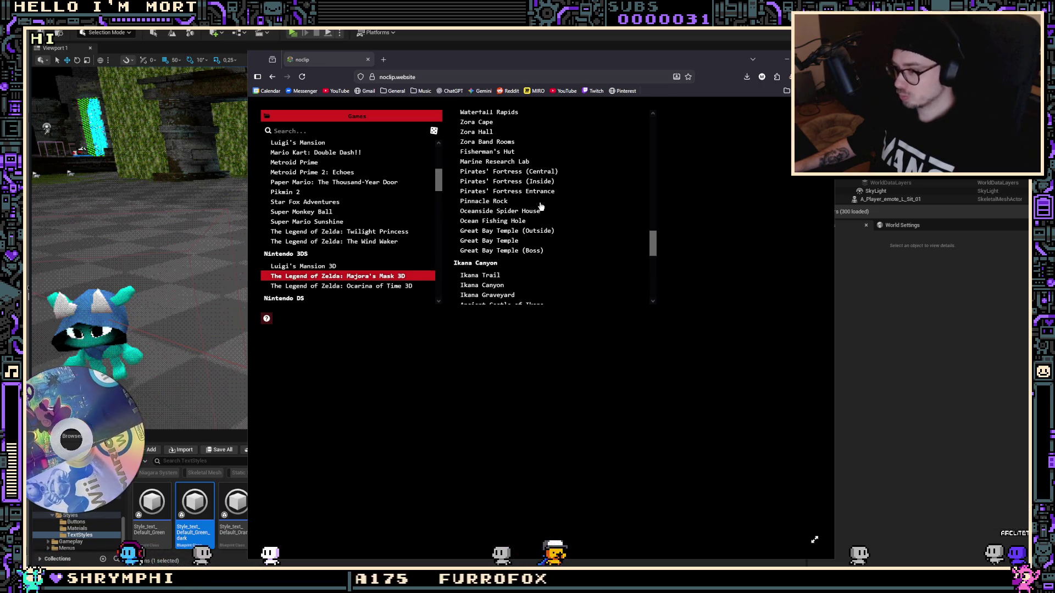
scroll(523, 226, "up", 3)
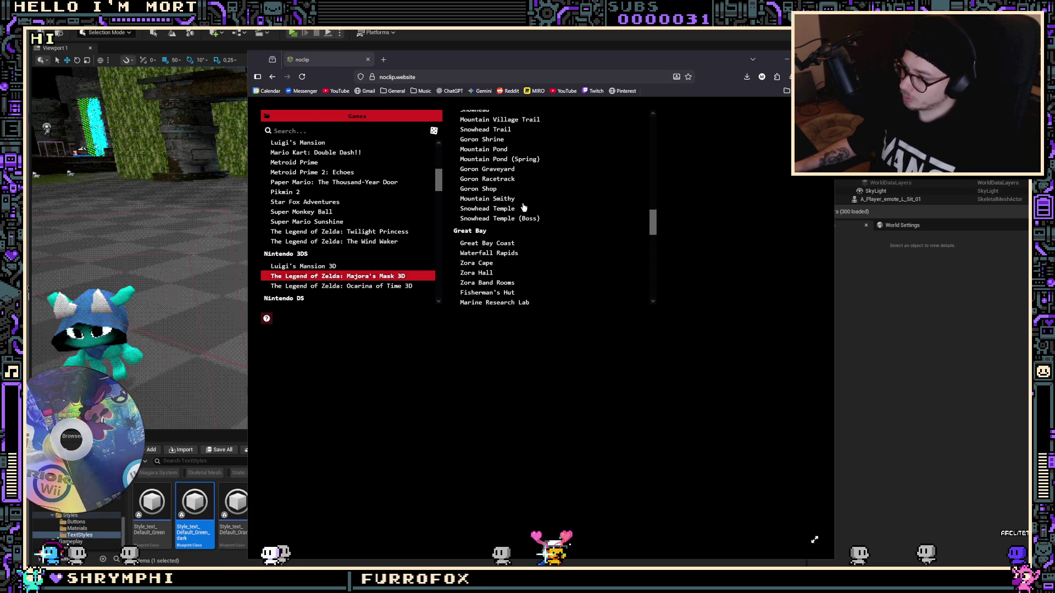
scroll(523, 207, "up", 1)
scroll(519, 208, "up", 2)
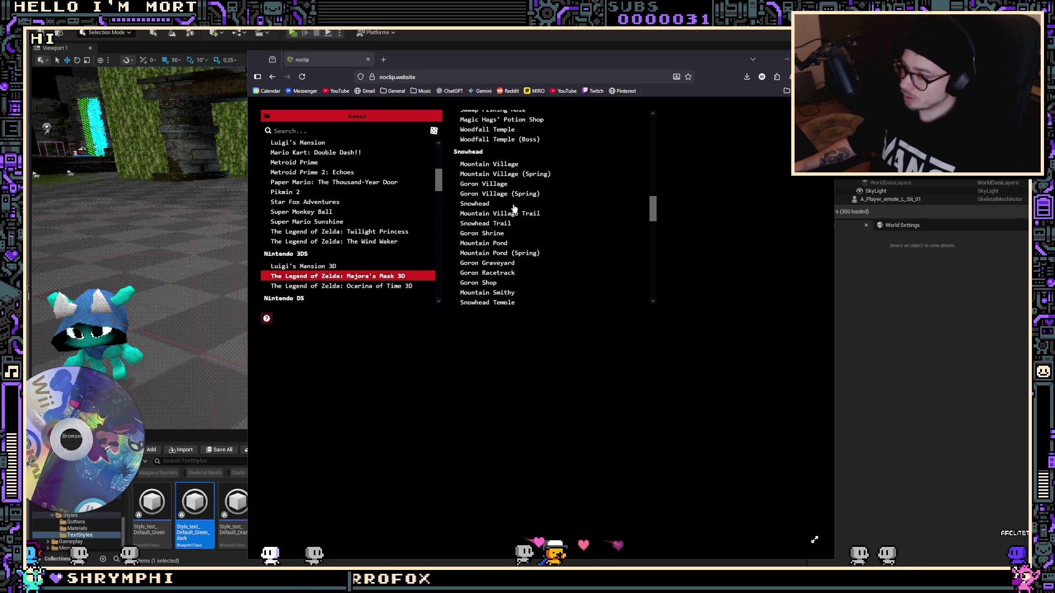
scroll(522, 212, "up", 1)
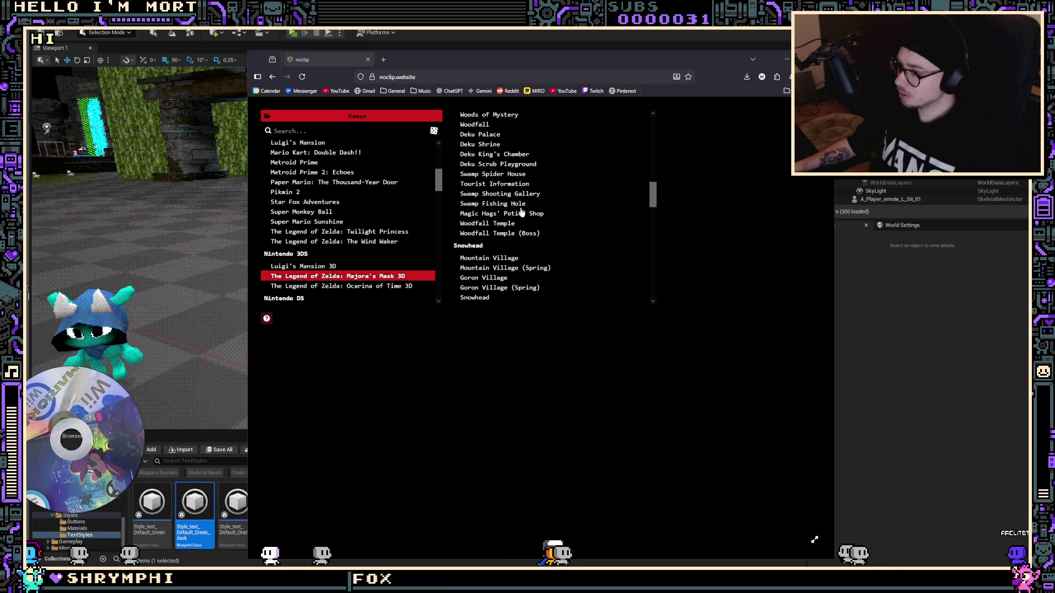
scroll(522, 219, "up", 1)
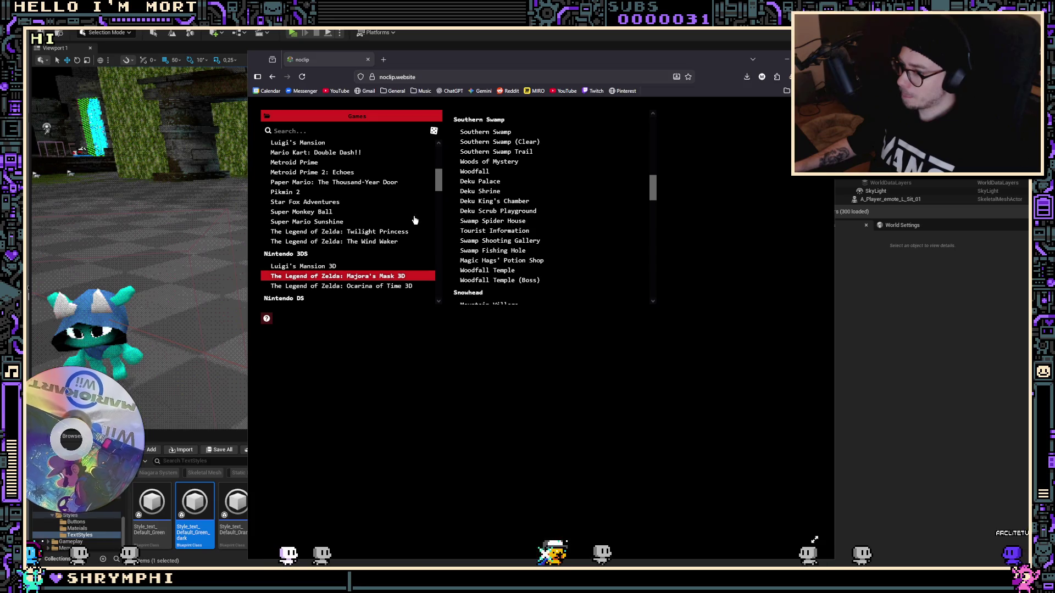
Scroll down through the remaining maps toward The Moon, then back up the list
scroll(396, 238, "down", 2)
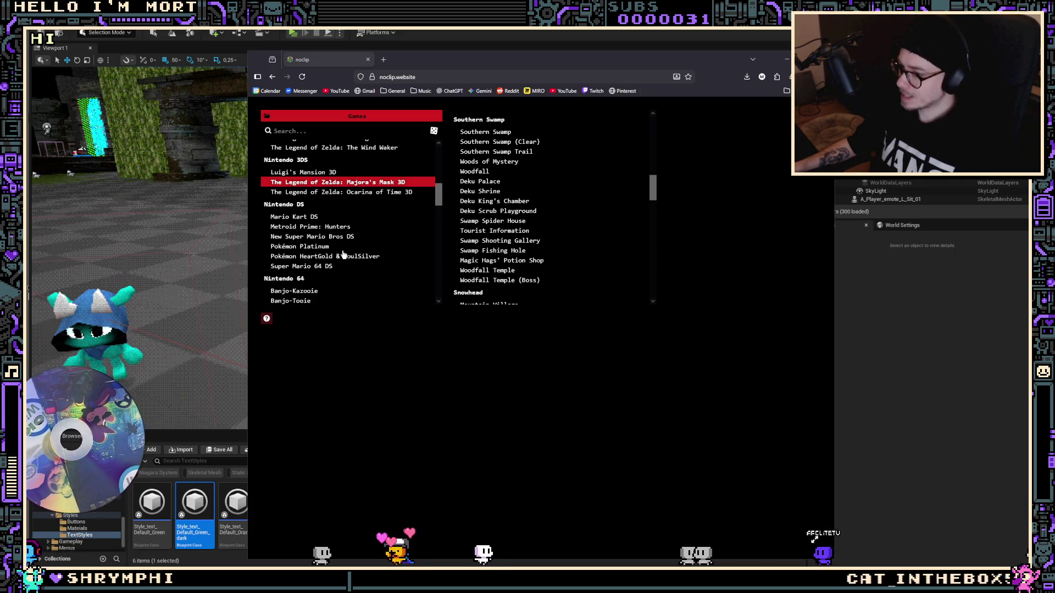
scroll(351, 247, "down", 3)
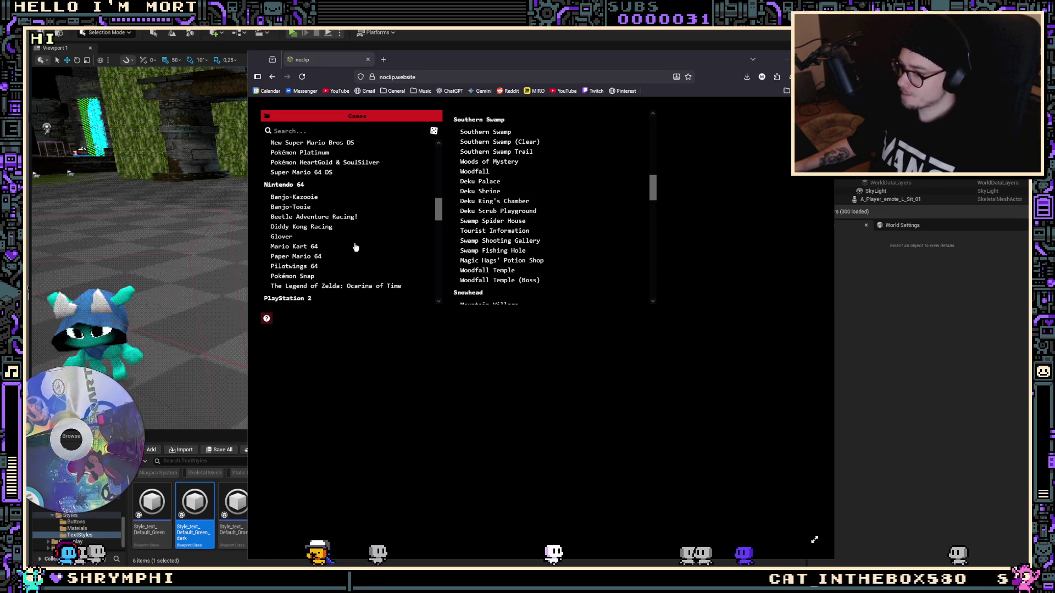
scroll(346, 239, "down", 5)
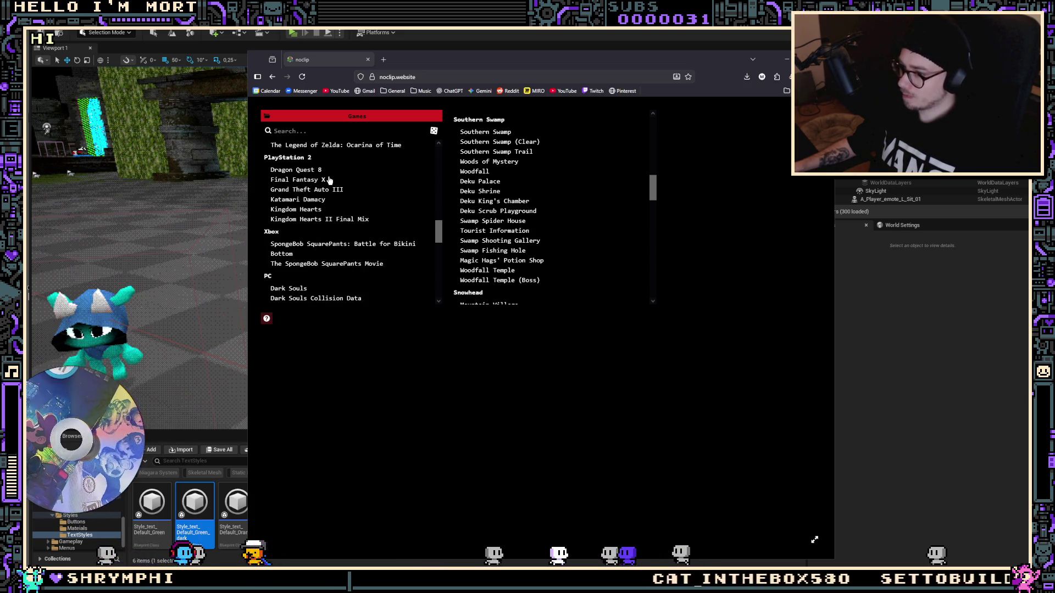
scroll(346, 187, "down", 6)
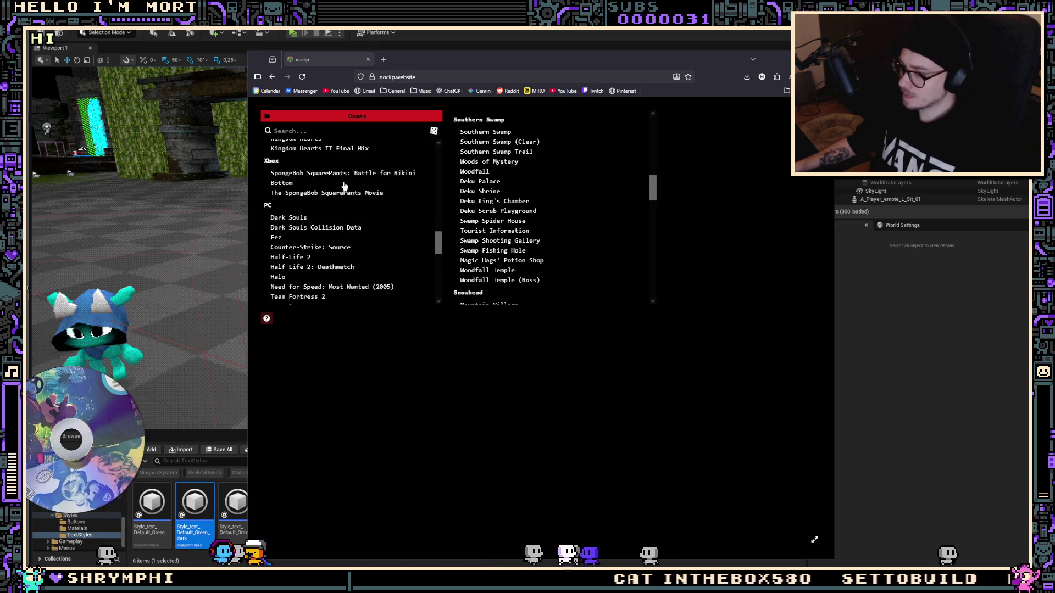
scroll(350, 190, "down", 1)
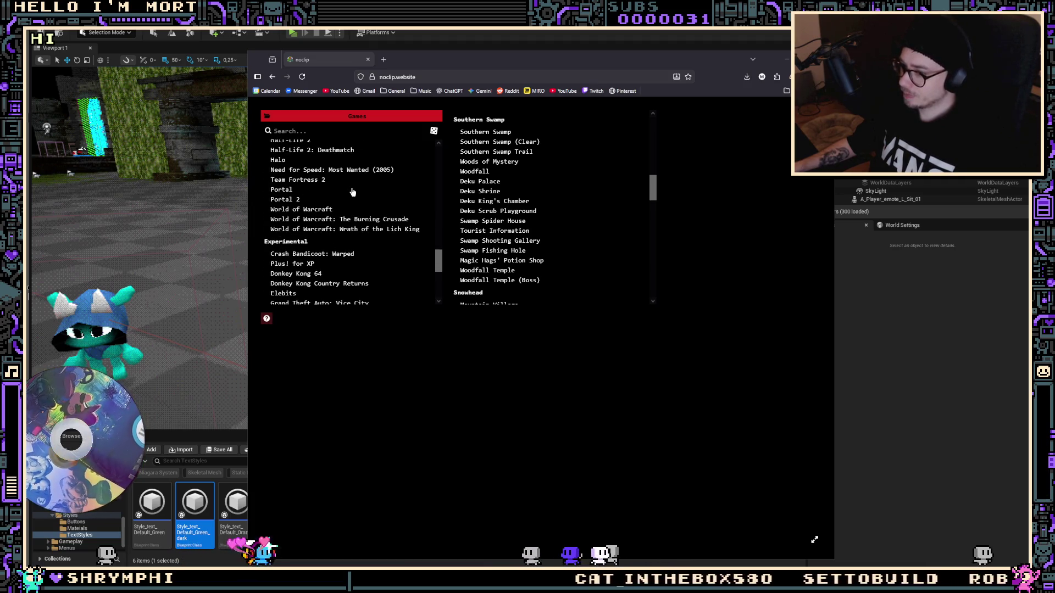
scroll(357, 197, "down", 5)
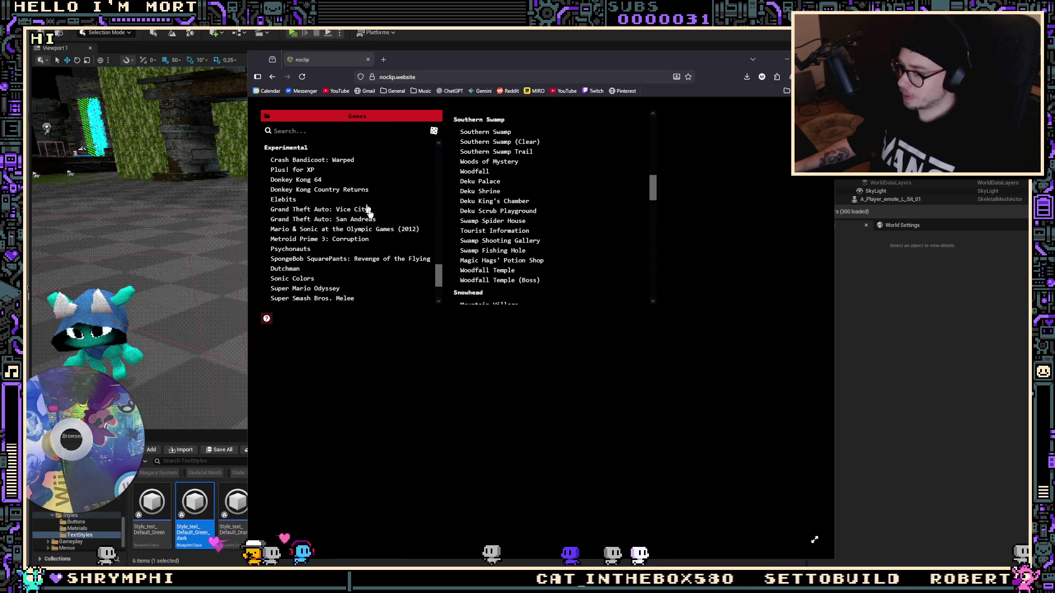
scroll(377, 212, "down", 2)
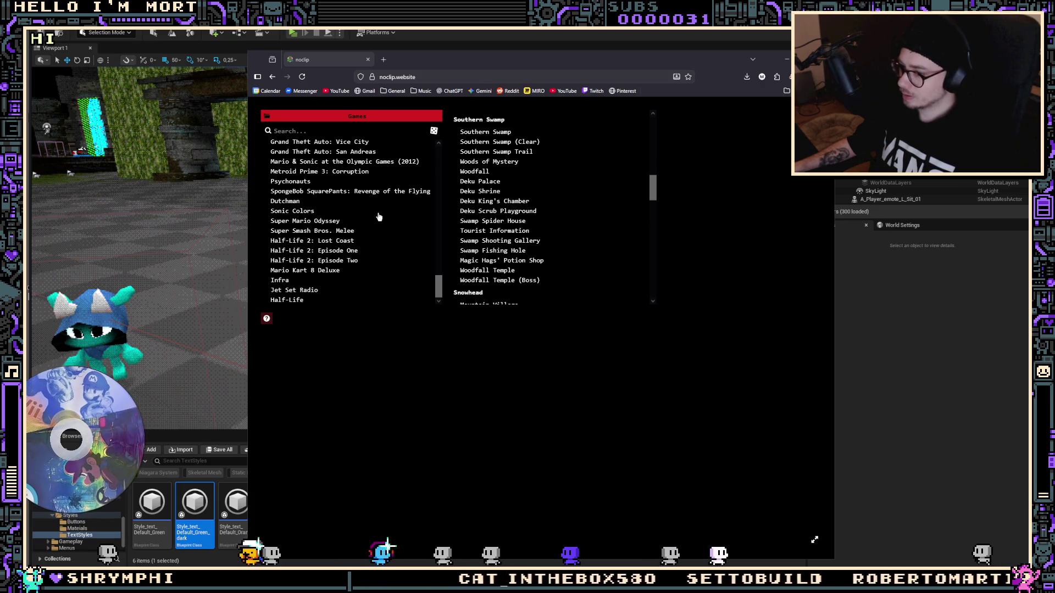
scroll(378, 214, "up", 5)
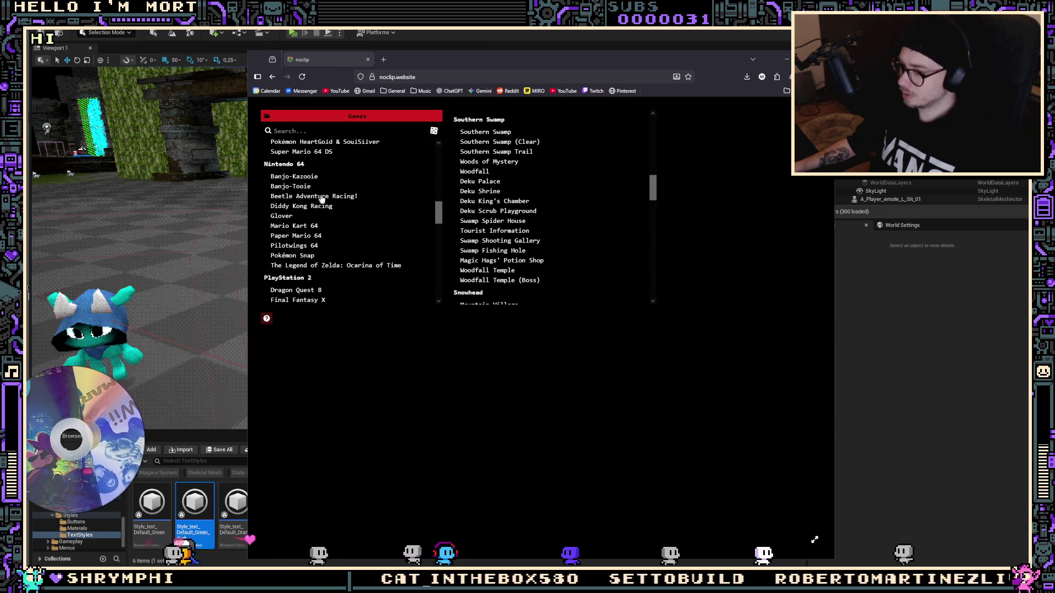
scroll(326, 200, "up", 3)
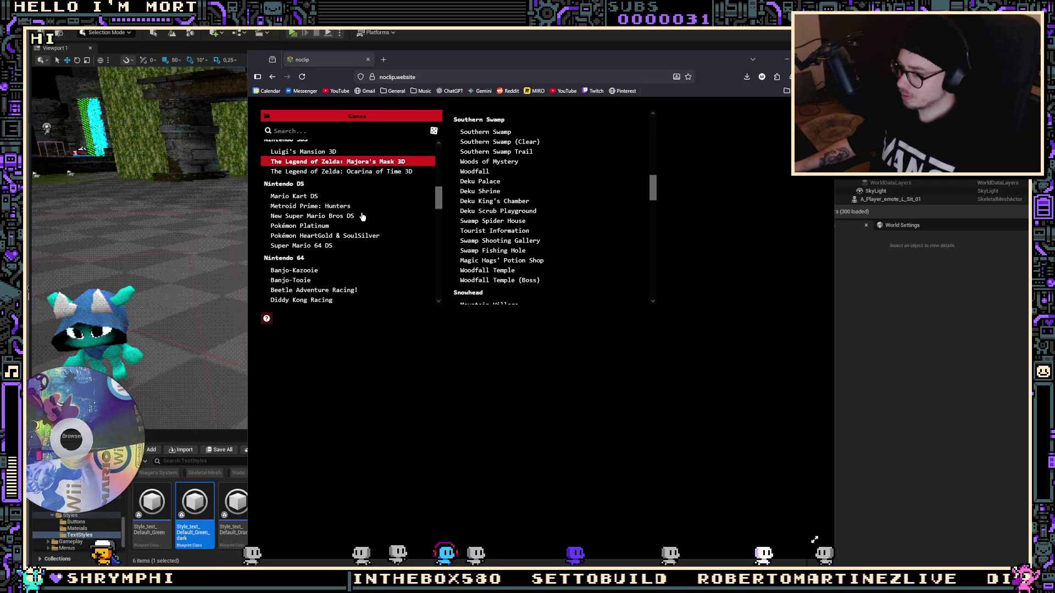
scroll(361, 216, "up", 3)
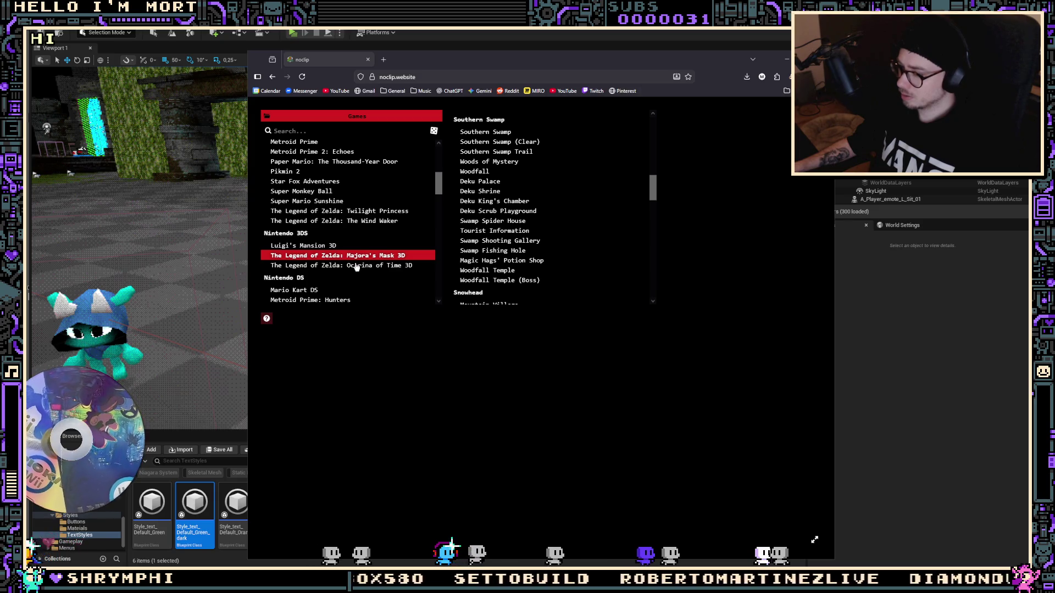
scroll(554, 258, "down", 1)
scroll(552, 255, "up", 5)
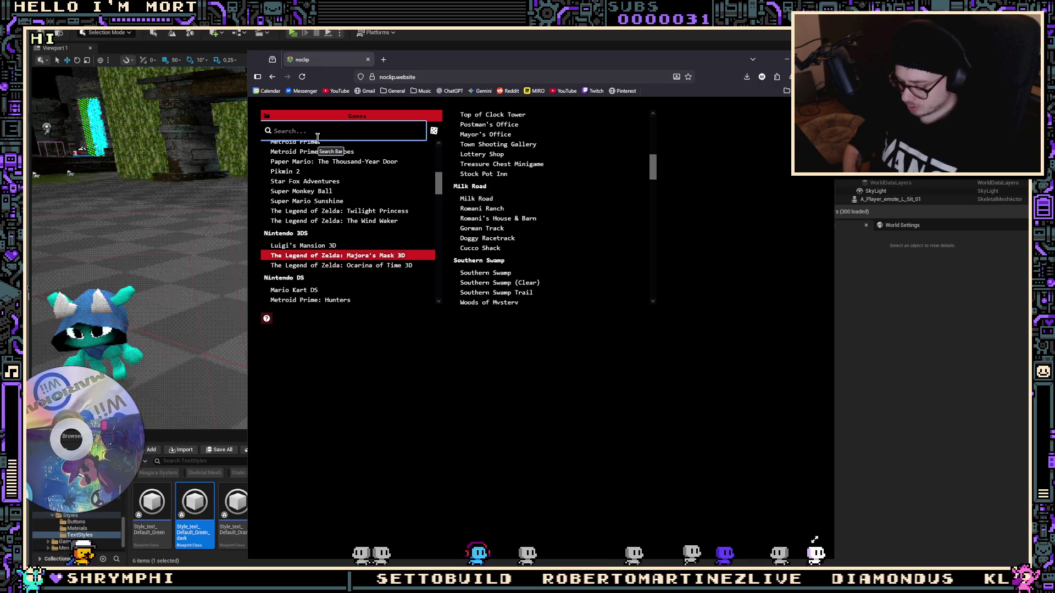
Search games for 'ice' and load the Ice Cavern maps of Twilight Princess, then Ocarina of Time 3D
type("ice")
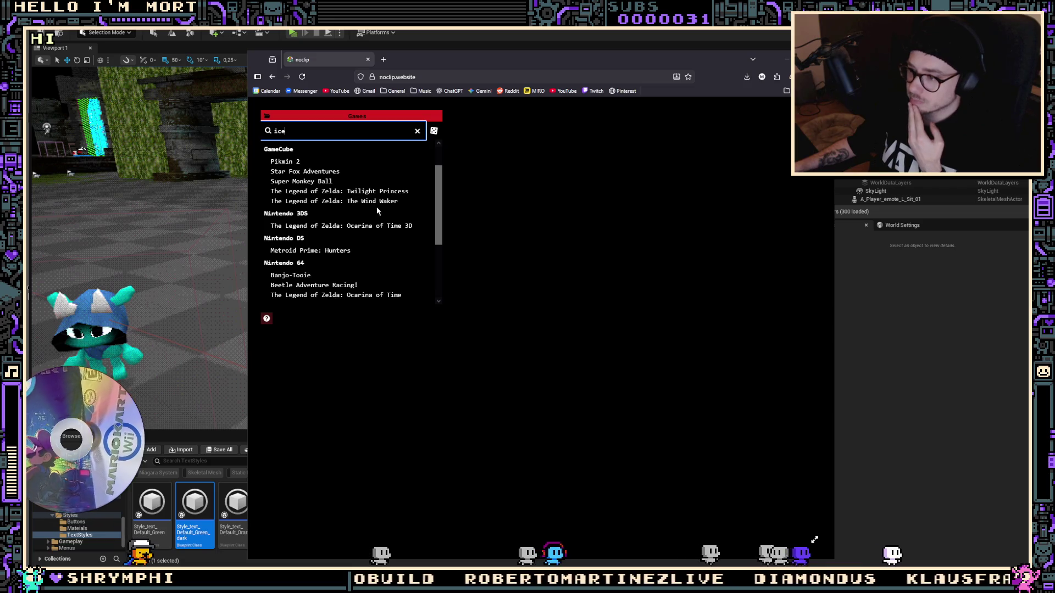
left_click(392, 194)
left_click(498, 132)
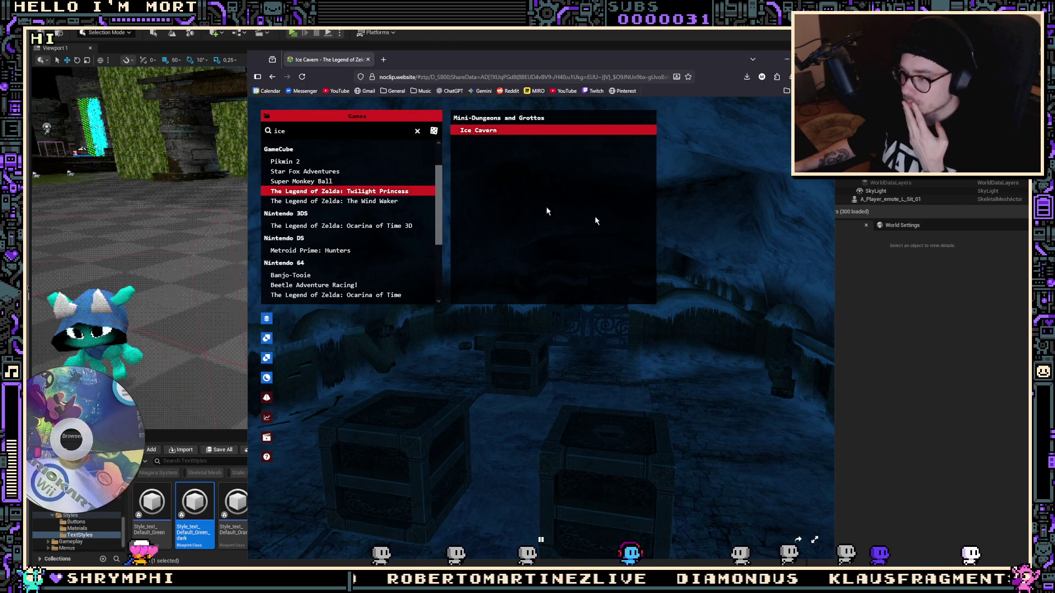
left_click(330, 230)
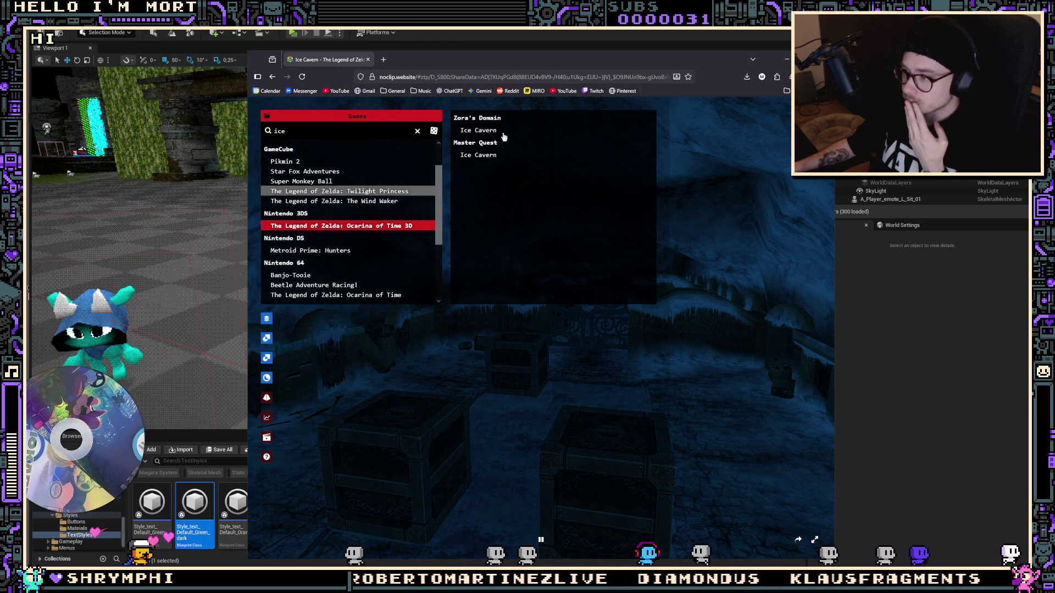
left_click(503, 133)
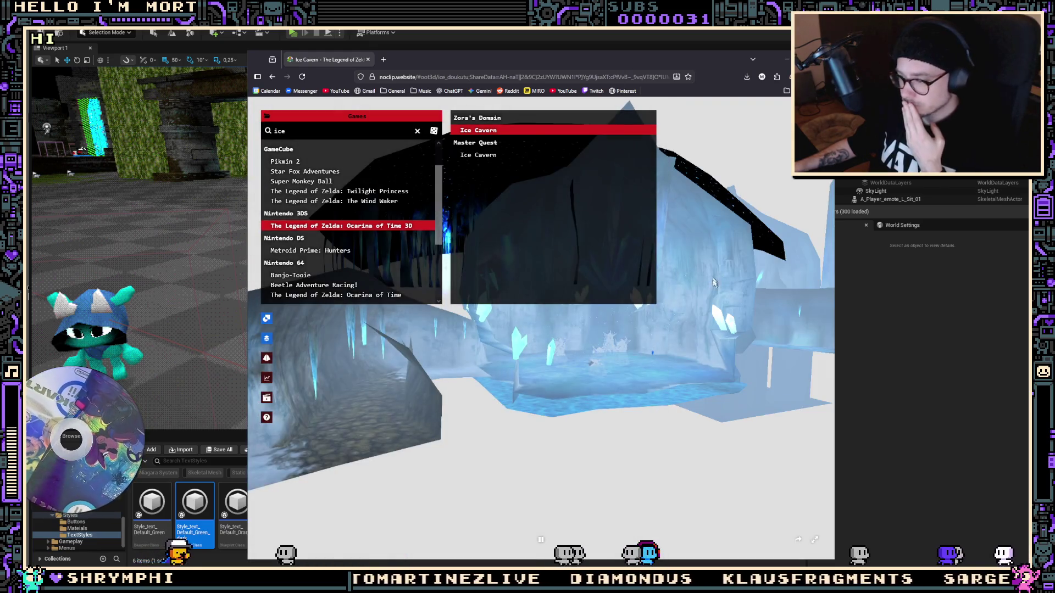
Fly the camera forward through the Ice Cavern pillars, then show Metroid Prime: Hunters' maps
left_click(619, 220)
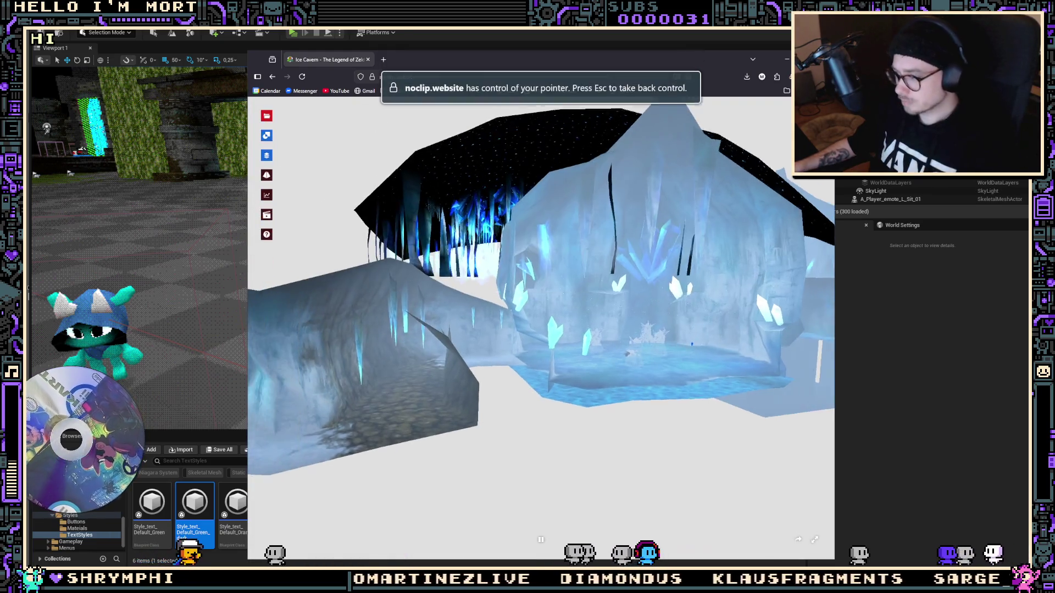
key("w")
scroll(541, 324, "up", 2)
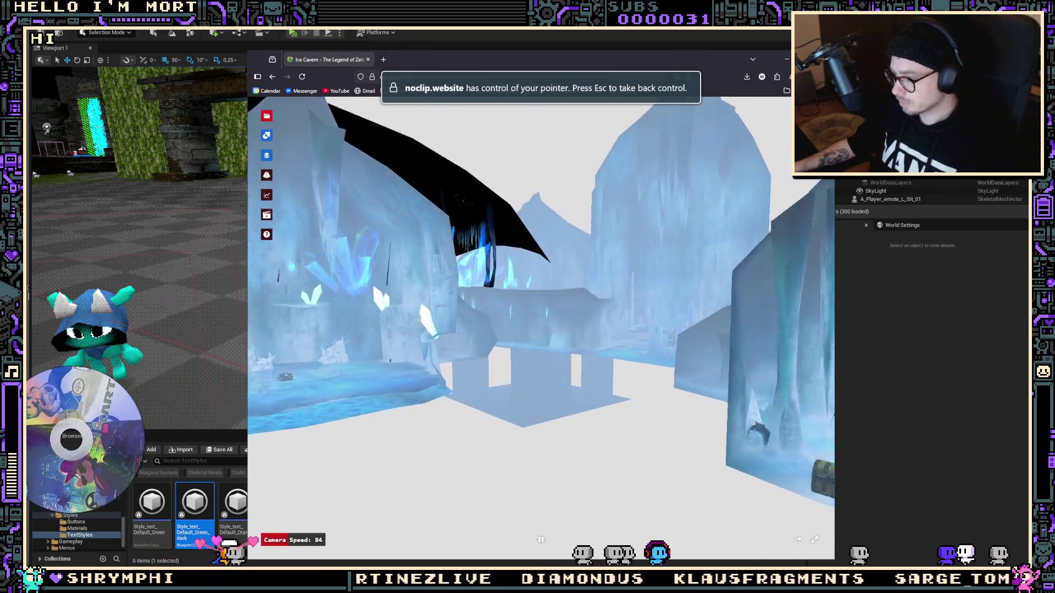
key("w")
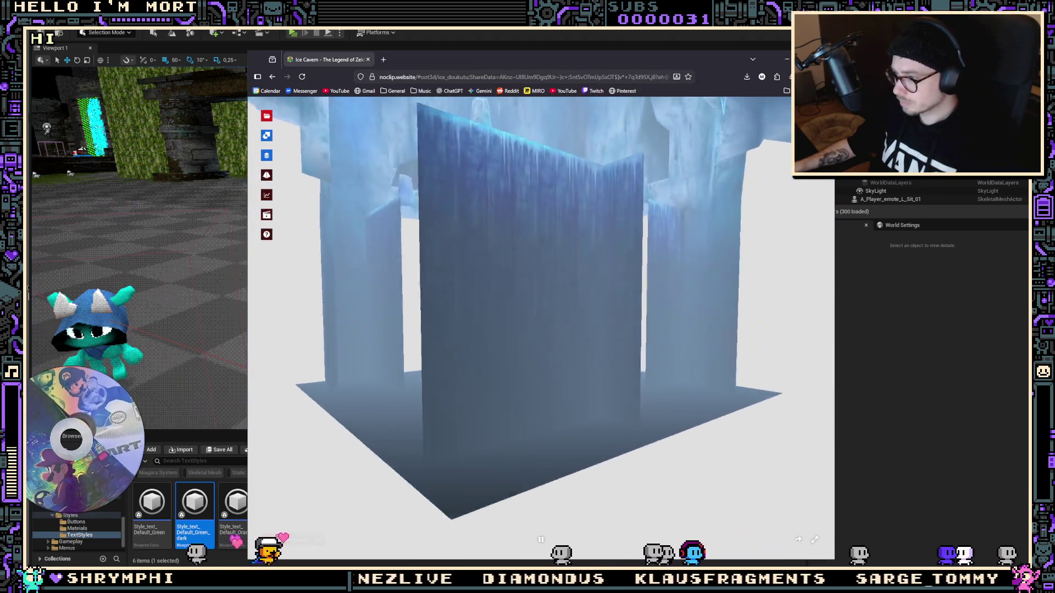
key("w")
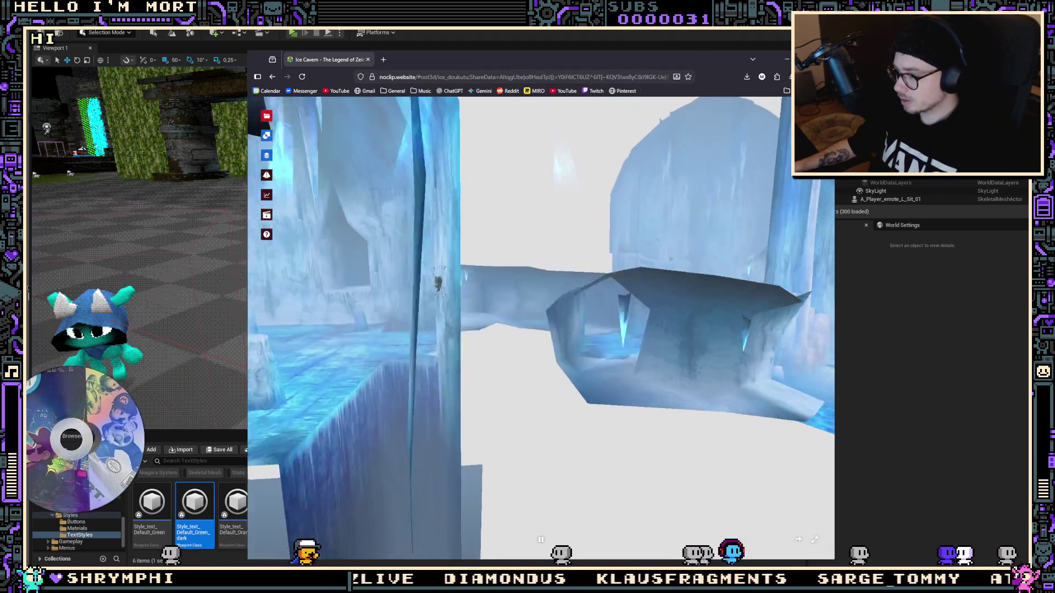
key("w")
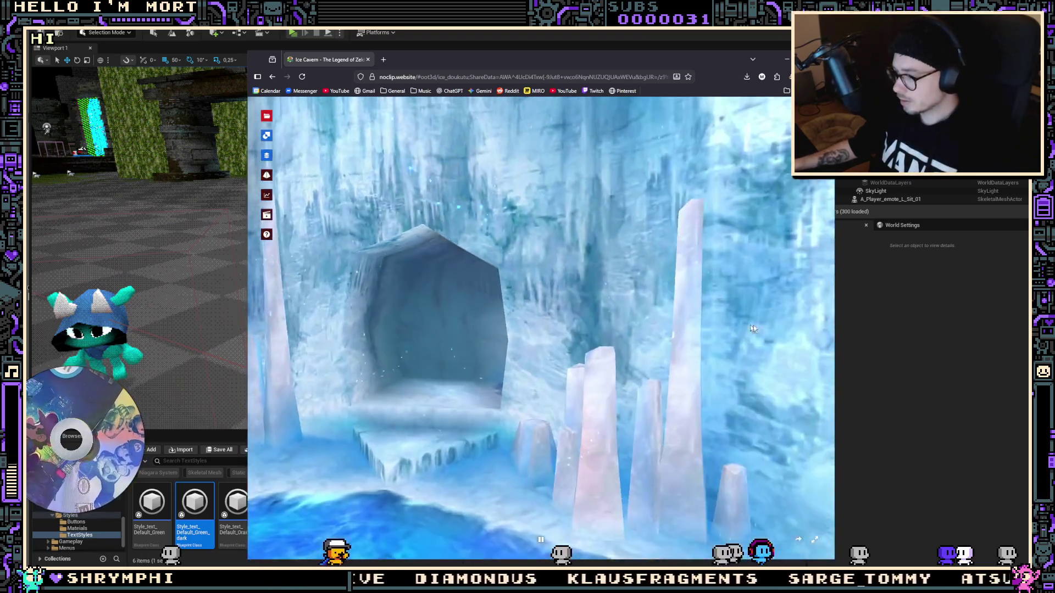
left_click(266, 116)
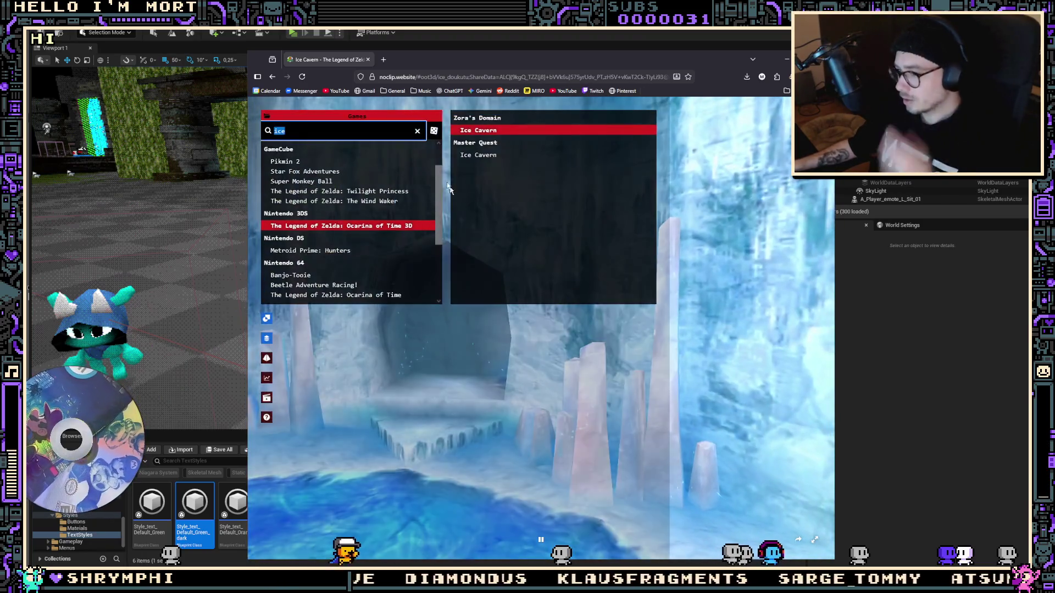
left_click(342, 252)
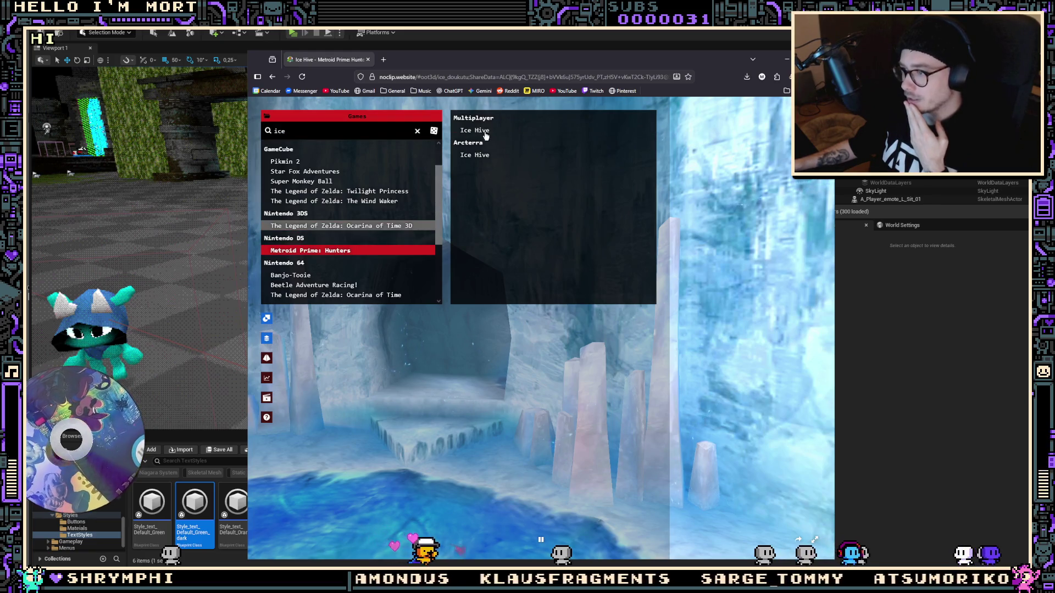
Load the multiplayer Ice Hive map and fly back and into the tower toward the hexagonal door
left_click(478, 130)
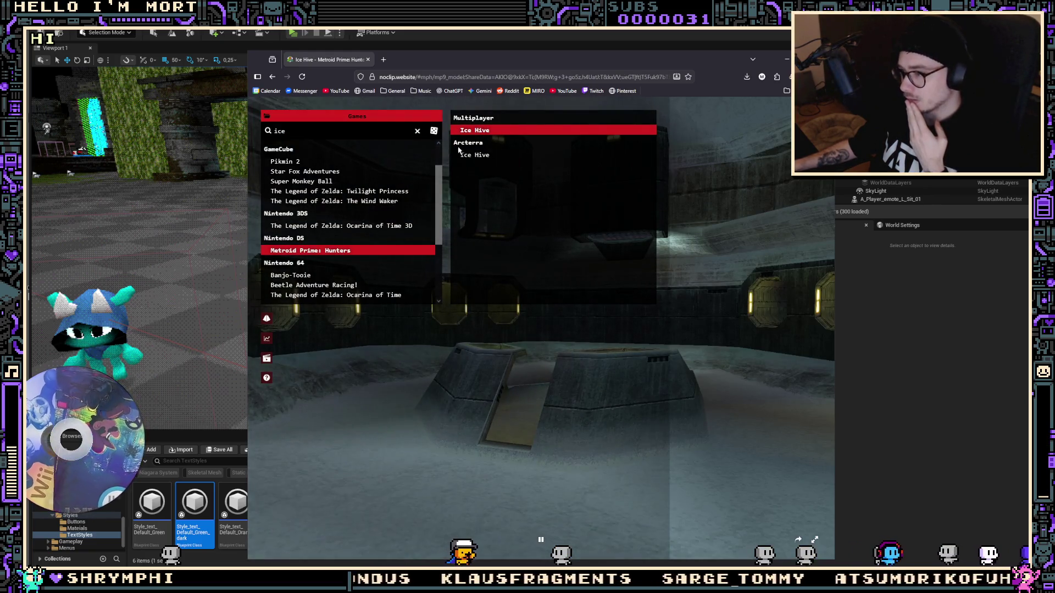
left_click(550, 357)
scroll(550, 357, "up", 2)
key("s")
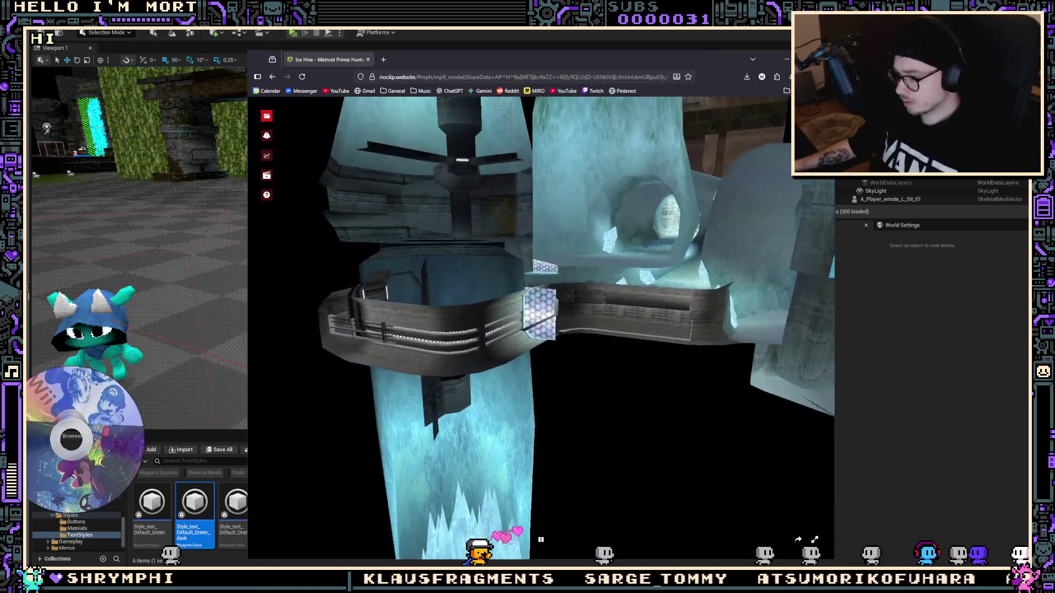
key("w")
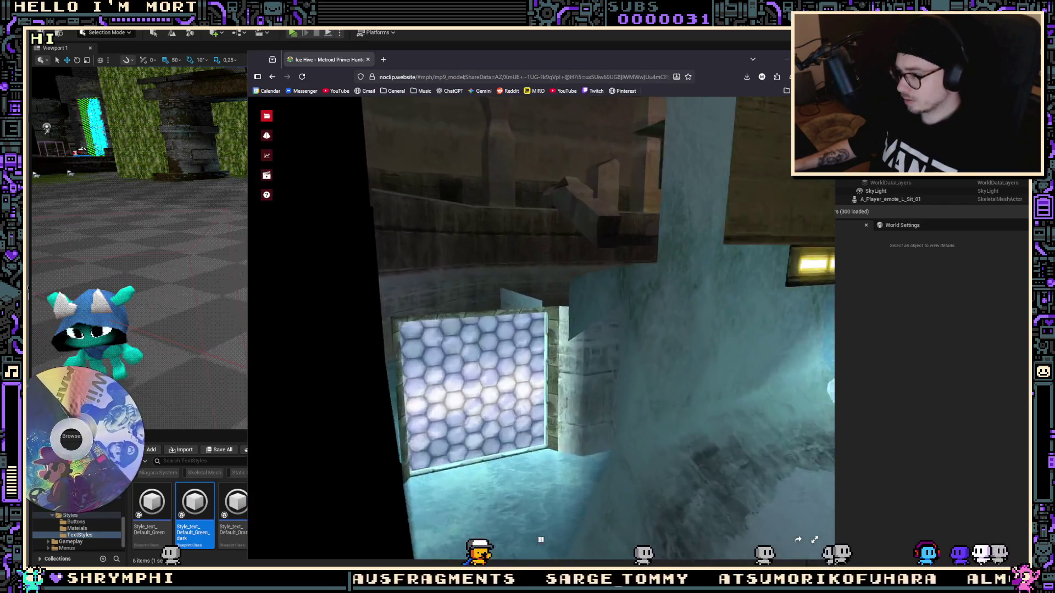
Load the Arcterra Ice Hive level and fly the camera through its icy interior
left_click(266, 115)
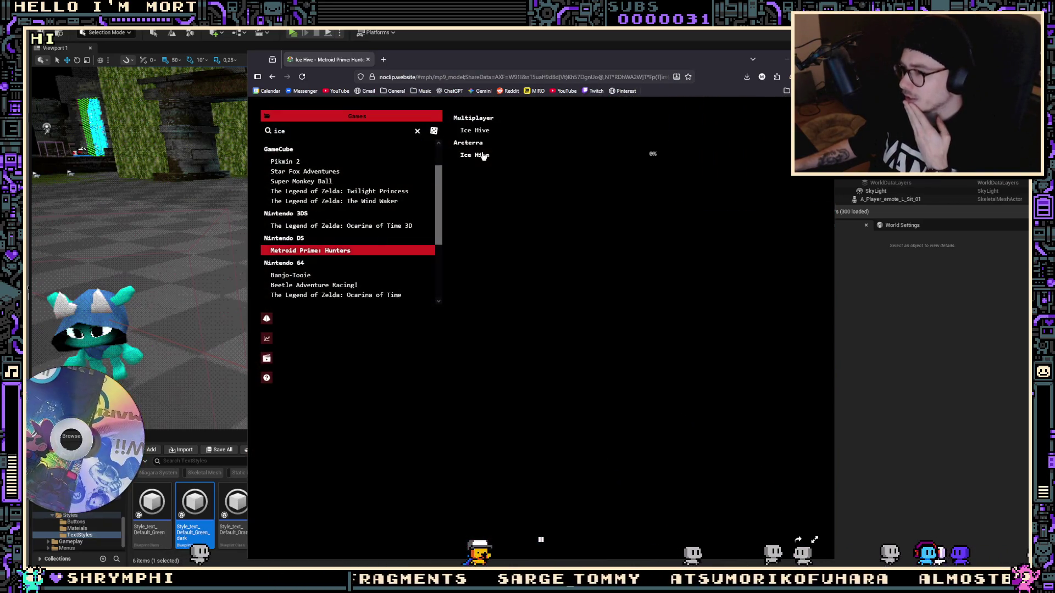
left_click(473, 155)
left_click(686, 174)
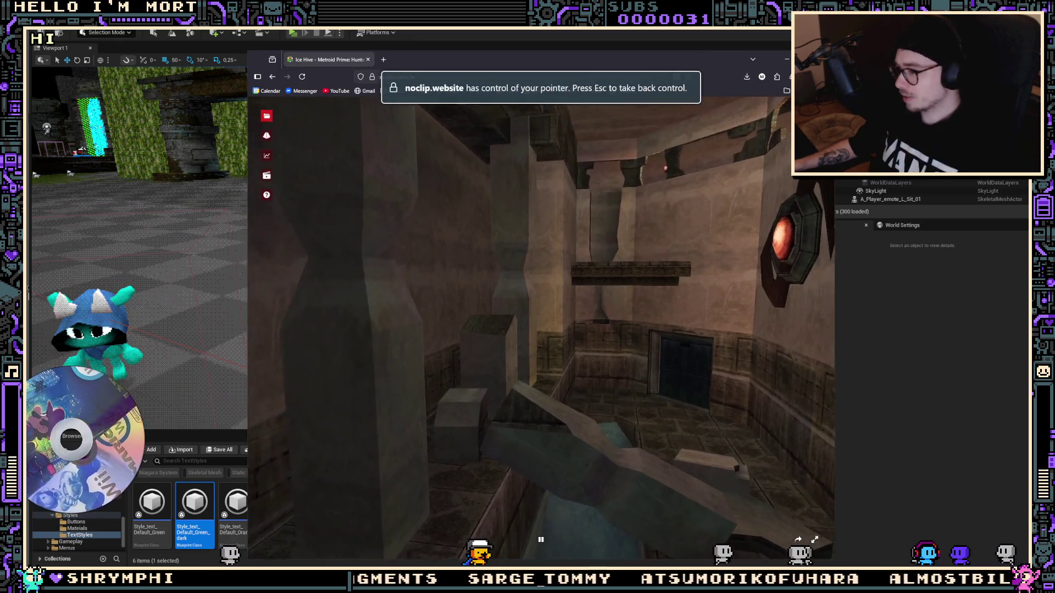
key("s")
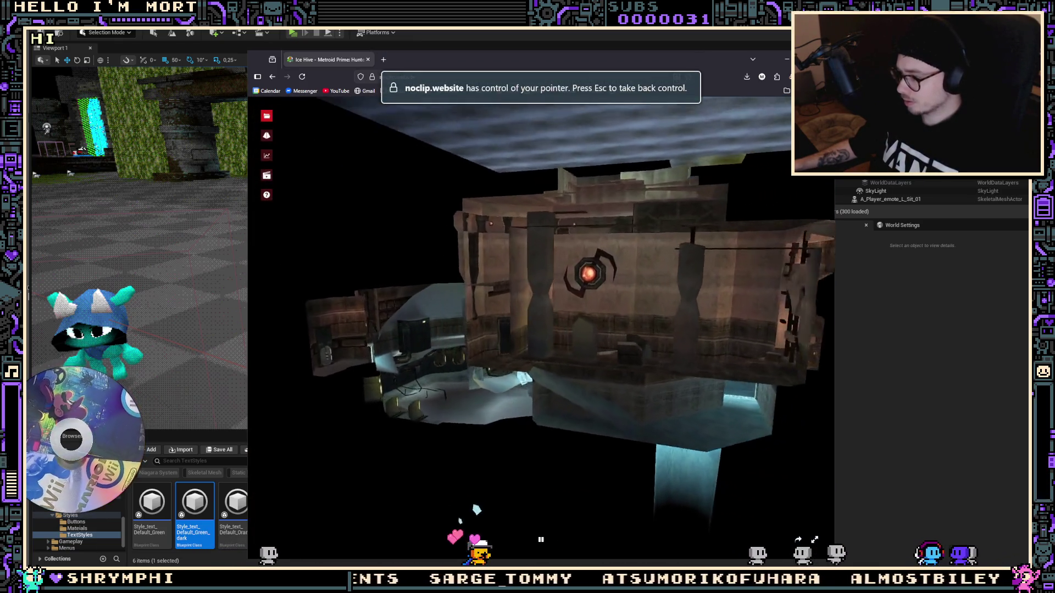
key("w")
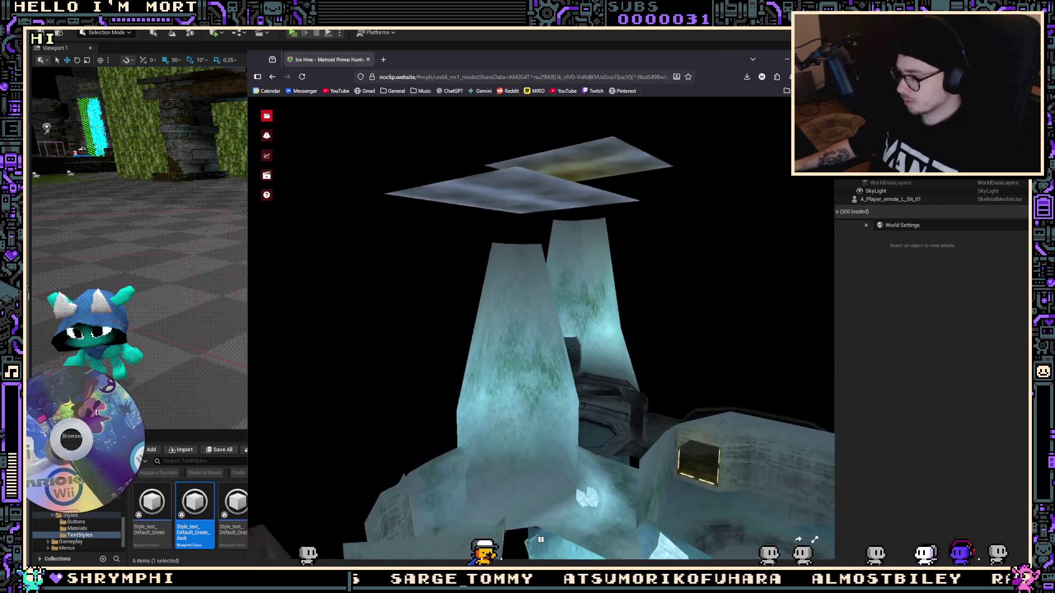
Browse Beetle Adventure Racing! and Banjo-Tooie in the games list and load Banjo-Tooie's Ice Crater
key("Escape")
left_click(266, 115)
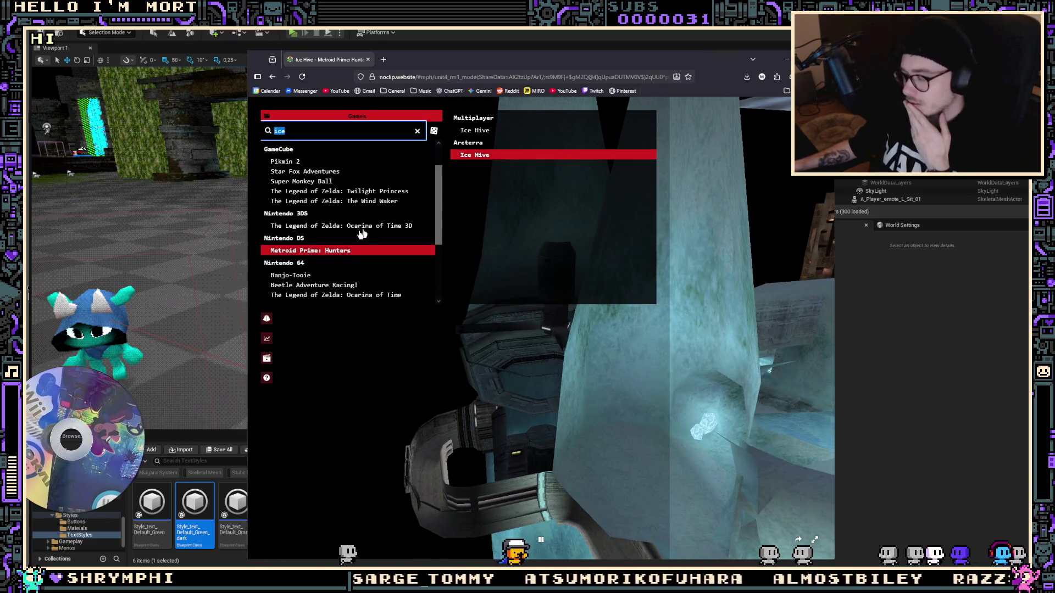
scroll(364, 233, "down", 2)
left_click(349, 240)
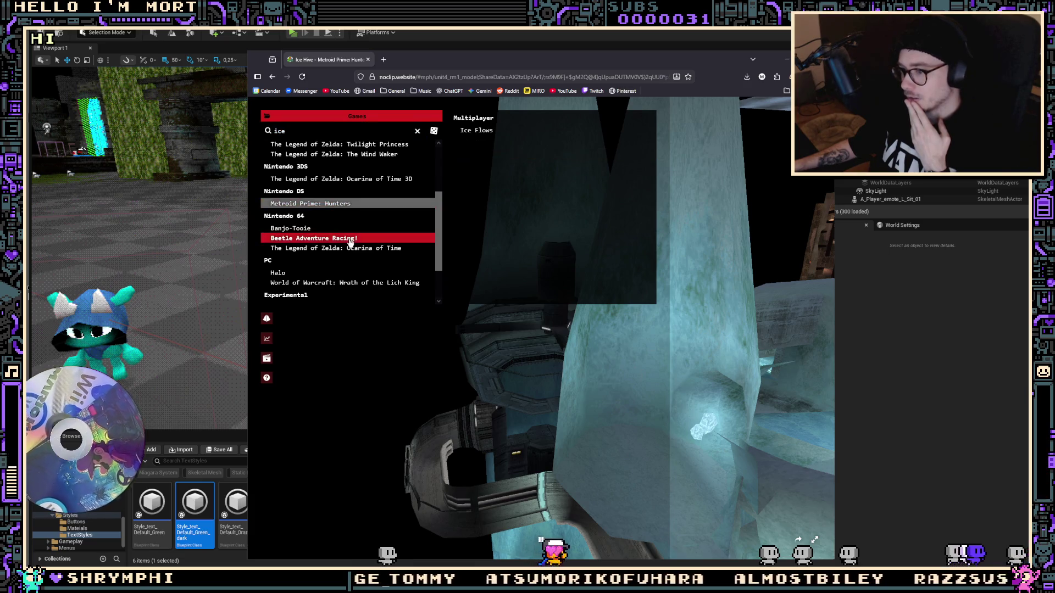
left_click(317, 229)
left_click(516, 133)
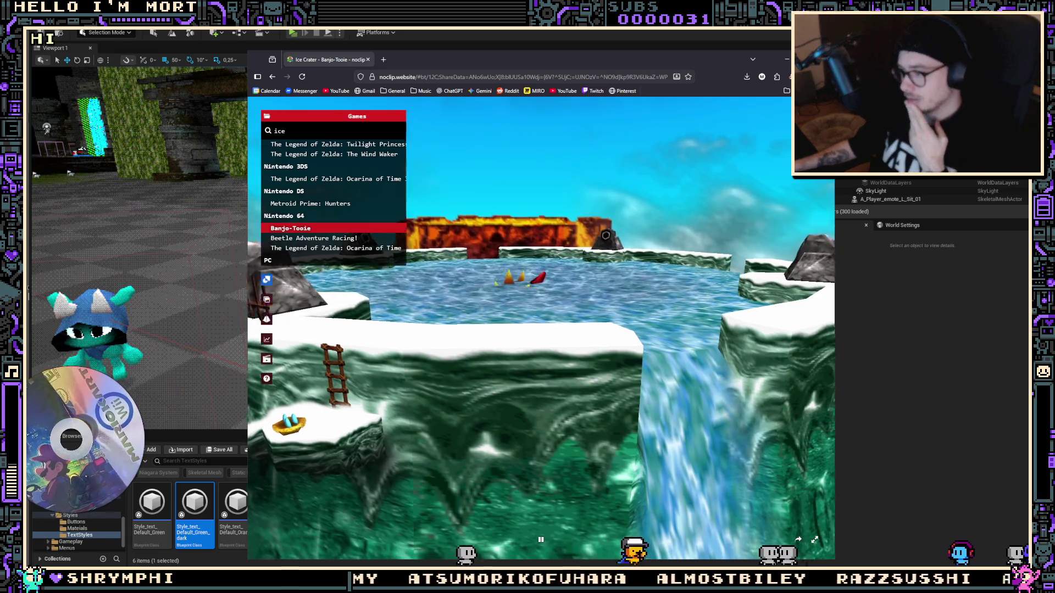
Re-search games for 'ice' and load Star Fox Adventures' Ice Mountain scene
left_click(724, 186)
mouse_move(357, 195)
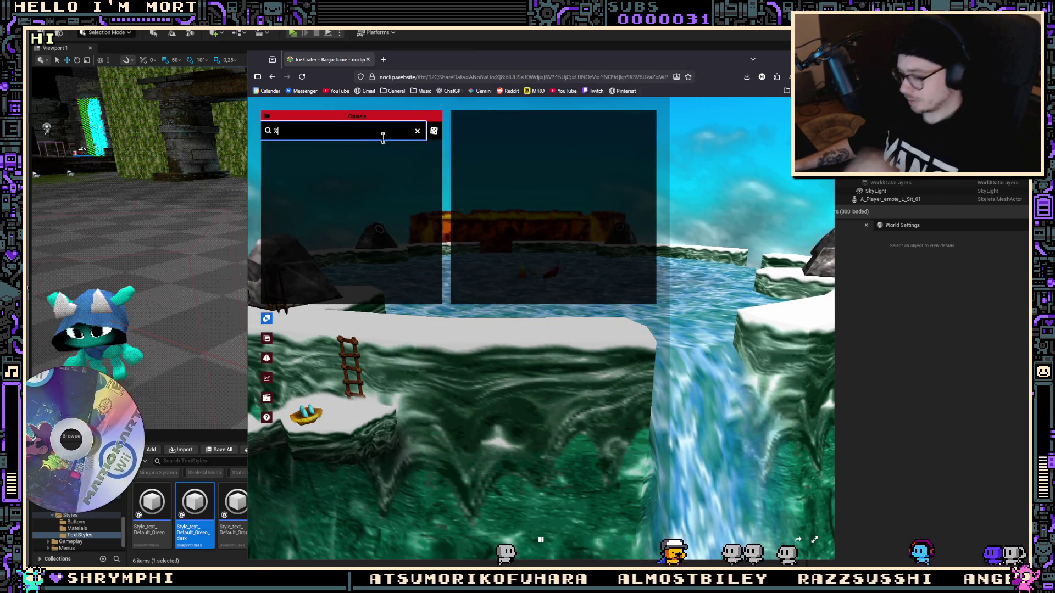
key("BackSpace")
type("ice")
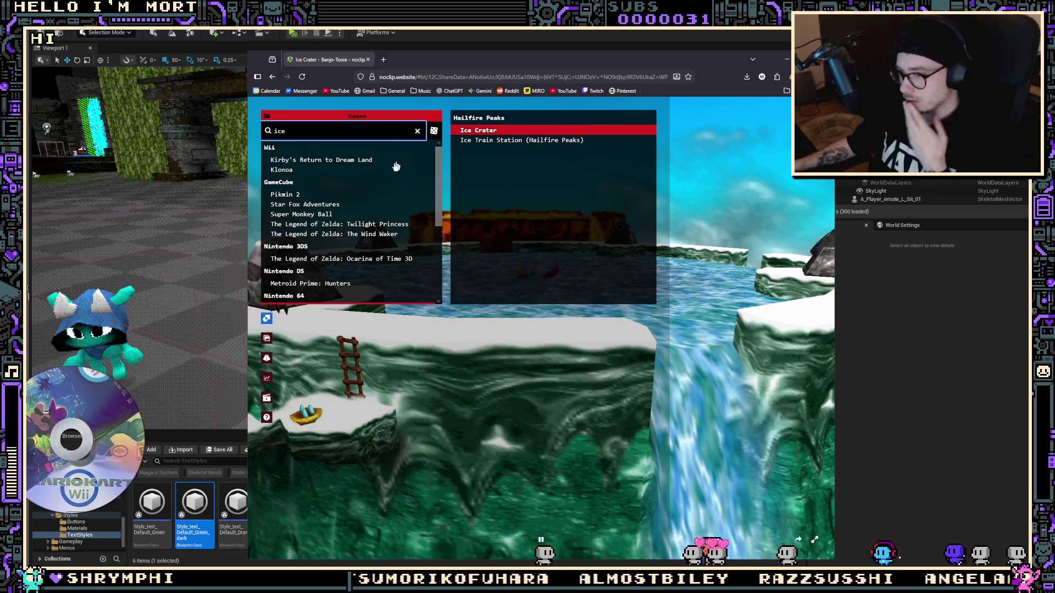
left_click(318, 204)
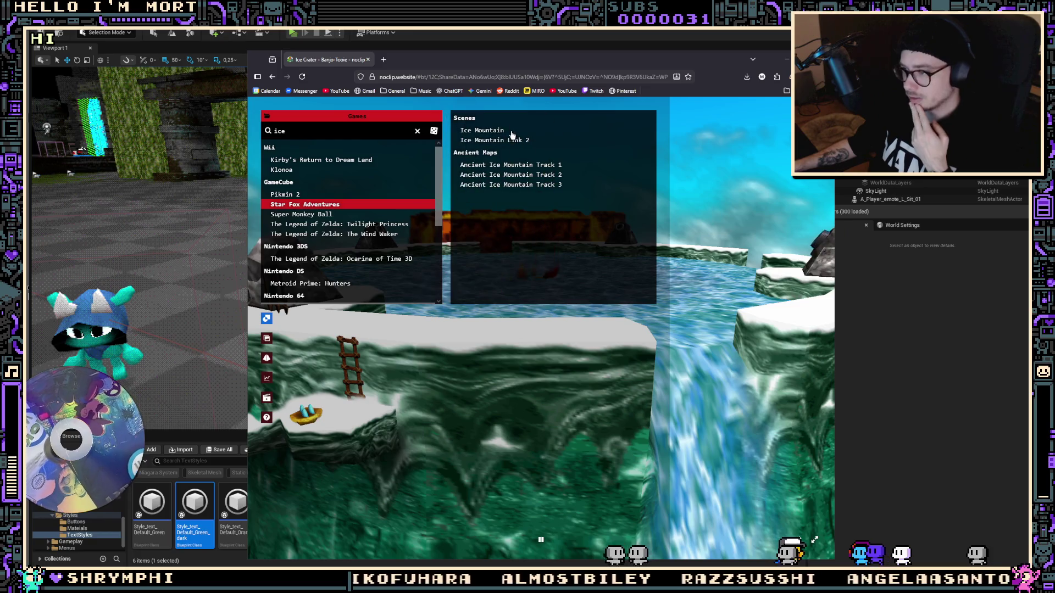
left_click(511, 131)
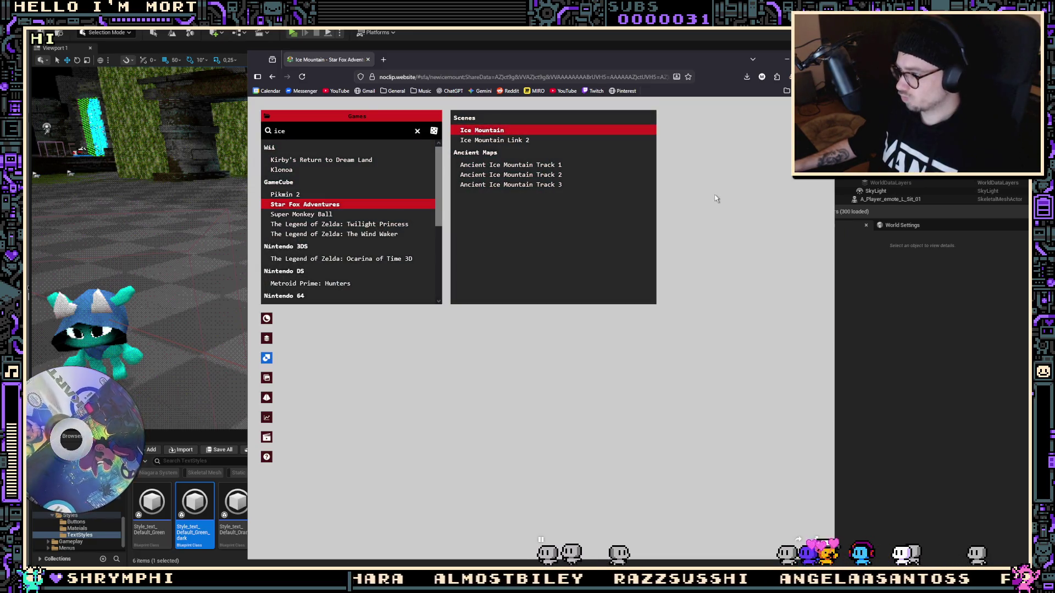
Switch to the Ice Mountain Link 2 scene and fly toward the lava pit
left_click(722, 200)
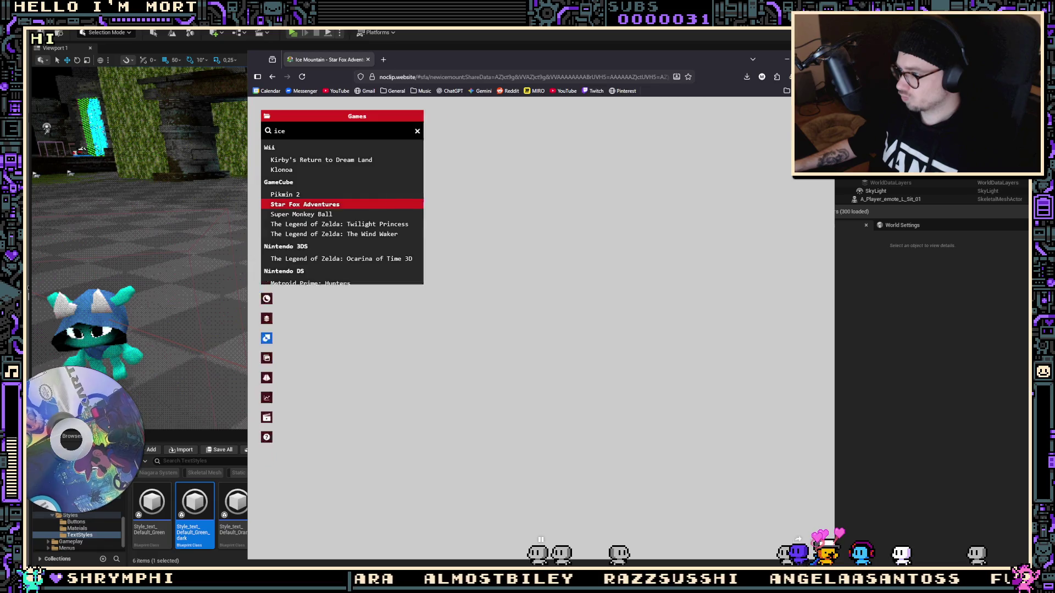
key("Escape")
left_click(641, 254)
key("Escape")
left_click(517, 140)
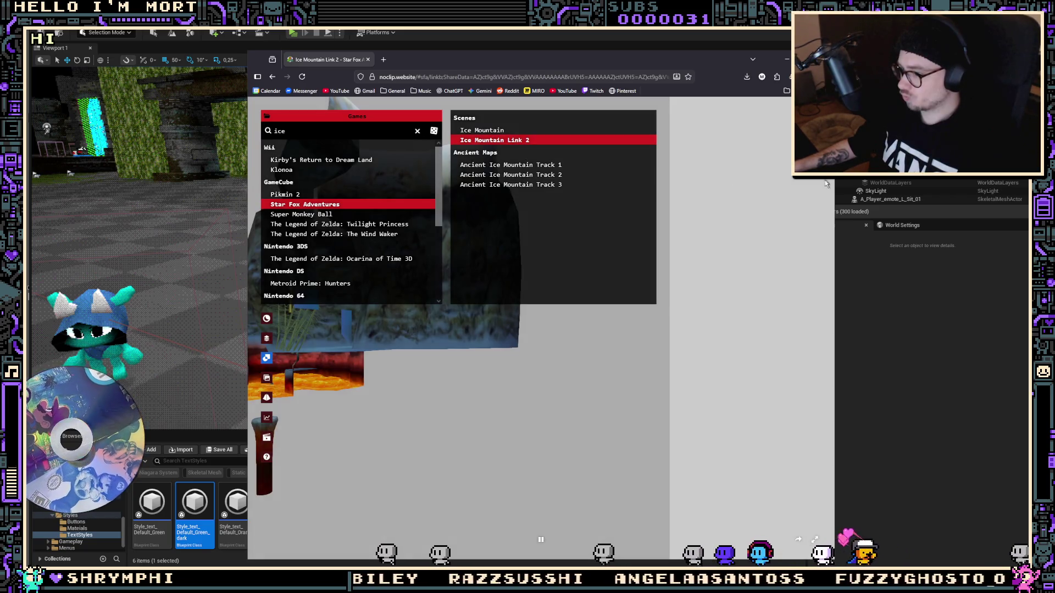
left_click(818, 184)
scroll(817, 184, "up", 1)
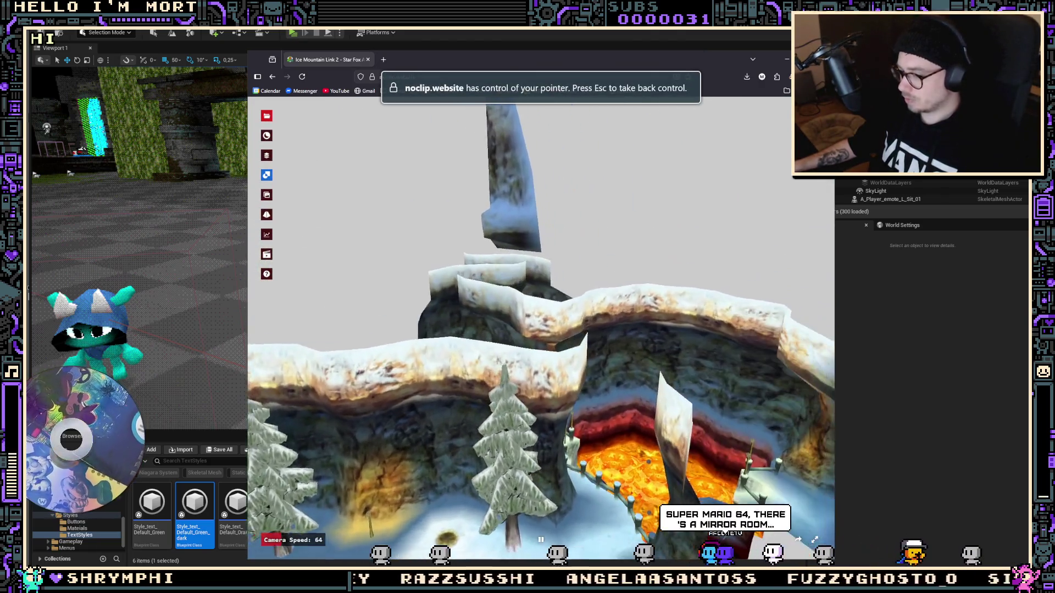
key("w")
Browse Super Monkey Ball's and Ocarina of Time 3D's ice levels, then clear the 'ice' search
left_click(267, 116)
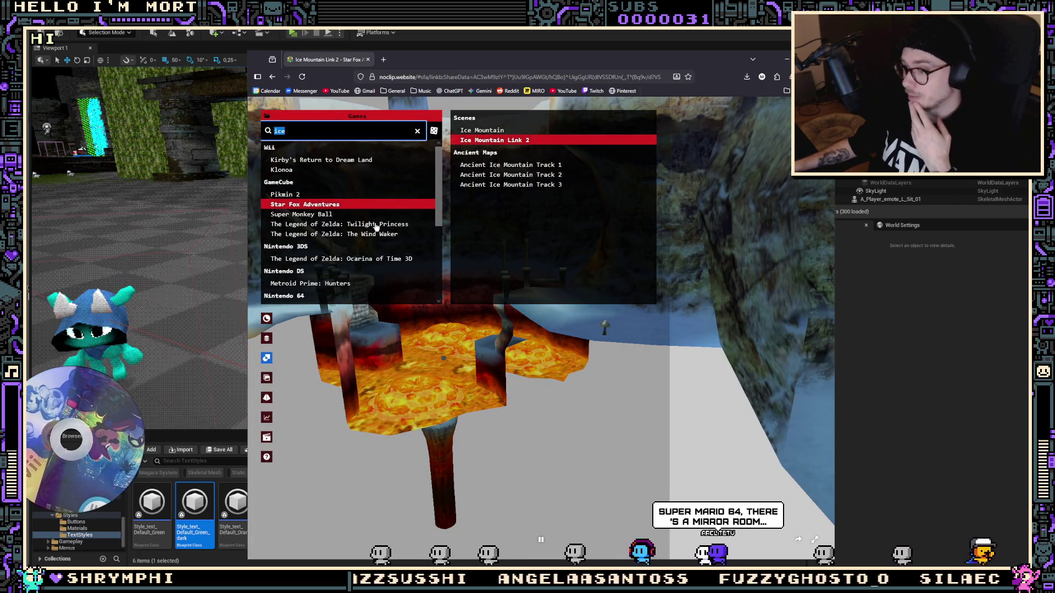
left_click(394, 214)
scroll(385, 219, "down", 1)
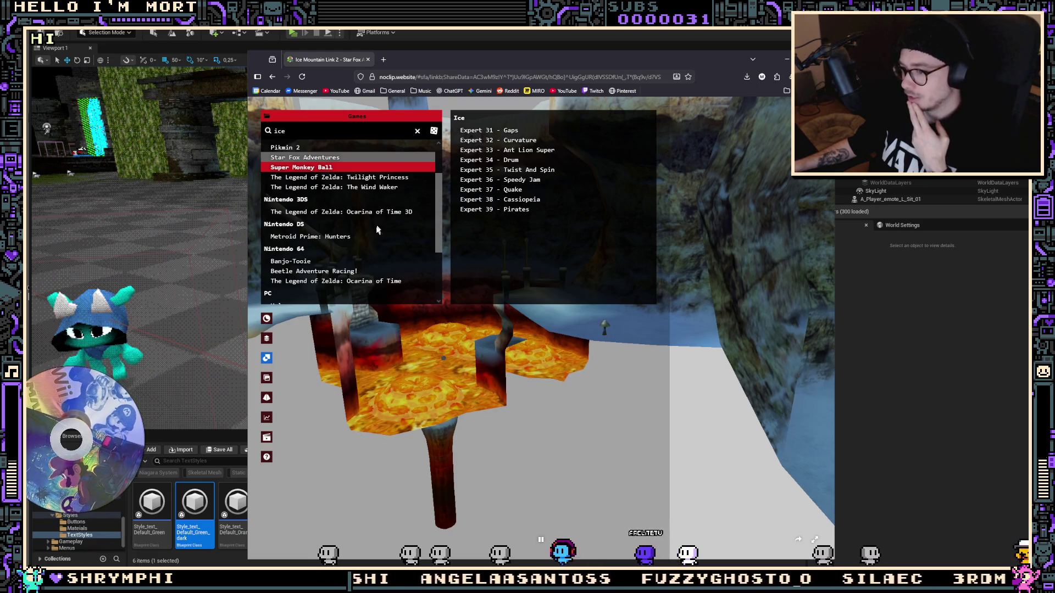
left_click(376, 215)
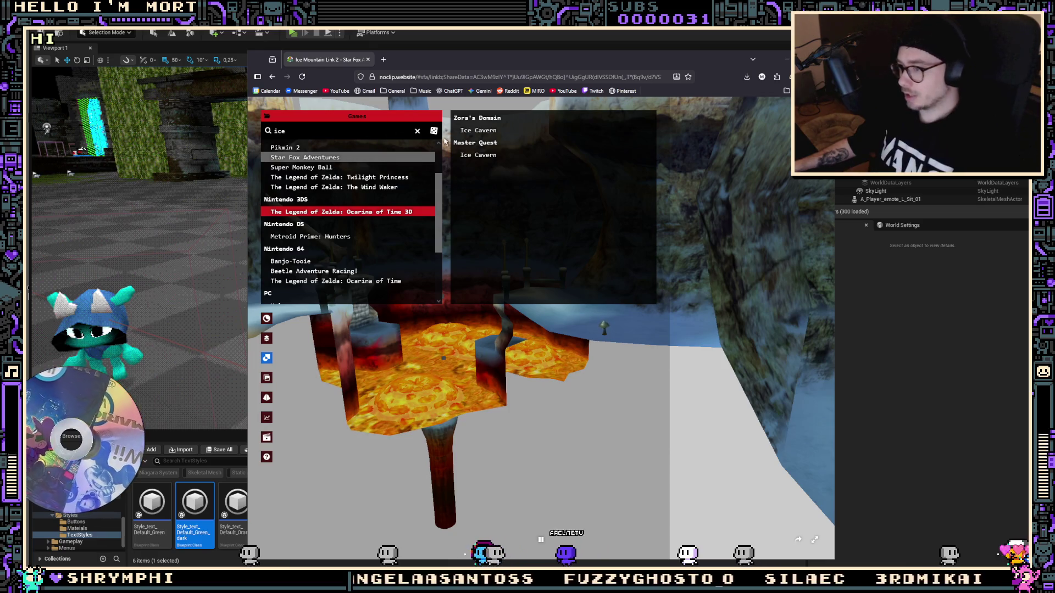
left_click(418, 131)
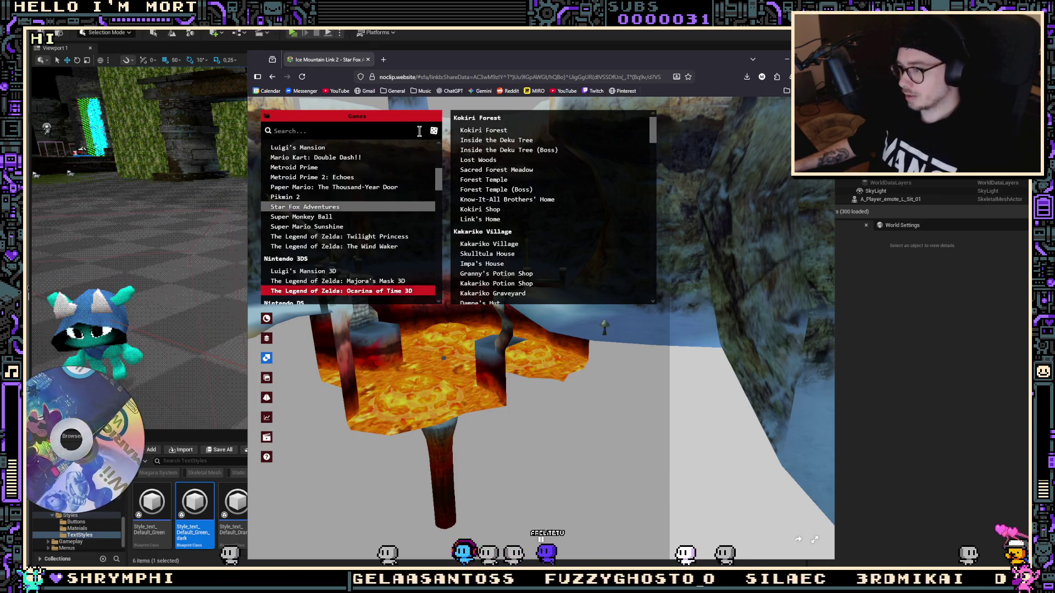
Load Majora's Mask 3D's Lottery Shop, Town Shooting Gallery and Southern Swamp scenes in turn
left_click(382, 281)
scroll(590, 207, "down", 5)
scroll(590, 206, "down", 4)
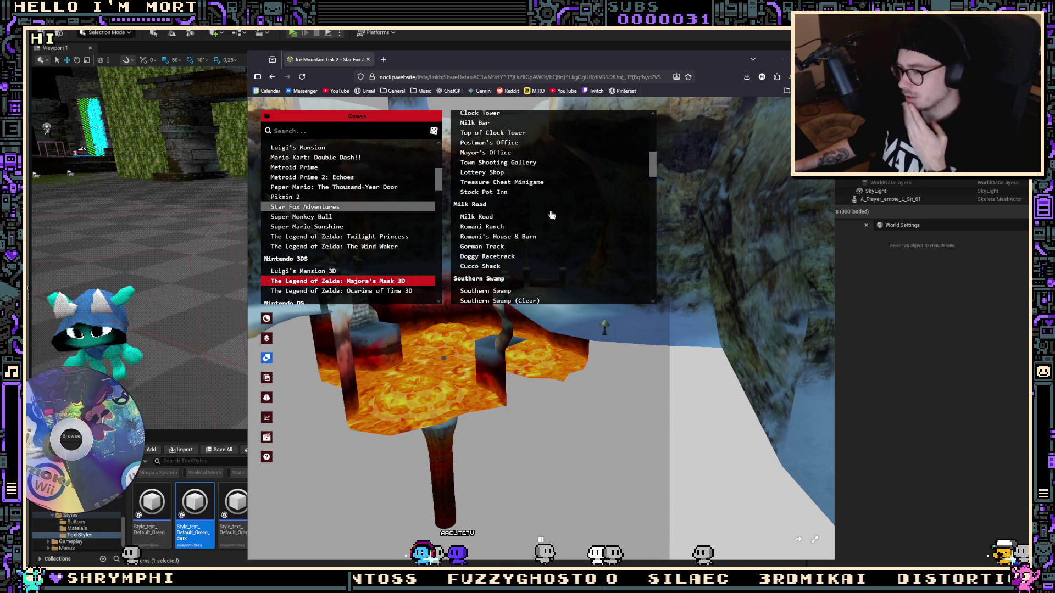
left_click(508, 173)
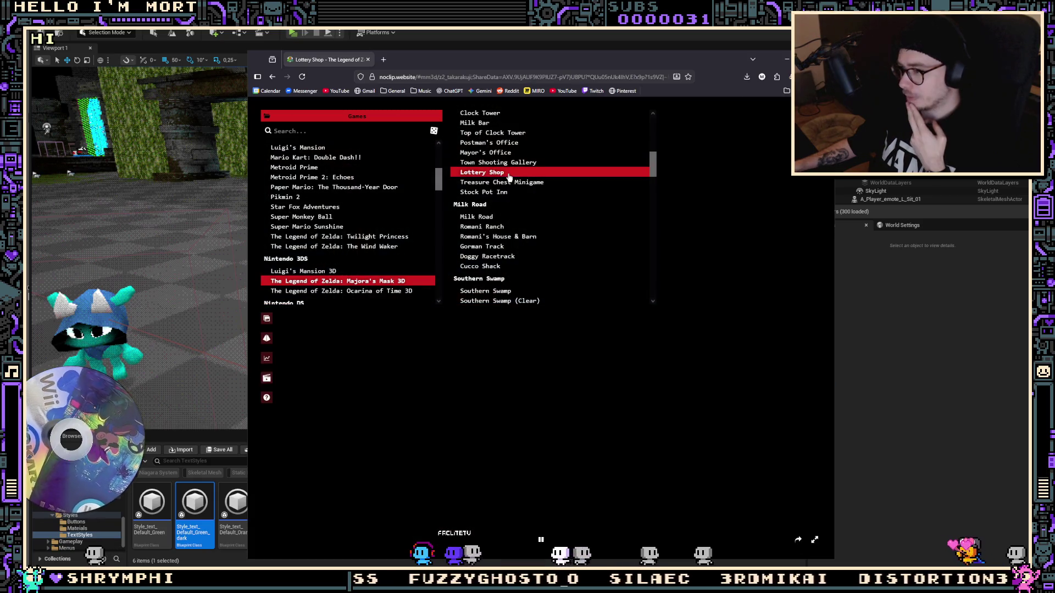
left_click(531, 165)
scroll(520, 213, "down", 1)
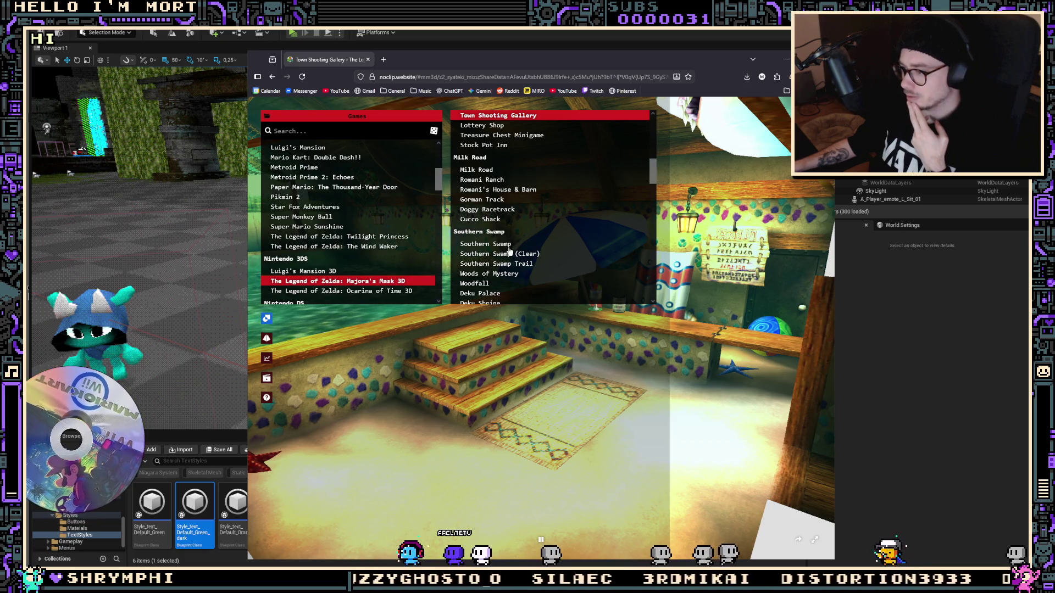
left_click(510, 245)
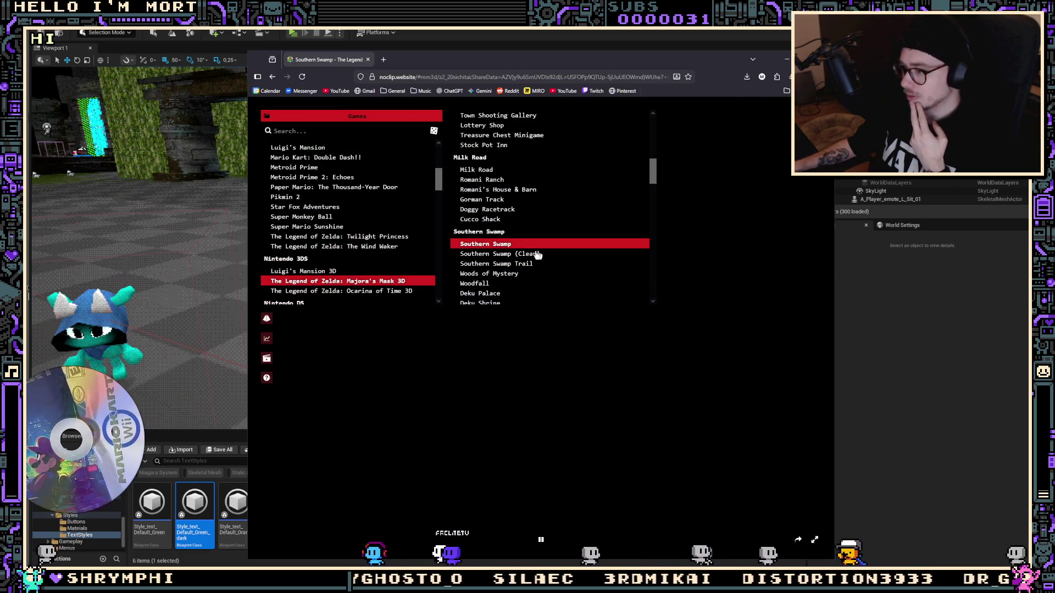
Scroll further down the scene list and load Mountain Village, then Goron Village
scroll(538, 255, "down", 1)
scroll(523, 256, "down", 1)
scroll(525, 254, "down", 1)
scroll(525, 253, "down", 1)
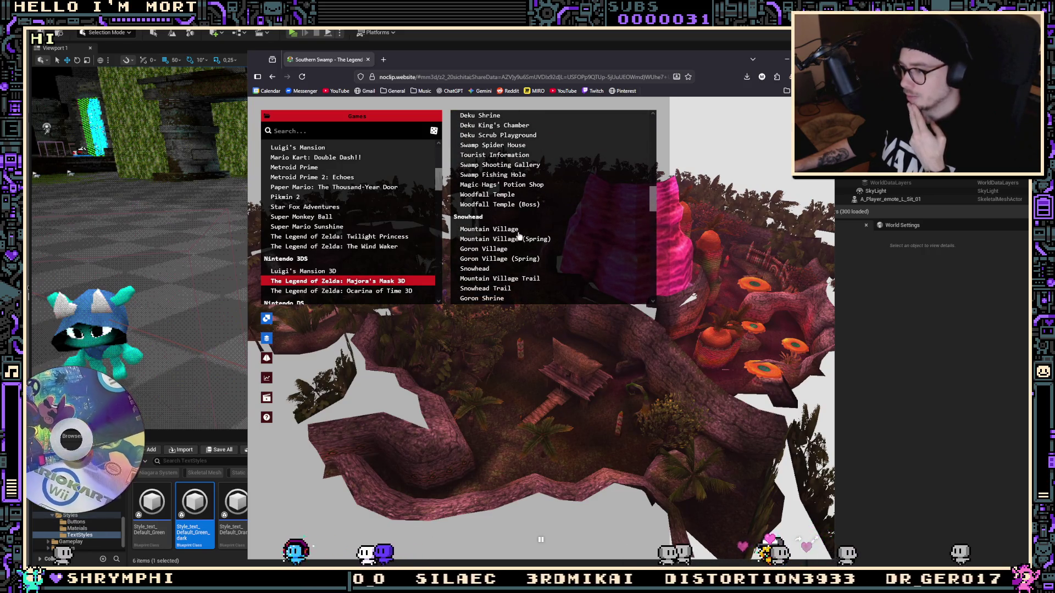
scroll(511, 226, "down", 1)
left_click(505, 184)
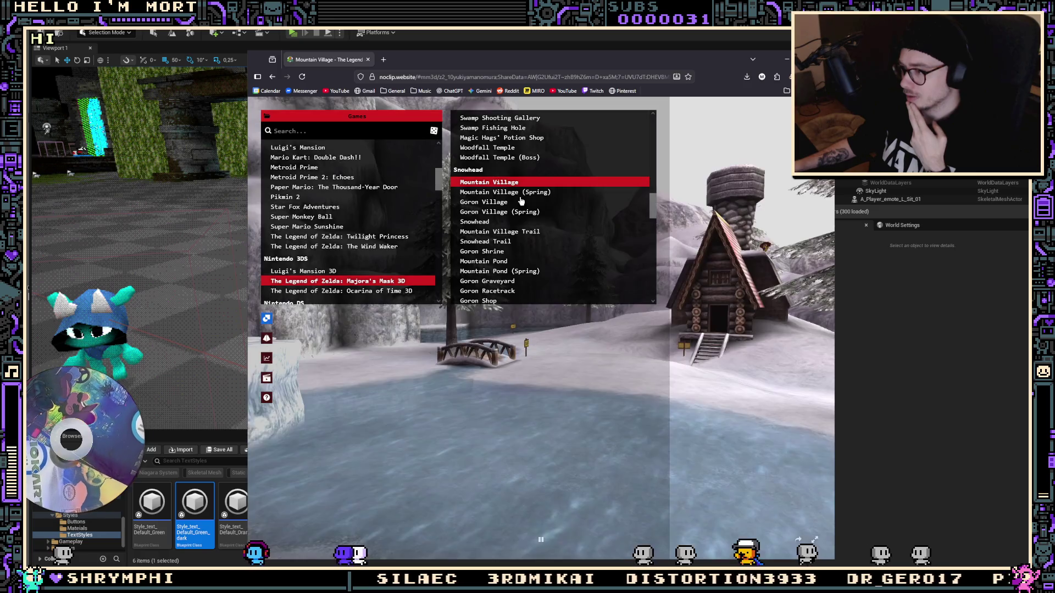
left_click(504, 203)
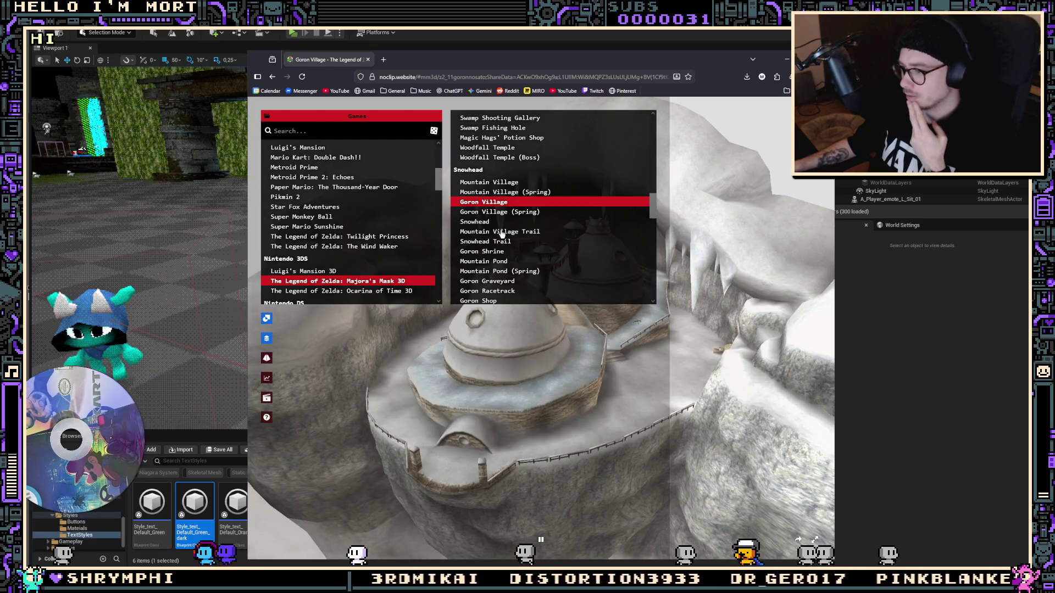
Load the Mountain Pond scene and fly down to the water level
scroll(522, 255, "down", 1)
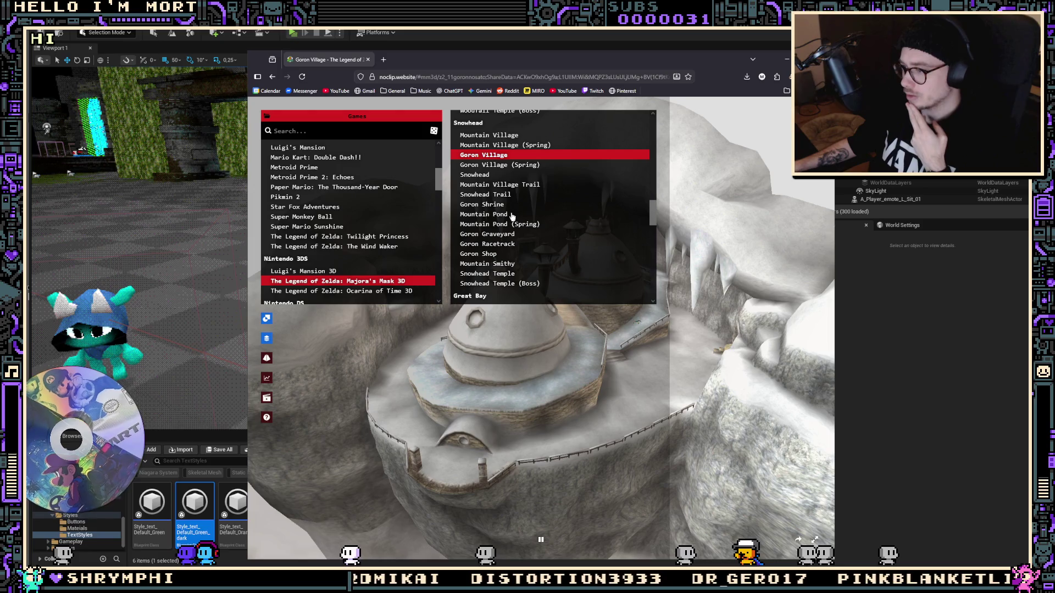
left_click(511, 214)
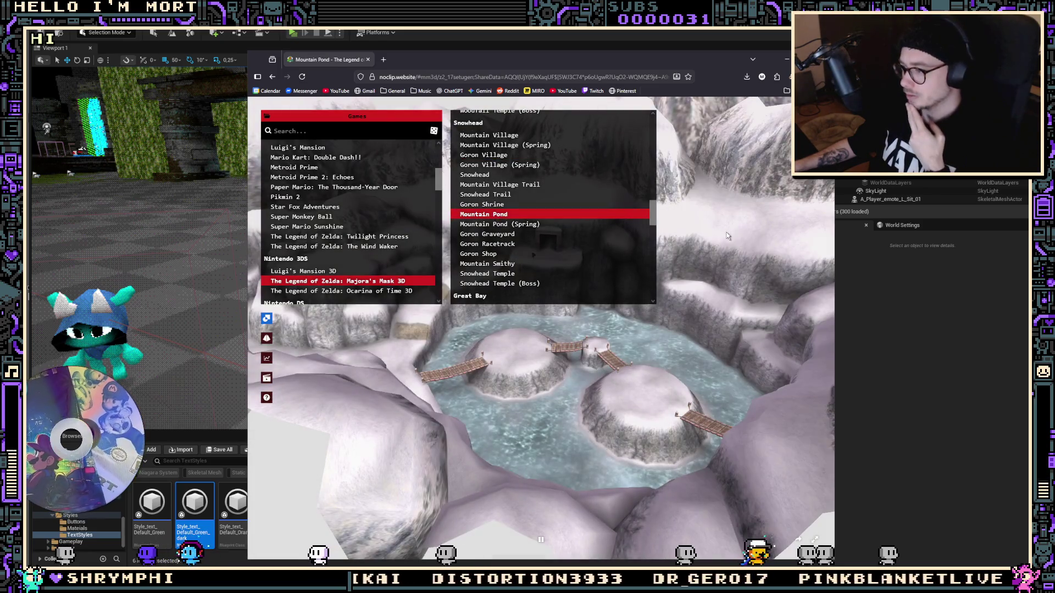
left_click(727, 236)
key("w")
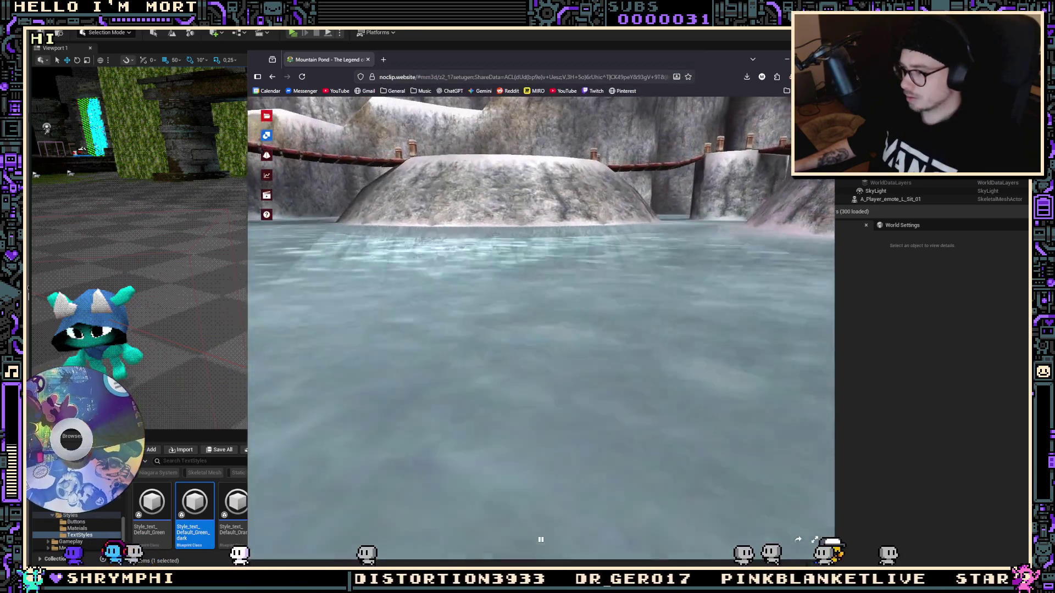
key("Escape")
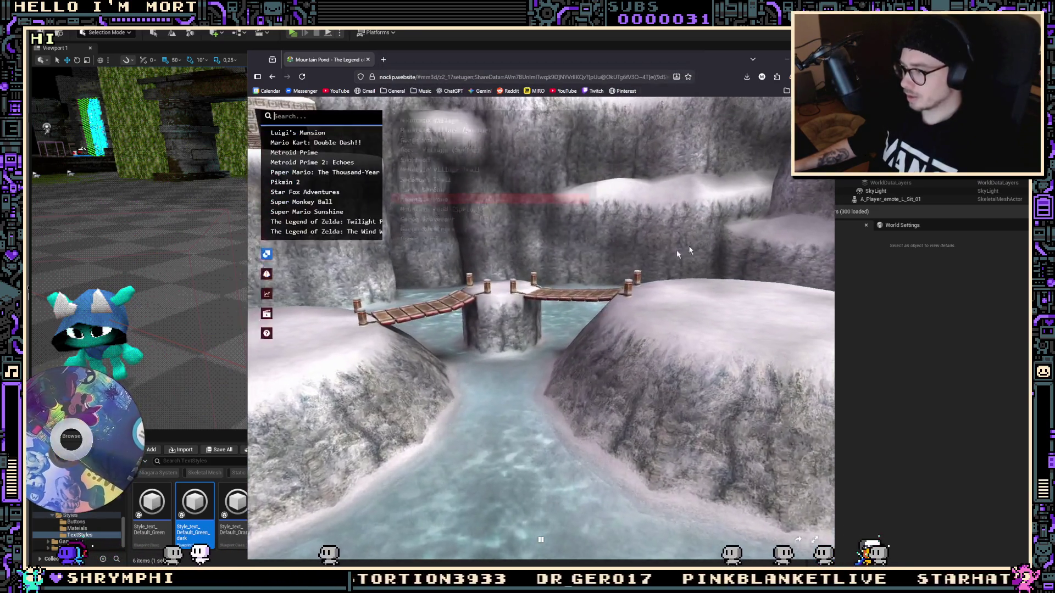
Scroll through the rest of the scene list, then return to the Unreal level editor
scroll(539, 251, "down", 1)
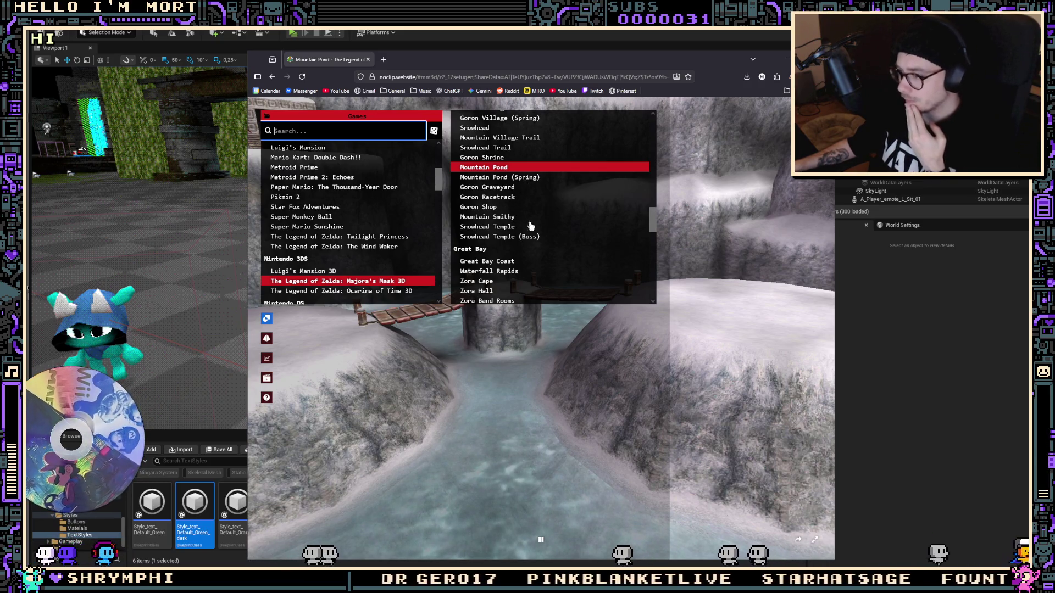
scroll(519, 229, "down", 1)
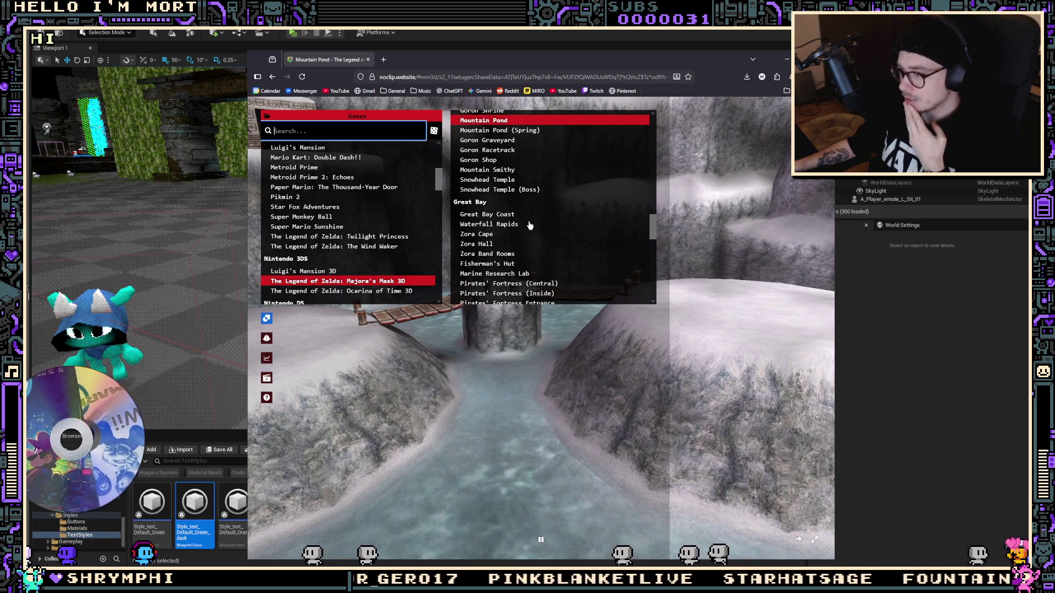
scroll(536, 233, "down", 1)
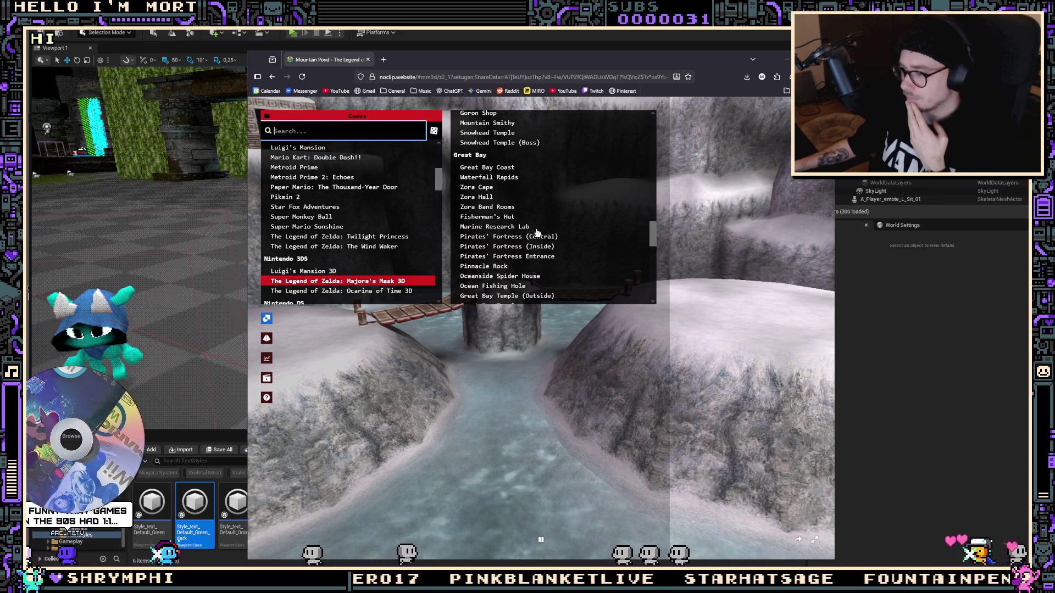
scroll(530, 241, "down", 1)
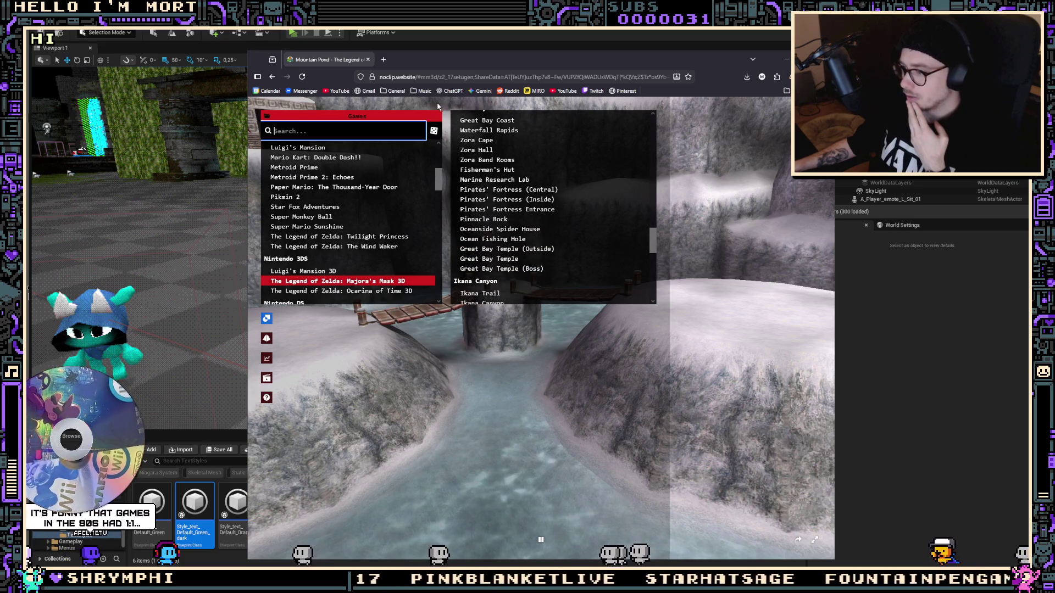
key("alt+Tab")
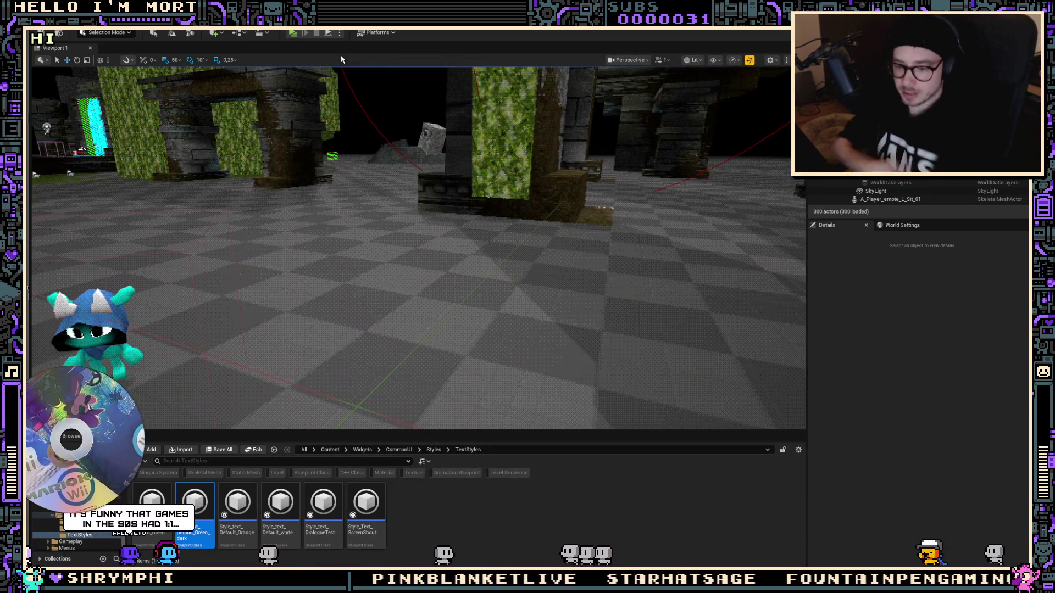
Playtest talking to the blue NPC, then bring the style_button_Default Blueprint back up
mouse_move(392, 248)
left_mouse_down()
mouse_move(385, 192)
mouse_move(398, 262)
mouse_move(352, 248)
left_mouse_up()
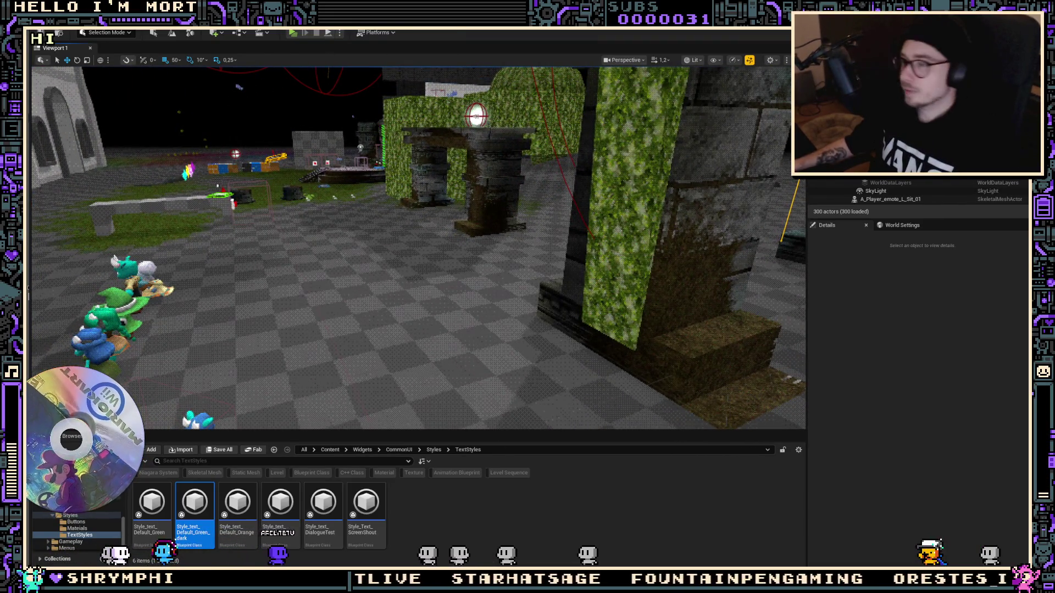
key("alt+p")
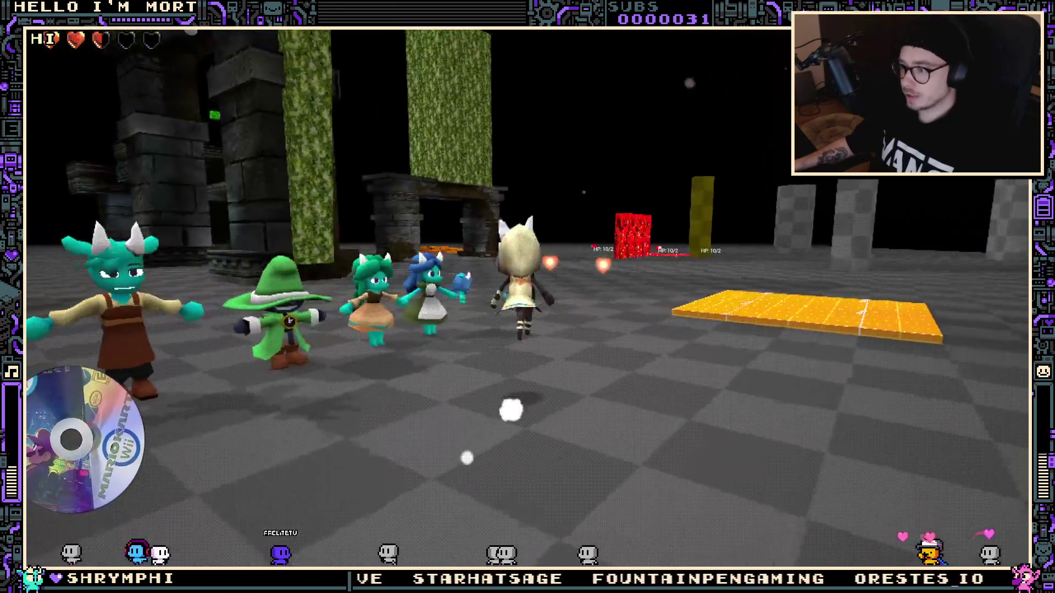
key("e")
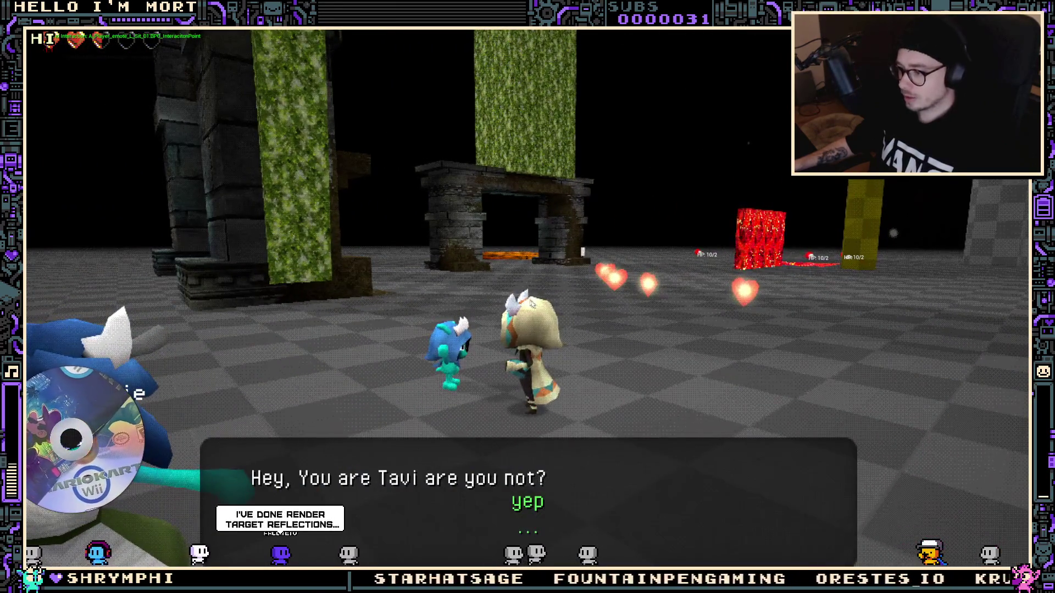
key("Escape")
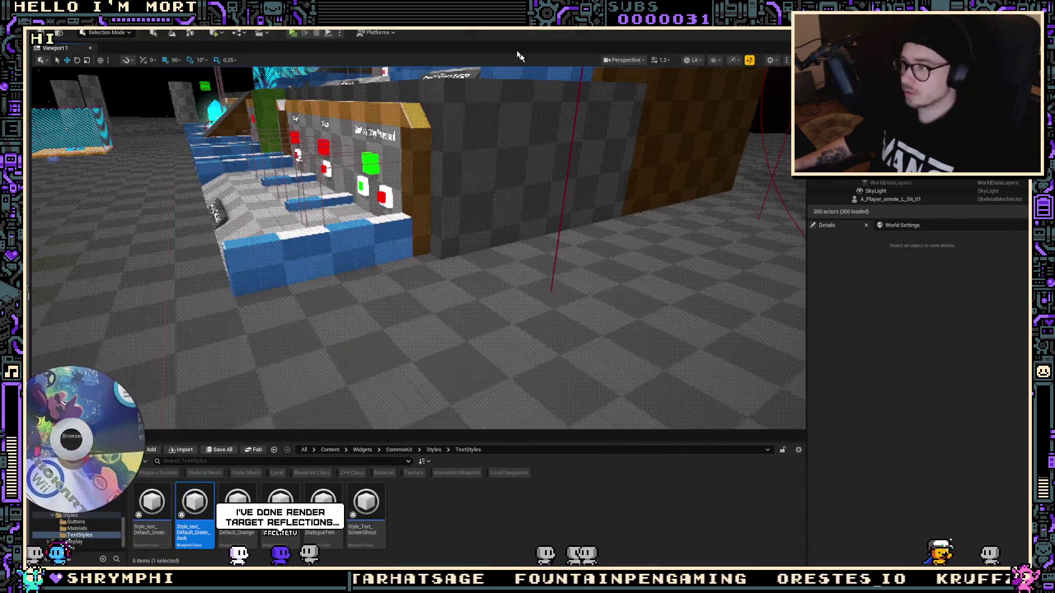
key("alt+Tab")
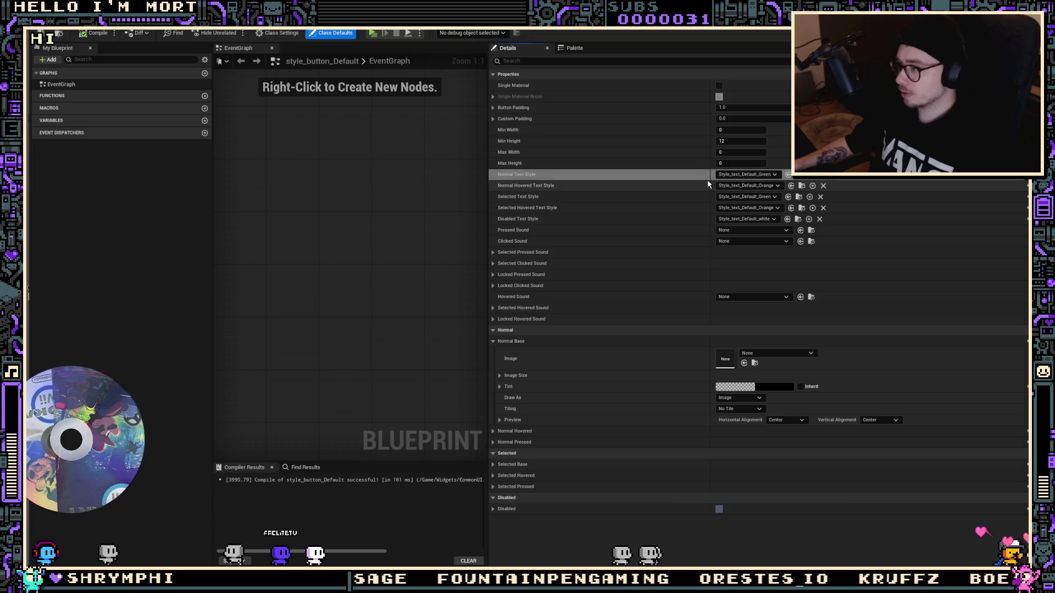
Set Normal Hovered and Selected Hovered Text Style to Style_text_Default_Green_dark
left_click(739, 186)
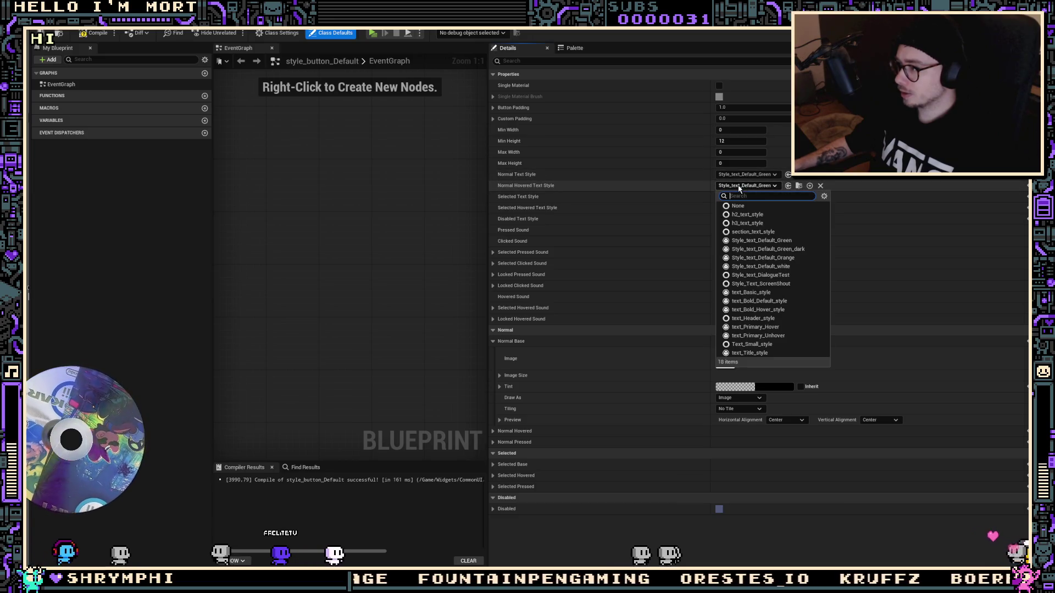
left_click(763, 249)
key("ctrl+v")
key("ctrl+v")
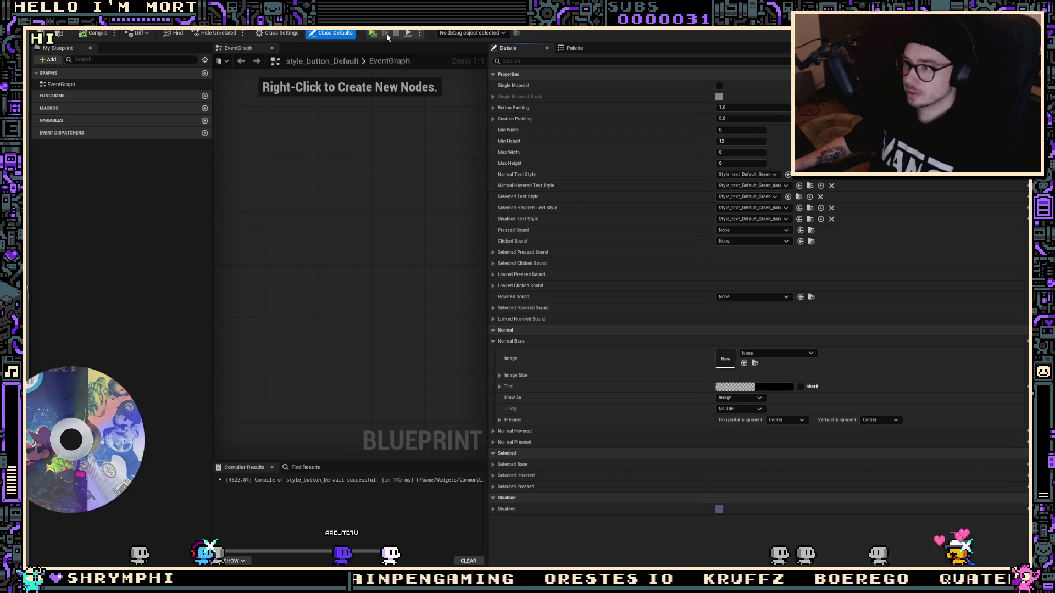
Playtest by running to the NPC and opening the dialogue, then end play
key("w")
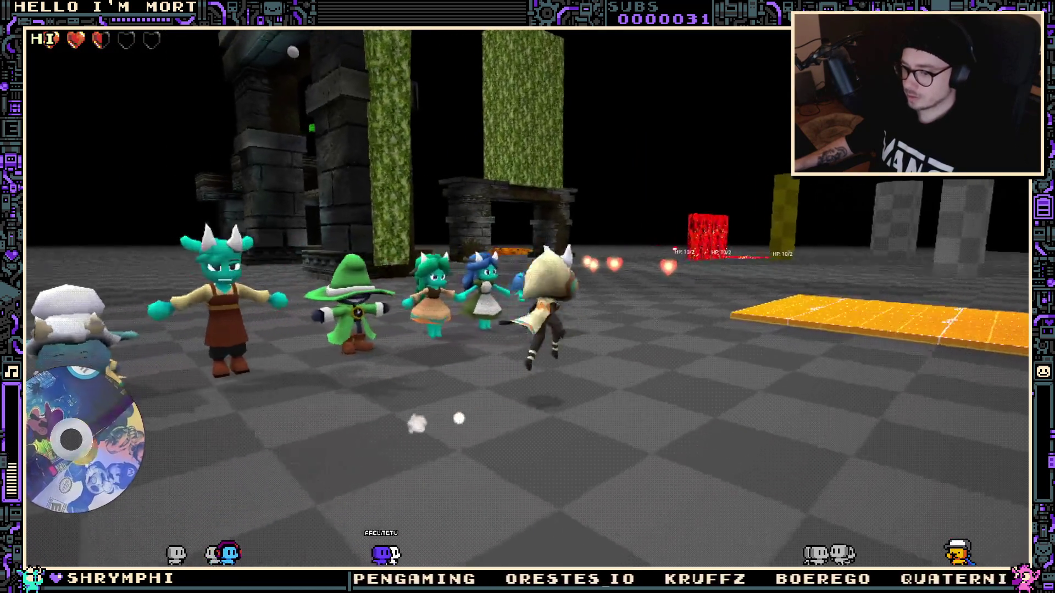
key("e")
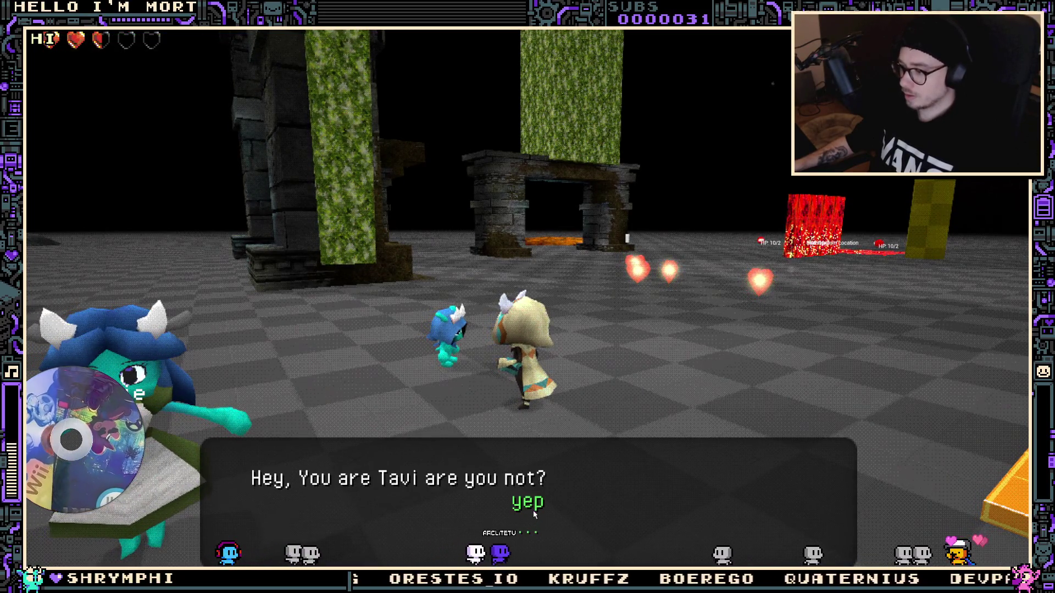
key("Escape")
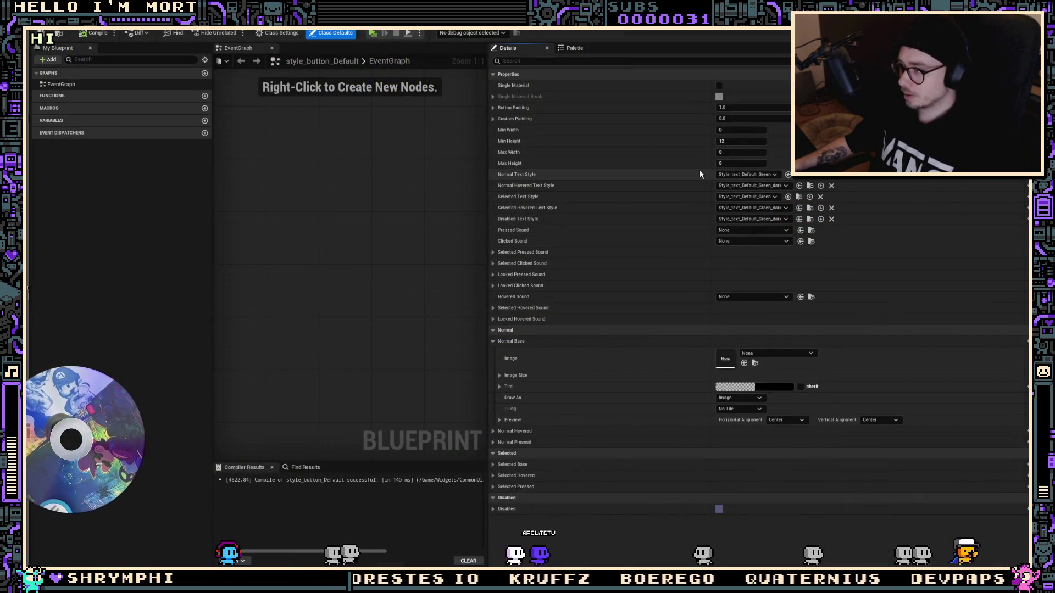
Use Green_dark for Normal and Selected text, plain Green for both hovered styles, and compile
left_click(700, 173, "shift")
right_click(692, 197, "shift")
left_click(698, 187, "shift")
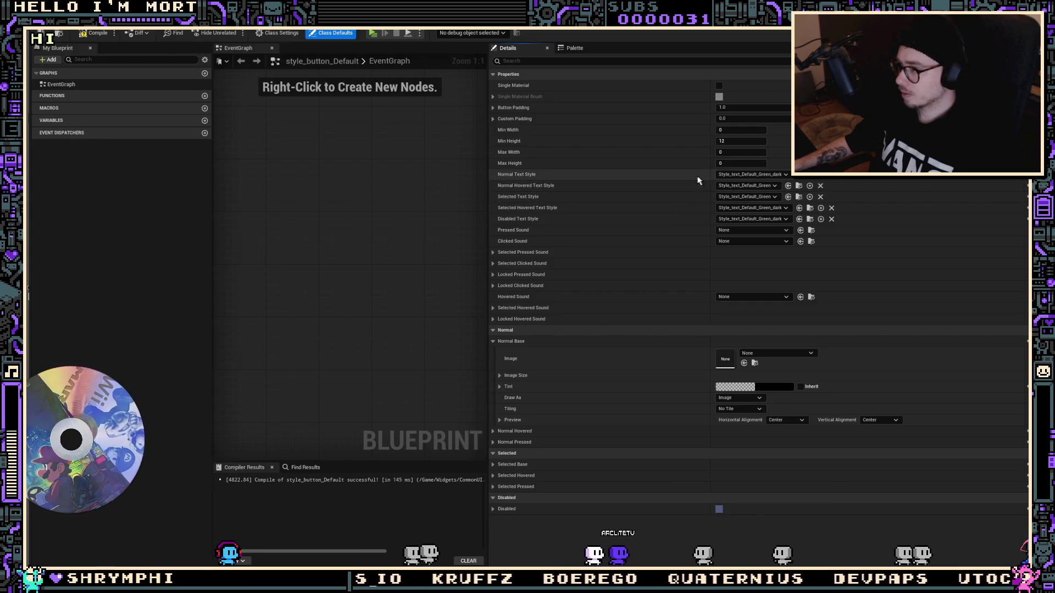
left_click(692, 194, "shift")
left_click(637, 206, "shift")
left_click(92, 34)
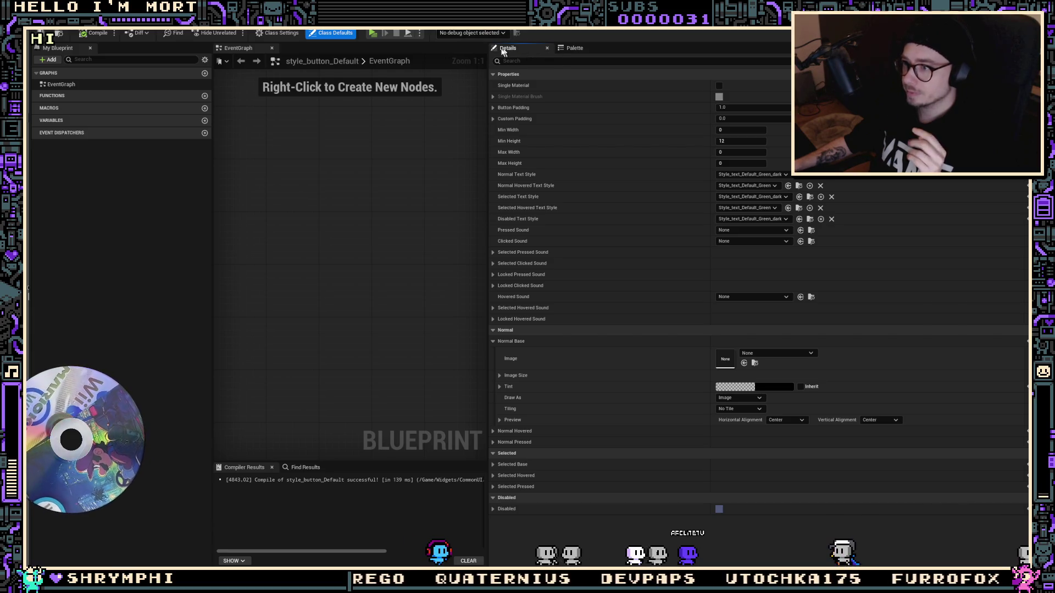
left_click(547, 48)
Playtest the NPC dialogue choosing the 'yep' reply, stop, and show the DialogueSystem content folder
left_click(372, 33)
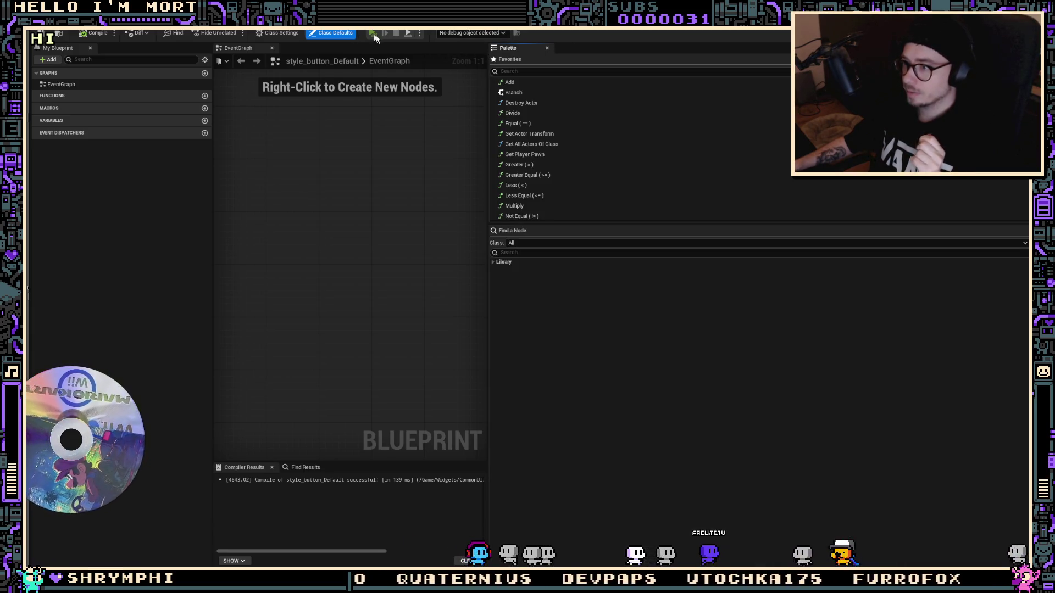
key("w")
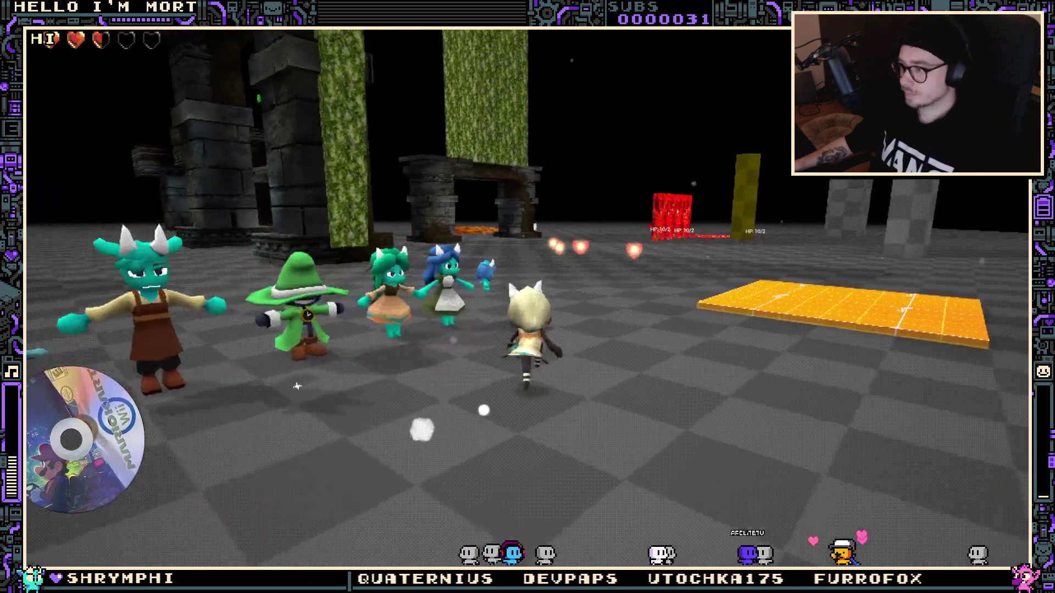
key("e")
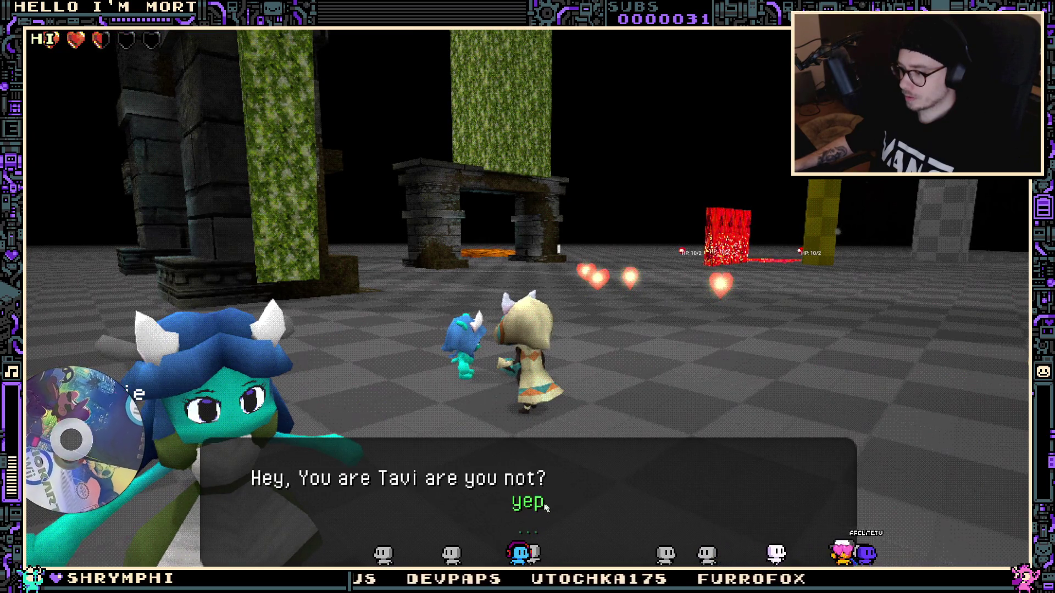
left_click(527, 501)
left_click(527, 501)
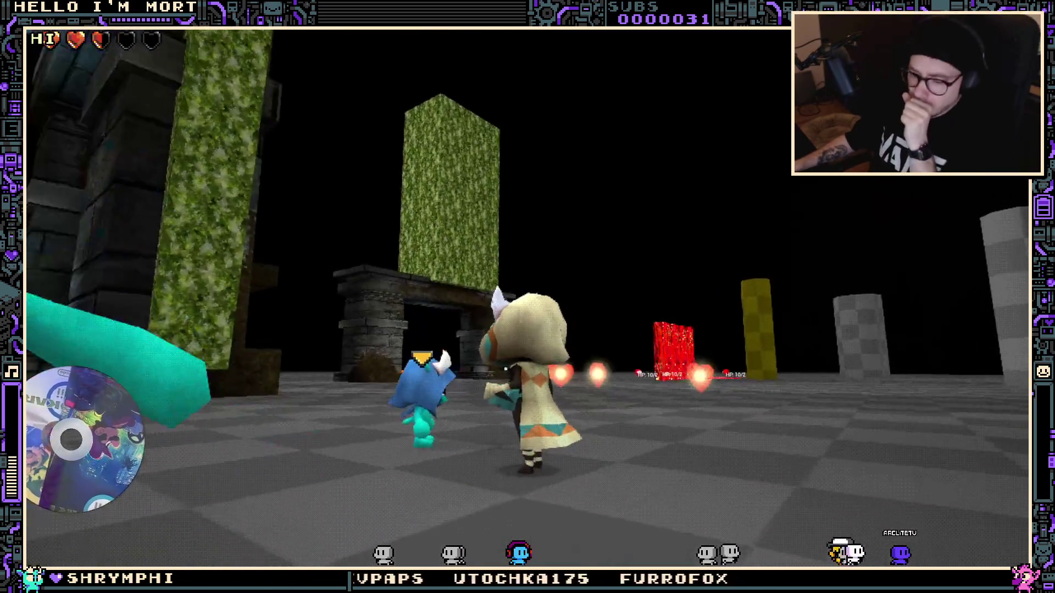
key("Escape")
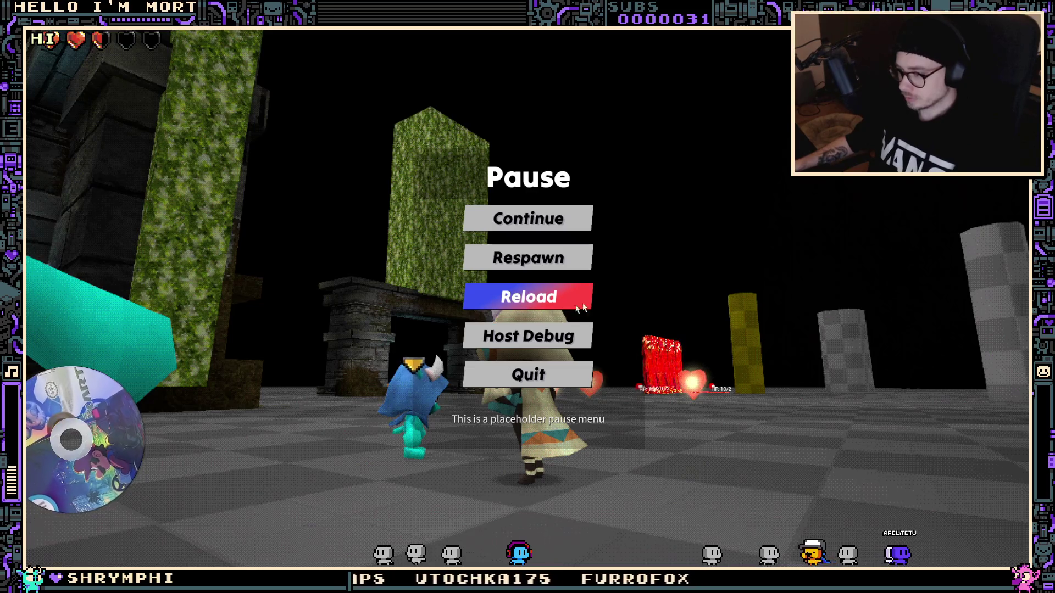
key("Escape")
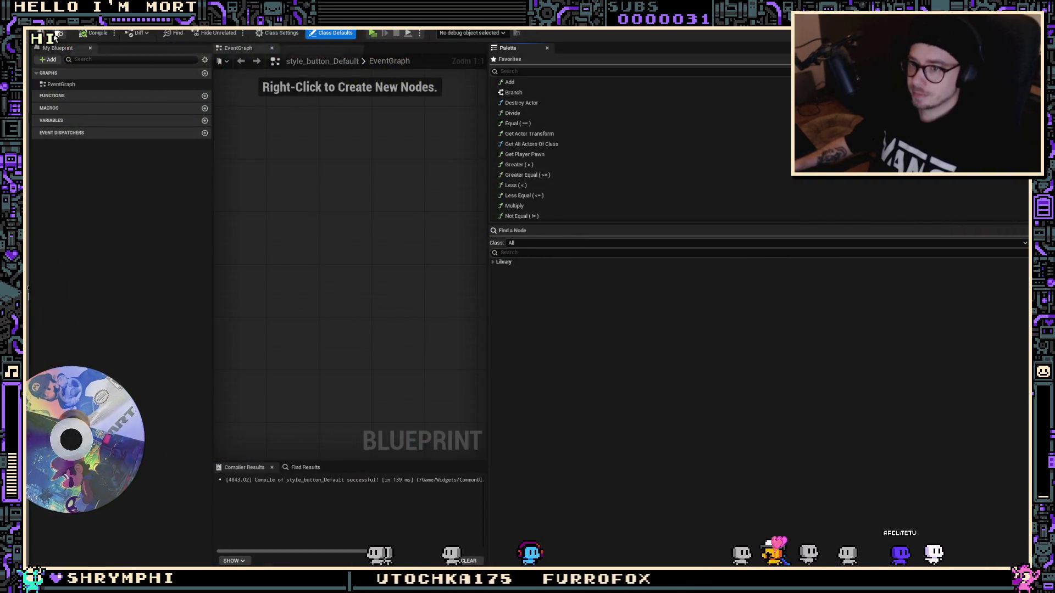
key("ctrl+space")
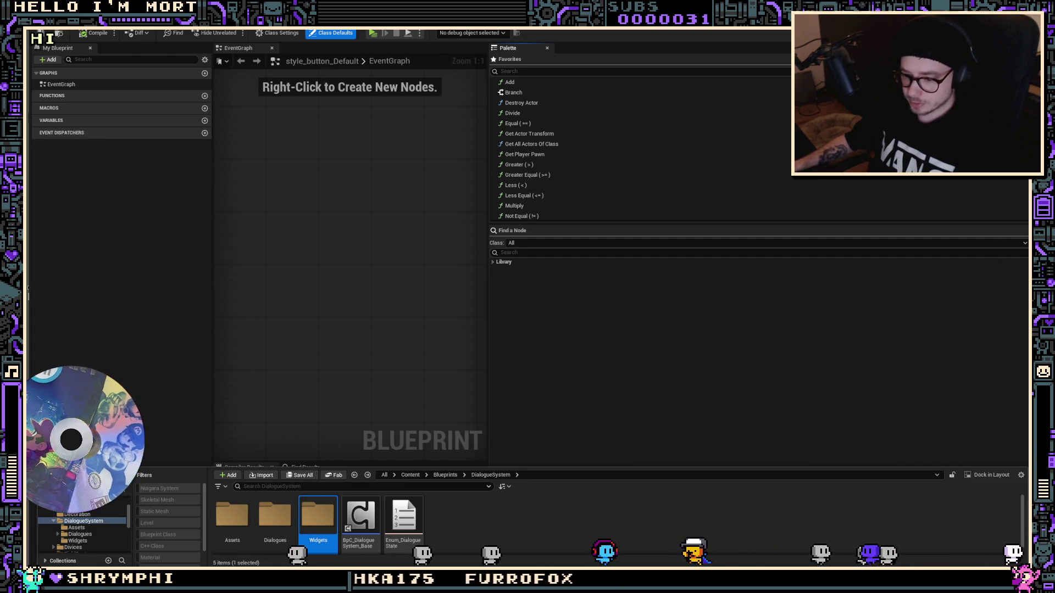
Commit the six changed files in GitHub Desktop as 'Dialogue text options now close to working size wise'
key("alt+Tab")
left_click(325, 421)
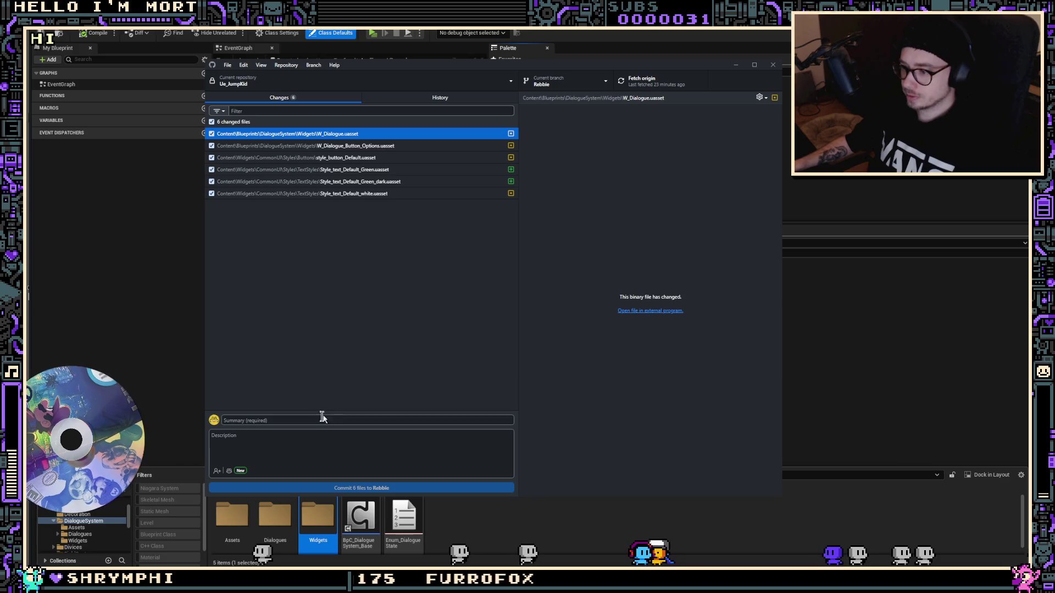
type("Dio")
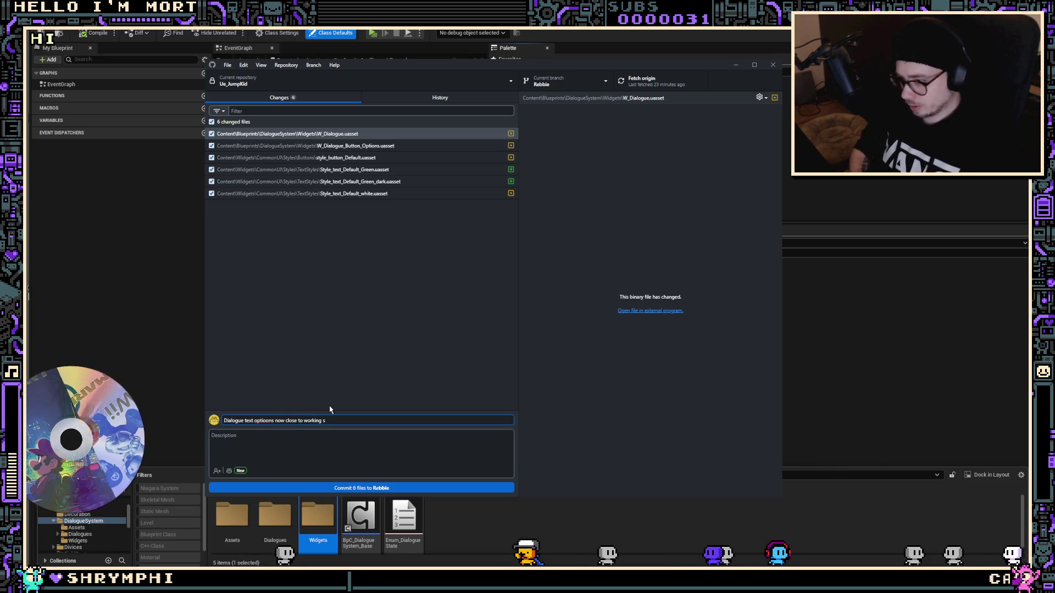
left_click(405, 486)
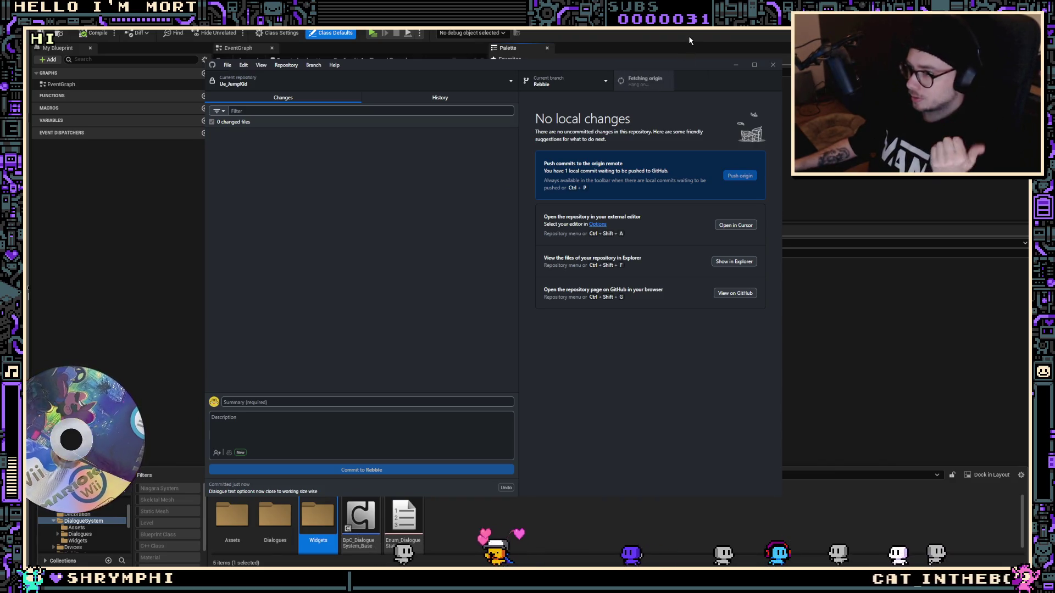
key("alt+Tab")
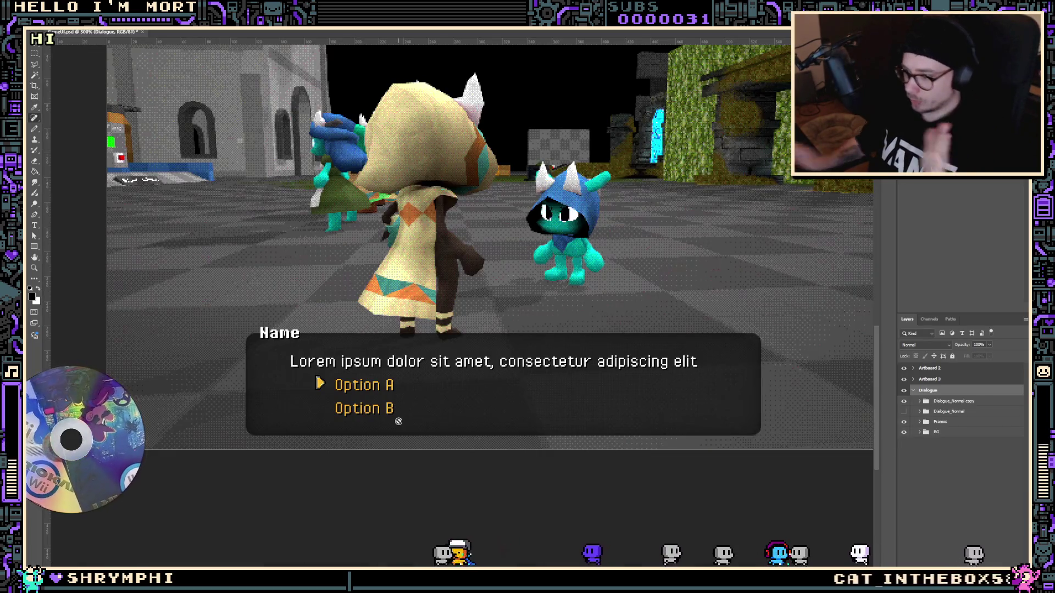